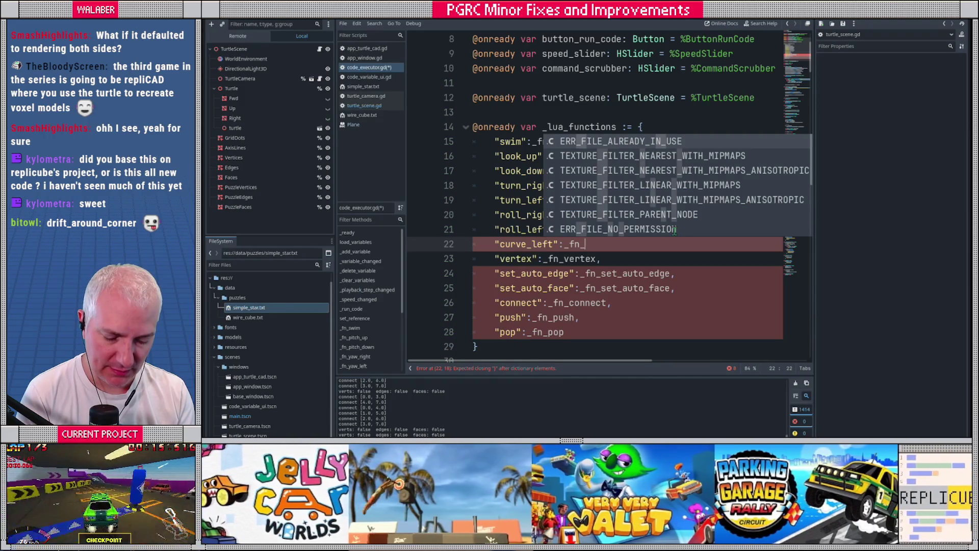
- Add curve_left and curve_right entries mapped to _fn_sweep_left and _fn_sweep_right in _lua_functions
text(sweep)
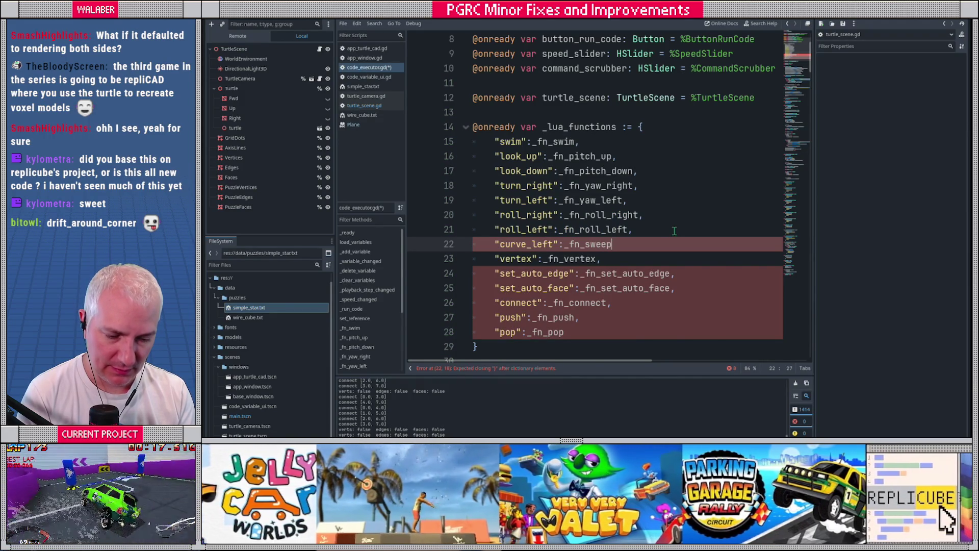
text(_left)
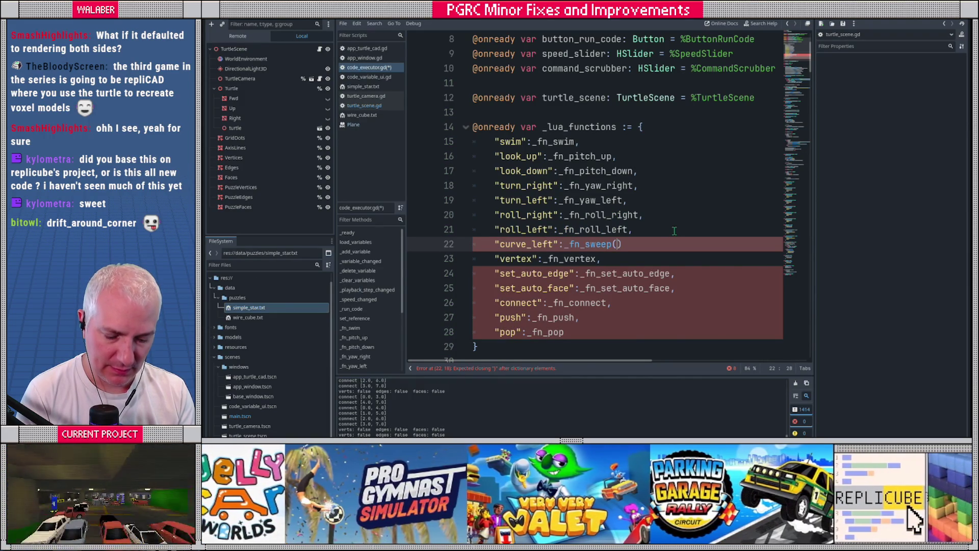
text(,)
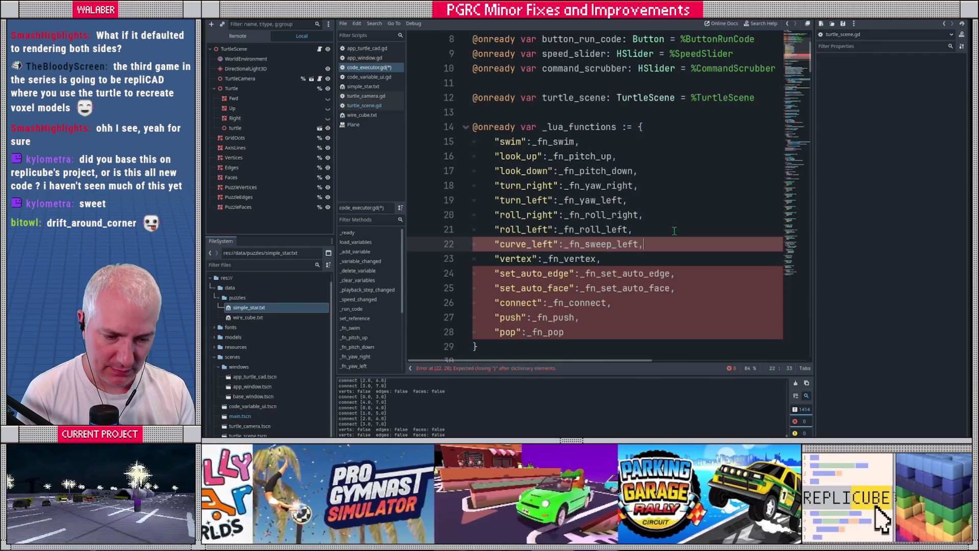
text(A)
key(Return)
key(BackSpace)
key(BackSpace)
key(BackSpace)
key(BackSpace)
key(BackSpace)
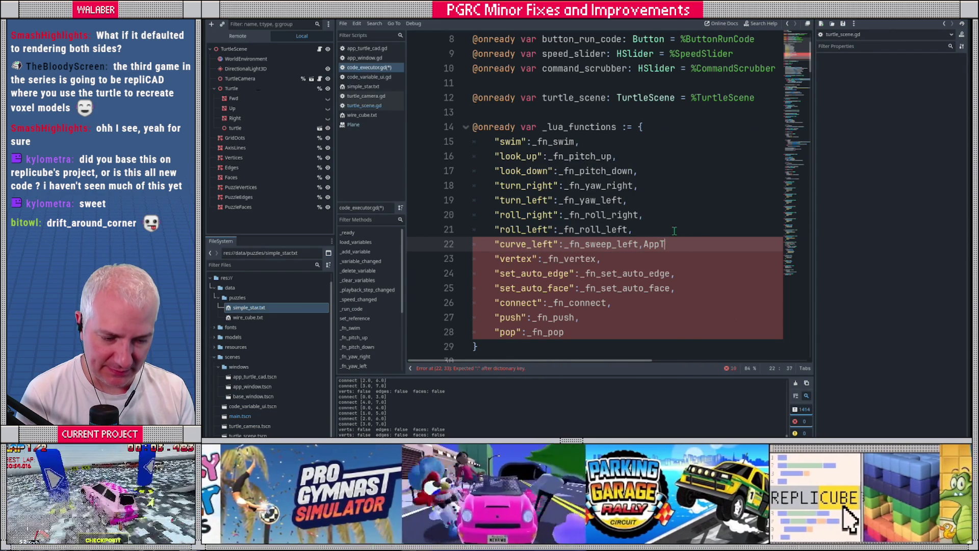
key(Return)
text(")
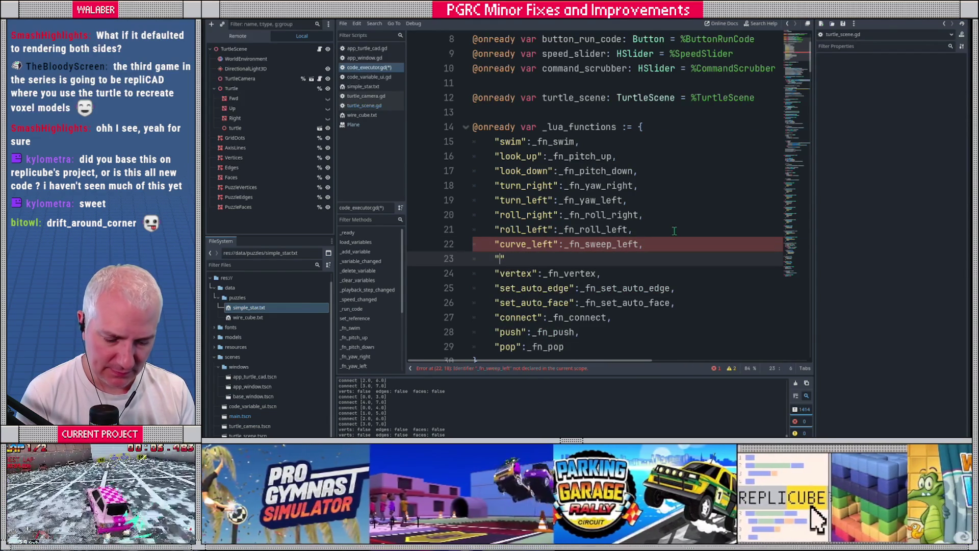
text(curve_right":_fn)
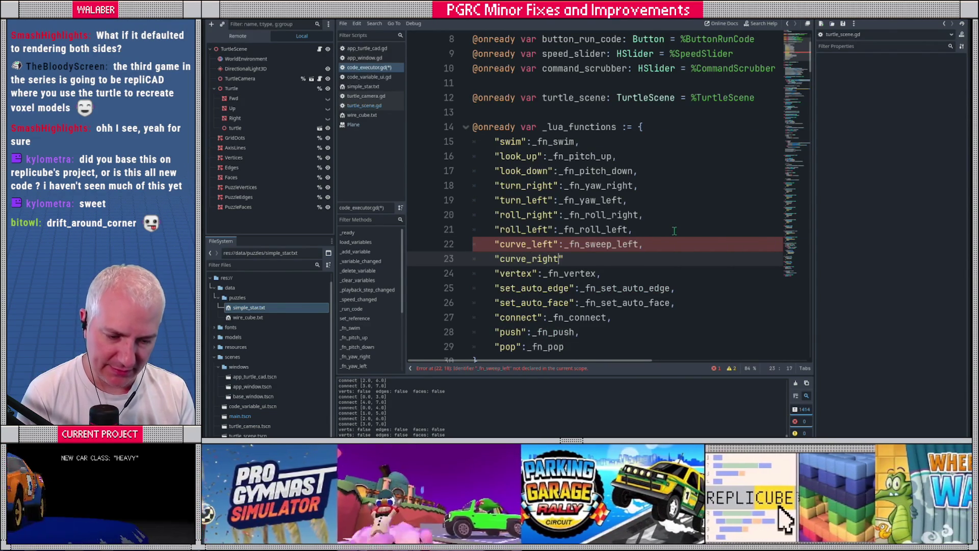
text(_)
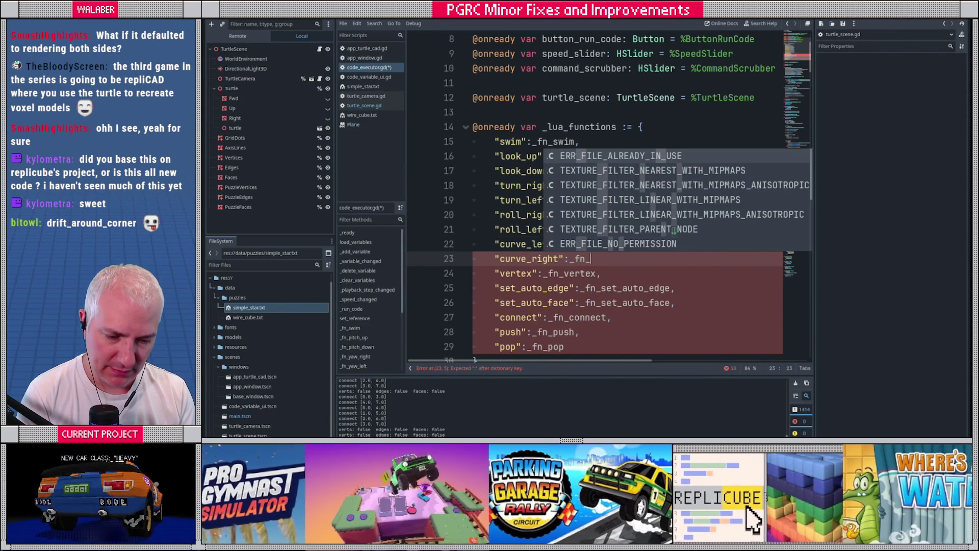
text(sweep)
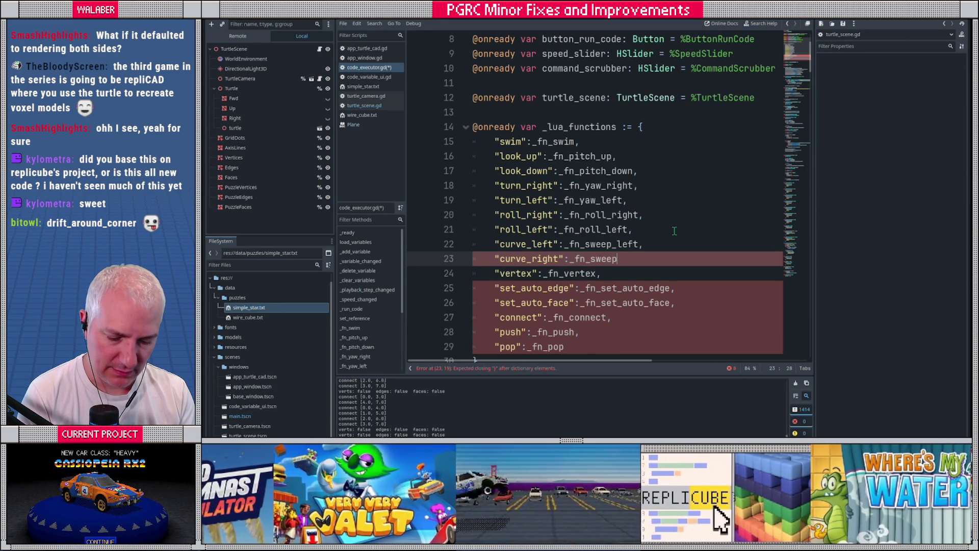
text(_right)
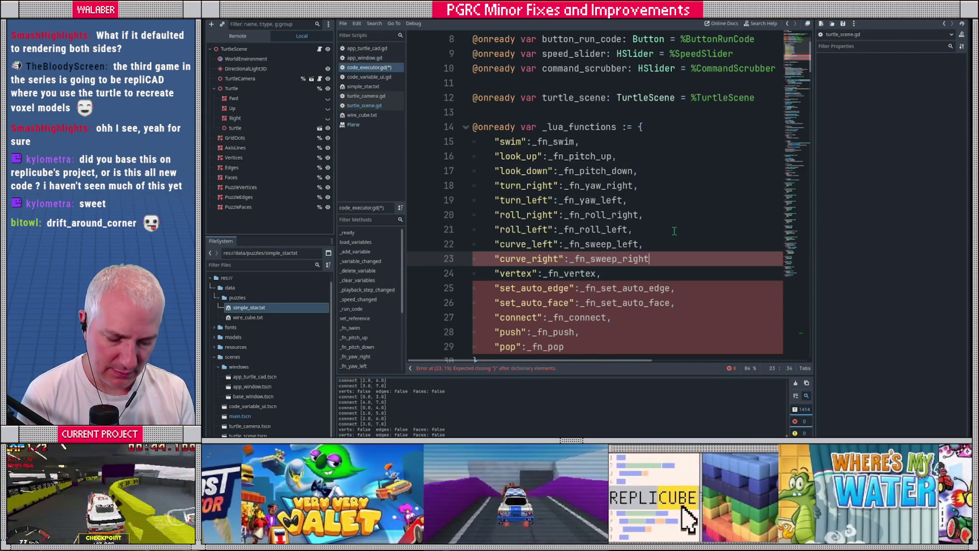
text(,)
key(Return)
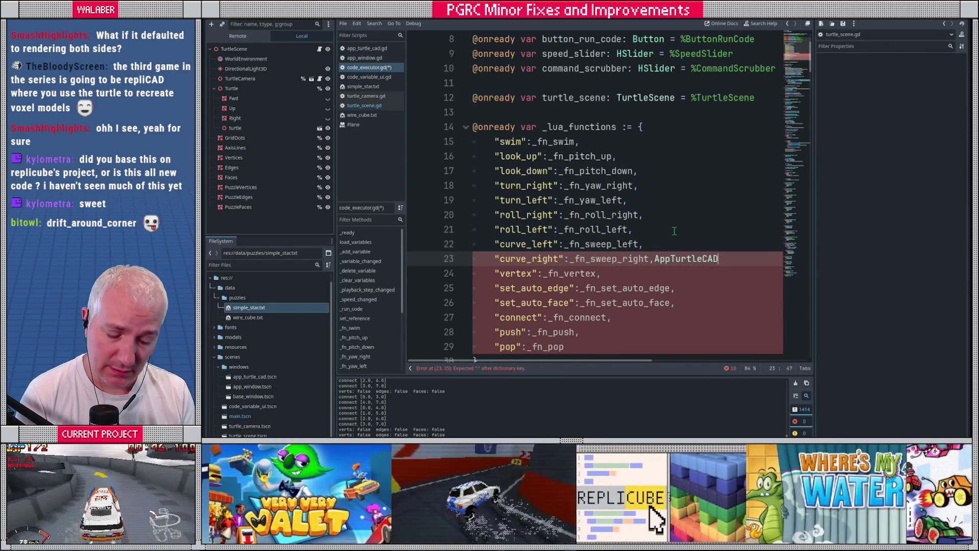
key(ctrl+z)
key(Return)
- Add curve_up and curve_down entries mapped to _fn_curve_up and _fn_curve_down, removing stray autocompletions
text(")
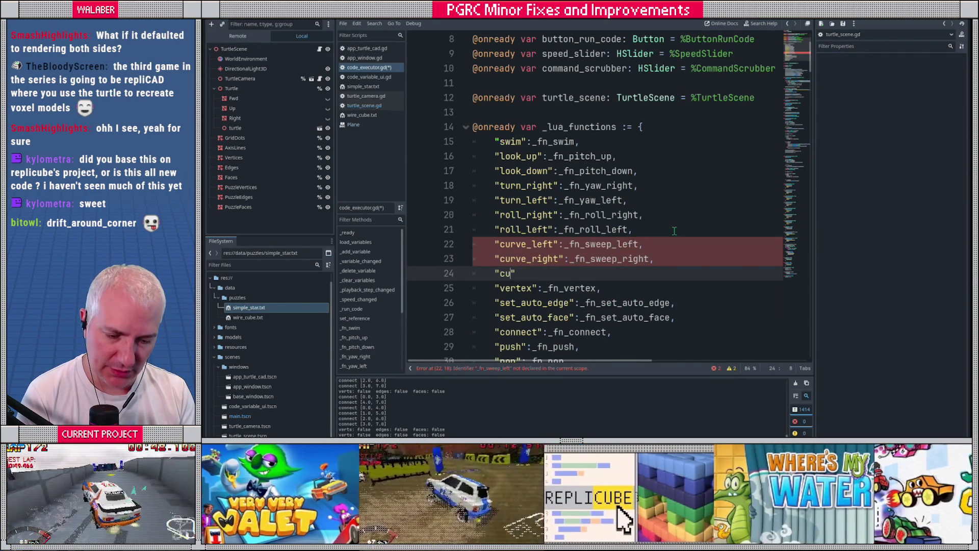
text(curve_up":)
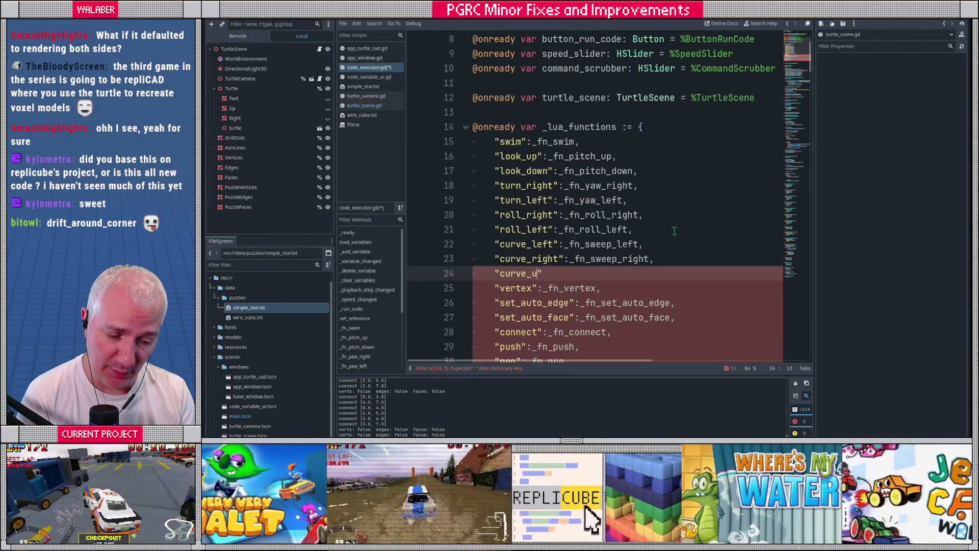
text(_fn_curve_up)
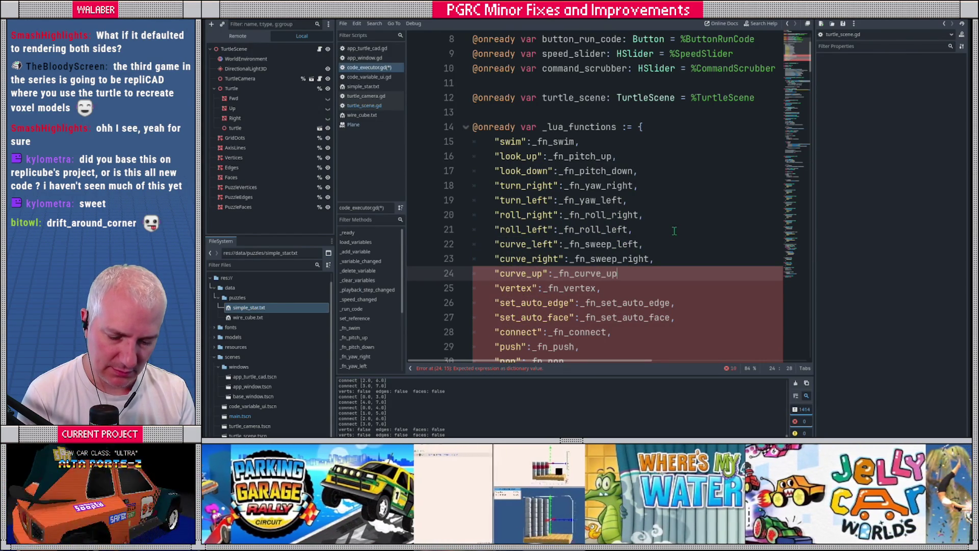
text(,)
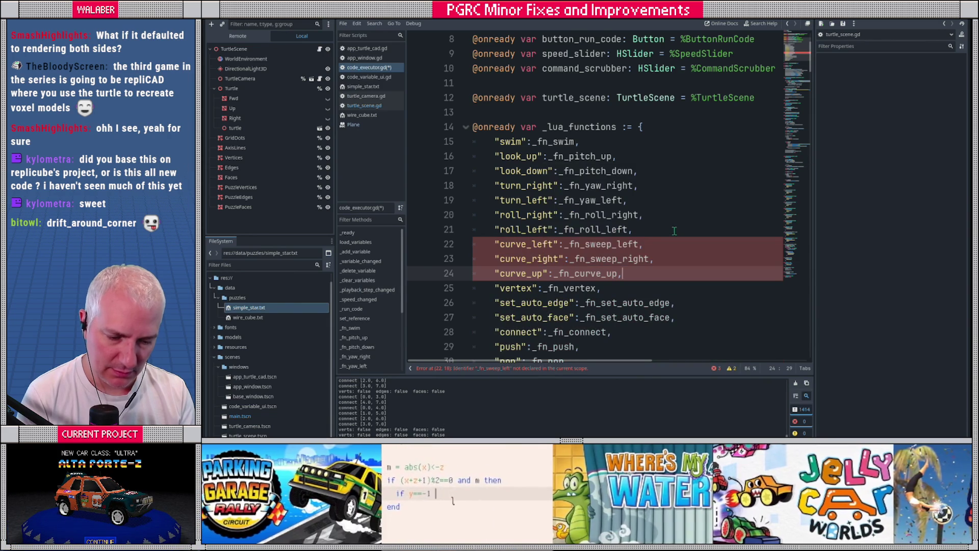
key(Return)
text("curve_do)
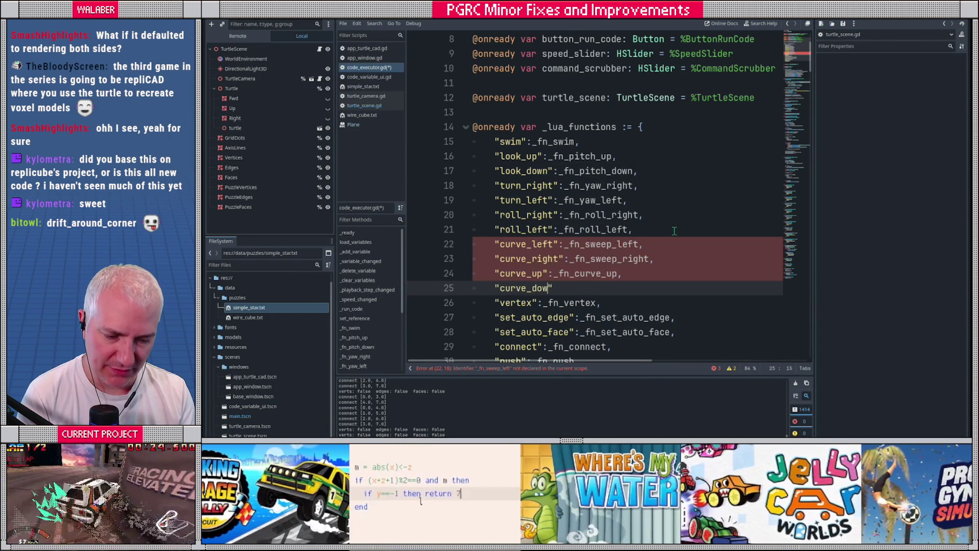
text(wn":_fn_curve_down)
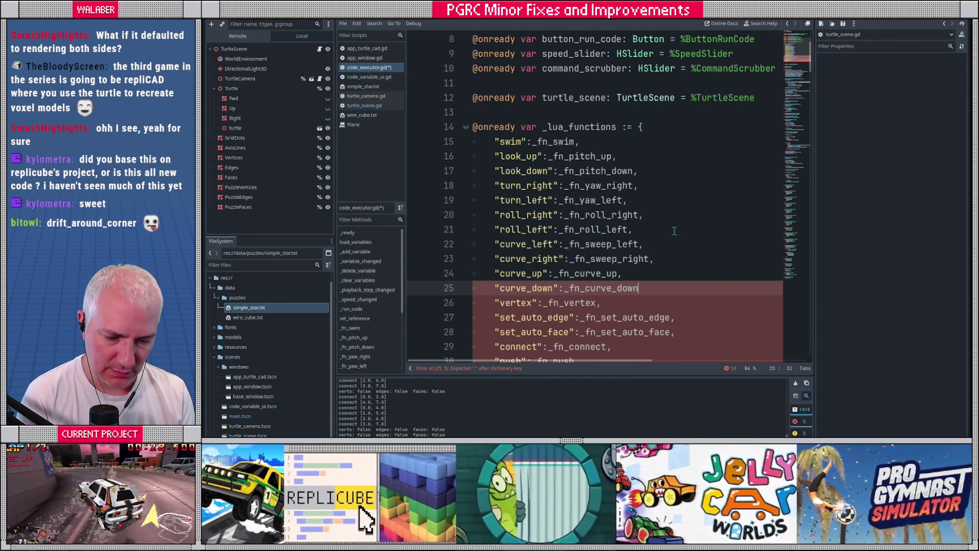
text(,)
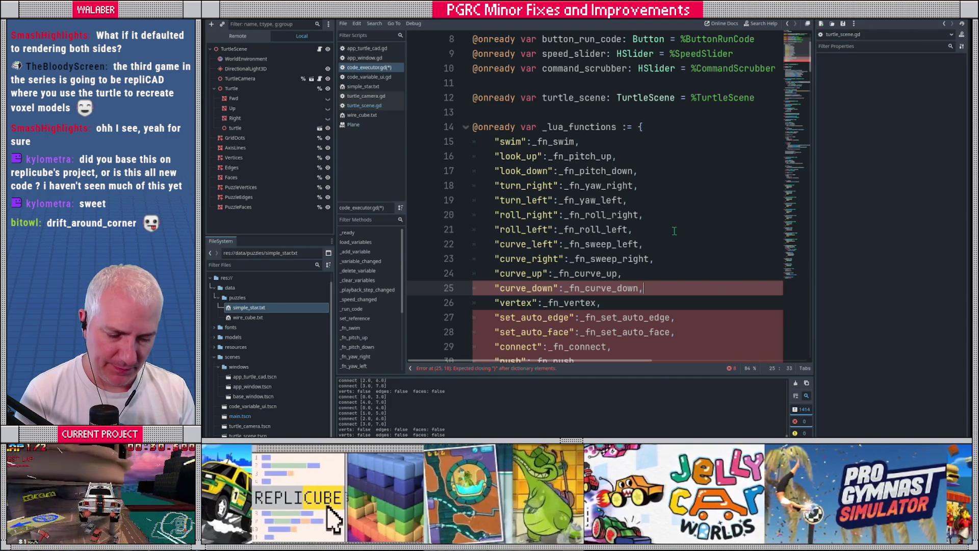
key(Return)
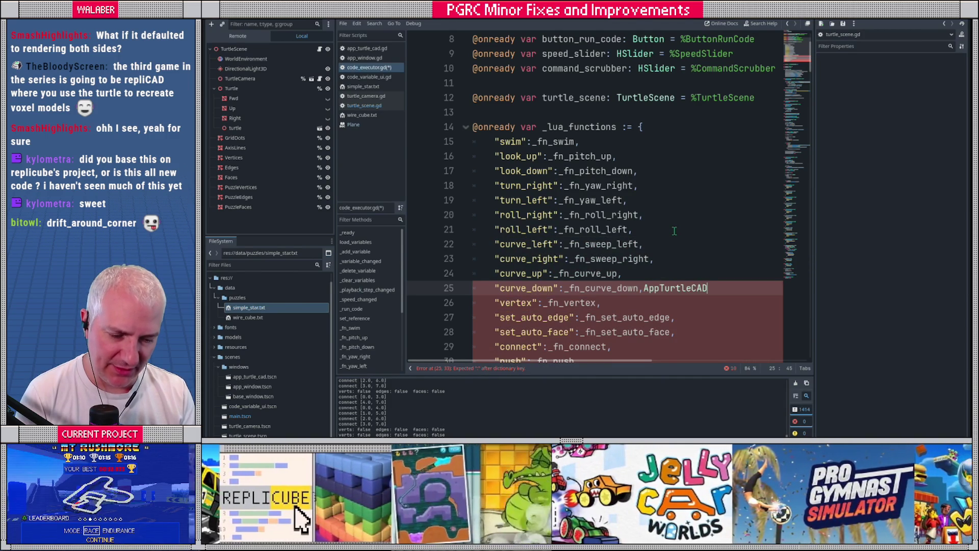
key(BackSpace)
key(BackSpace)
key(BackSpace)
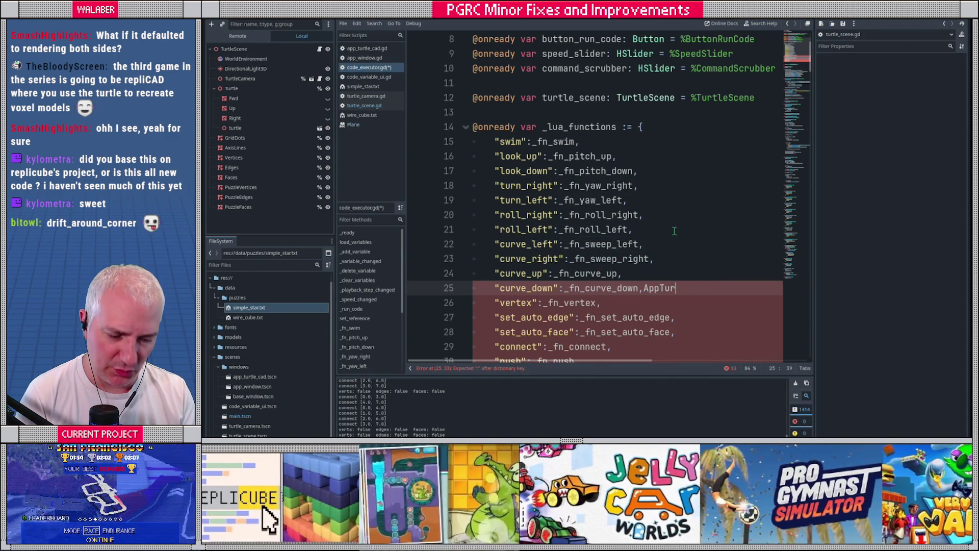
key(Return)
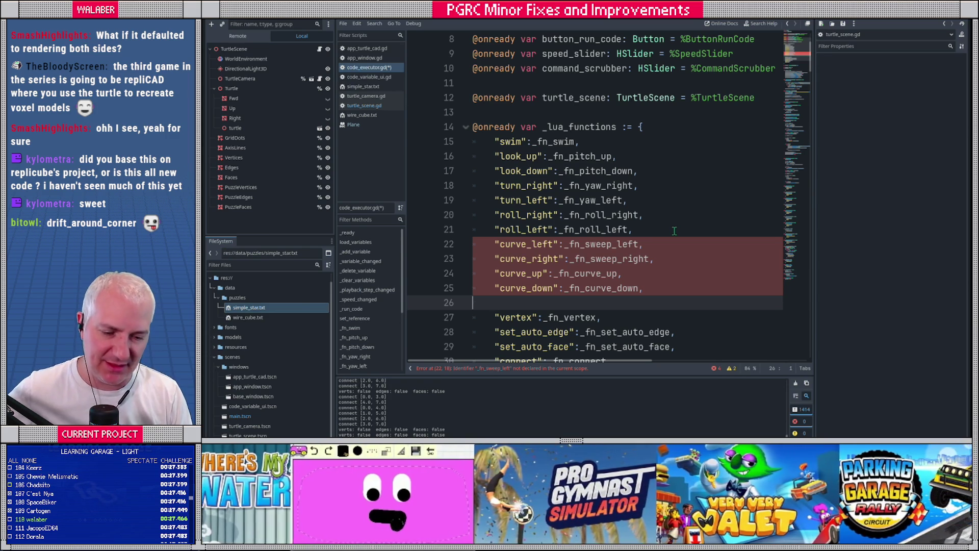
key(BackSpace)
key(BackSpace)
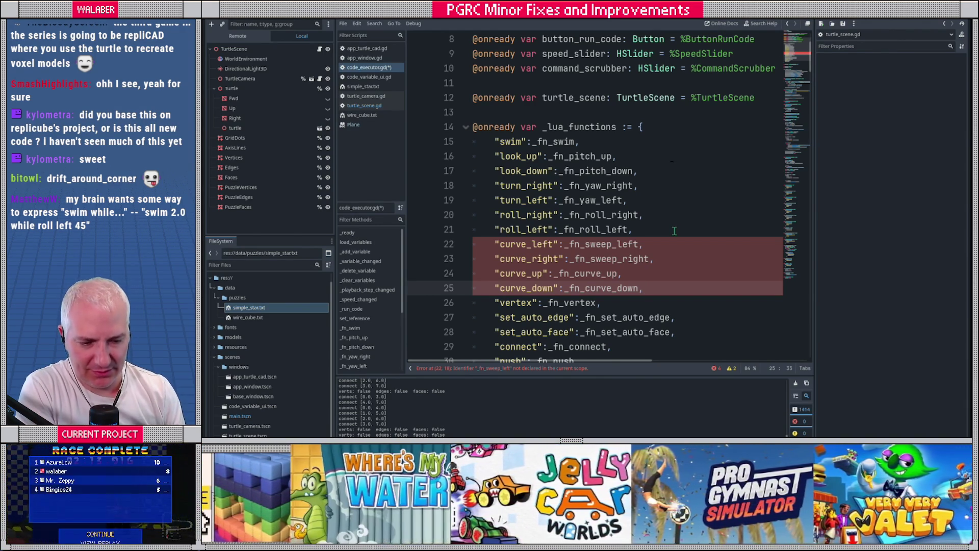
- Select the existing look, turn and roll entries in the function map for reference
mouse_move(505, 156)
mouse_down()
mouse_move(538, 156)
mouse_move(541, 229)
mouse_up()
click(505, 229)
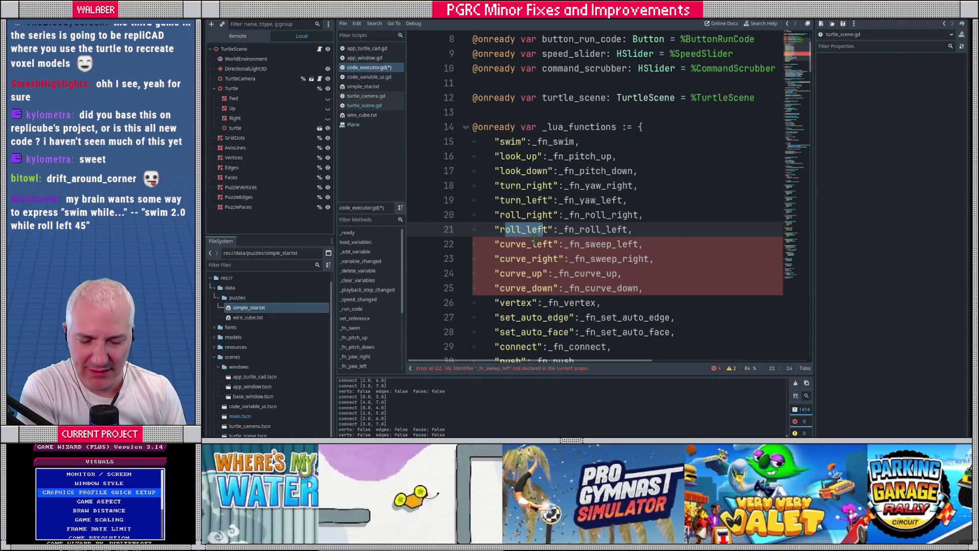
drag(499, 156, 532, 230)
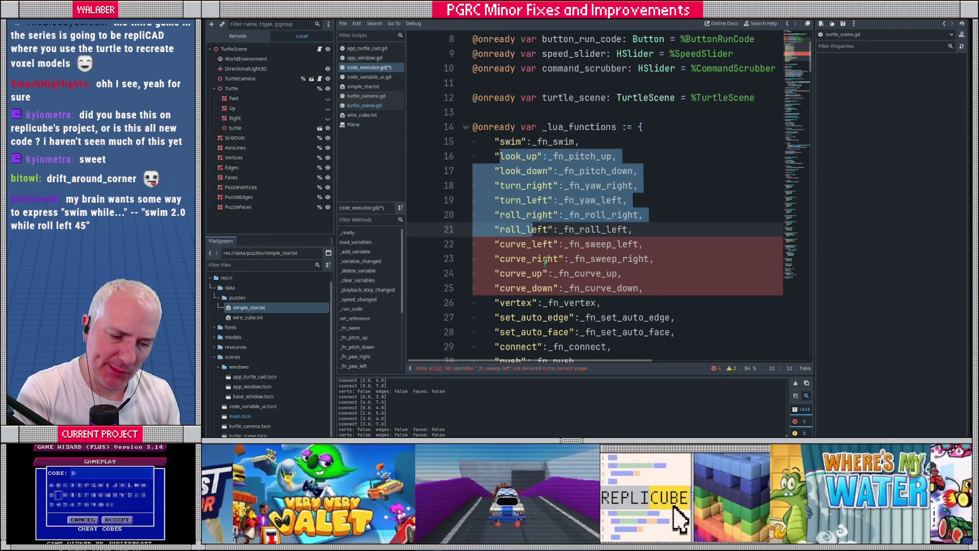
click(547, 229)
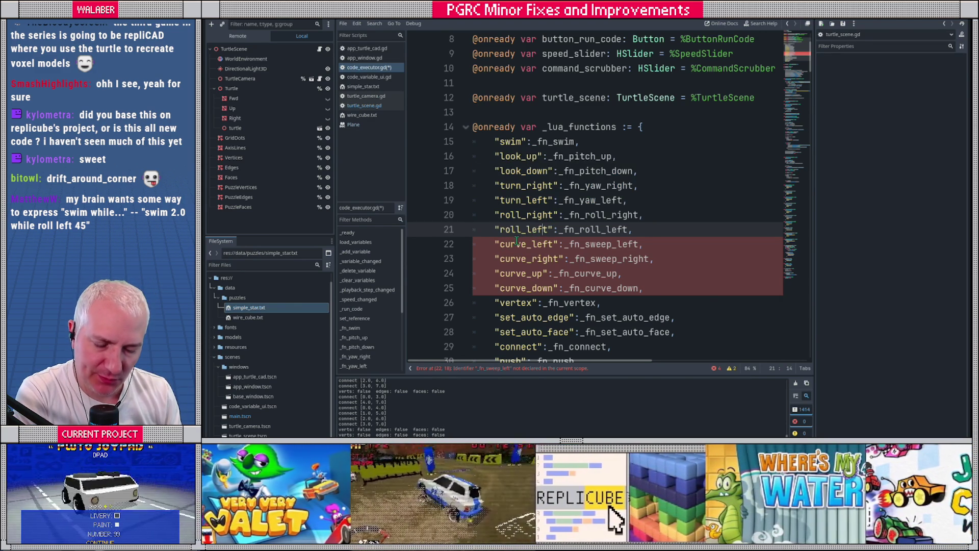
- Jump from line 21 to the _fn_roll_left function definition
click(591, 244)
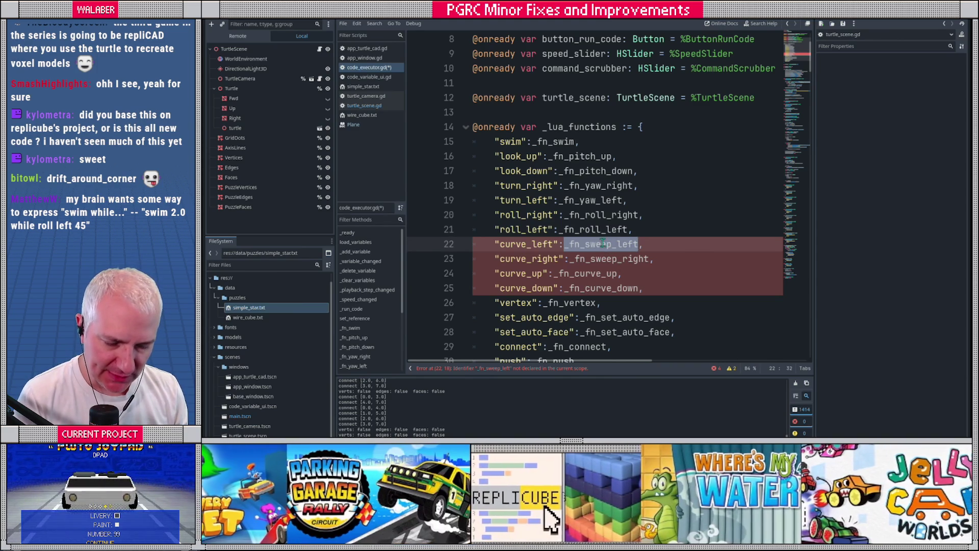
double_click(583, 230)
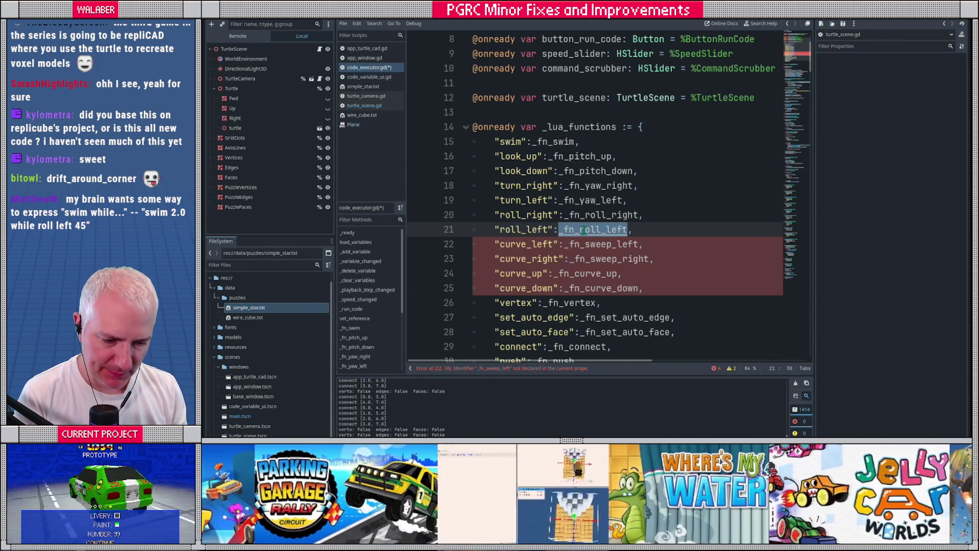
ctrl+click(583, 230)
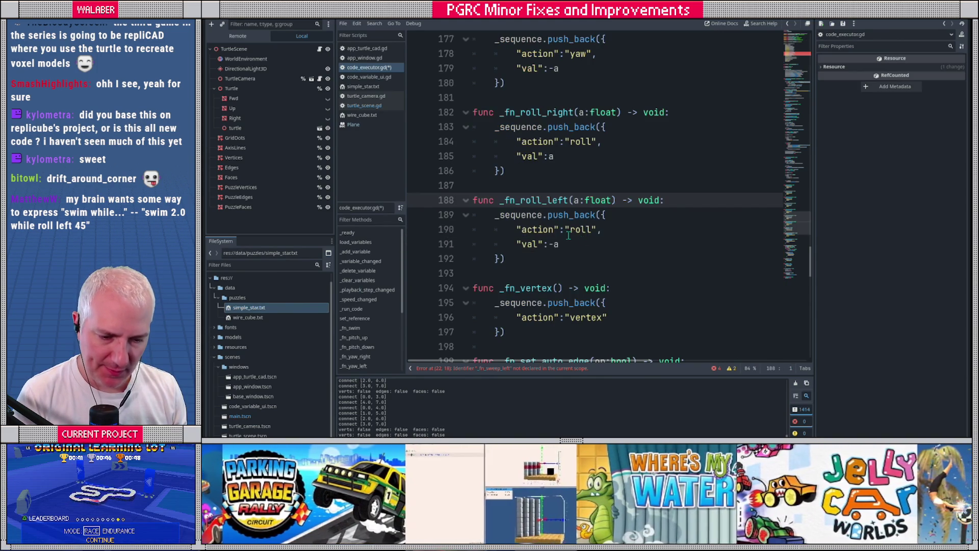
- Below _fn_roll_left, declare func _fn_sweep_left(rad:float, angle:float) -> void
click(512, 257)
key(Return)
key(Return)
text(func _fn_sweep_left()
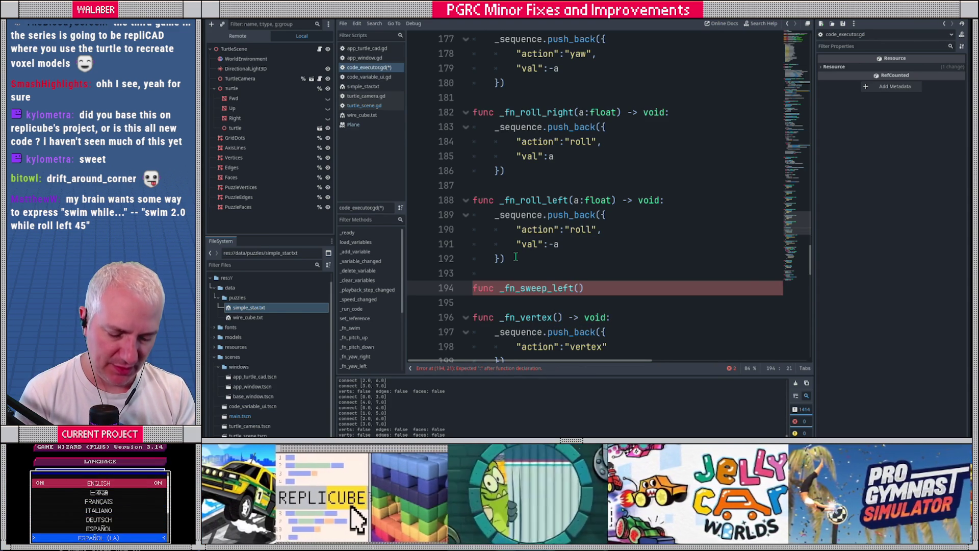
text(rad:float,)
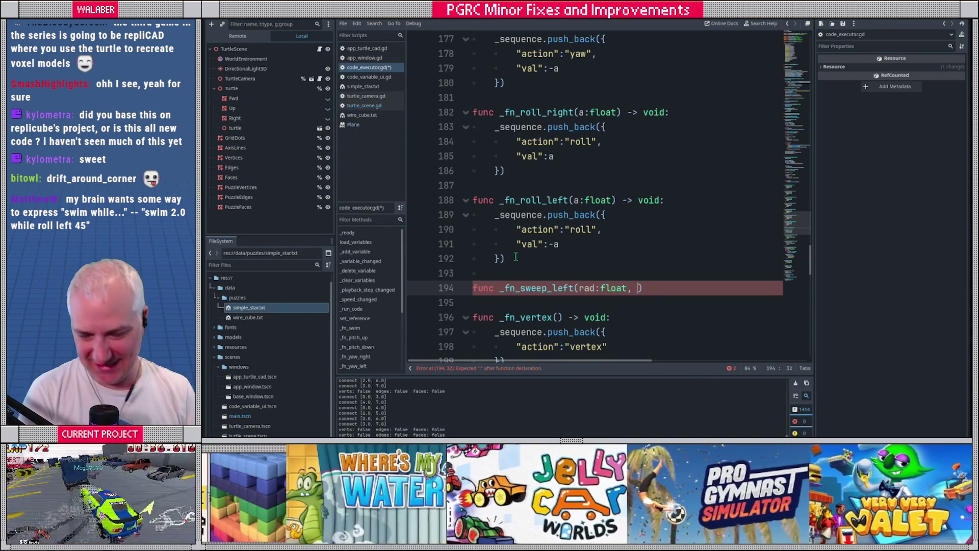
text(rad:float)
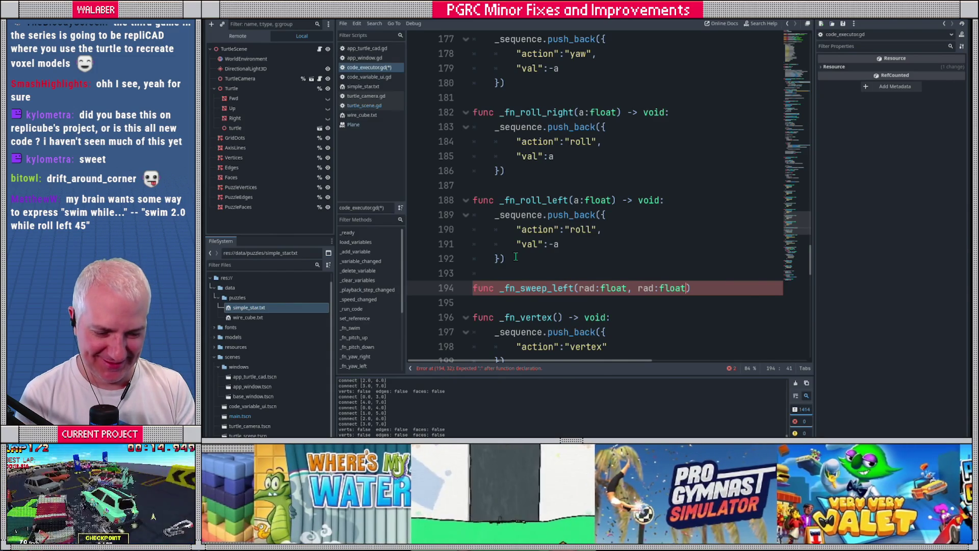
key(Escape)
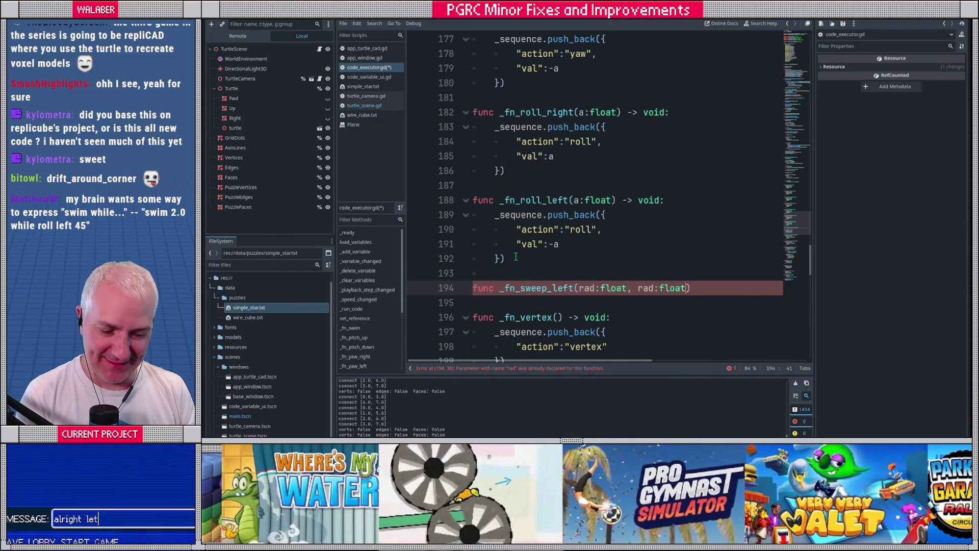
key(Left)
key(BackSpace)
key(BackSpace)
key(BackSpace)
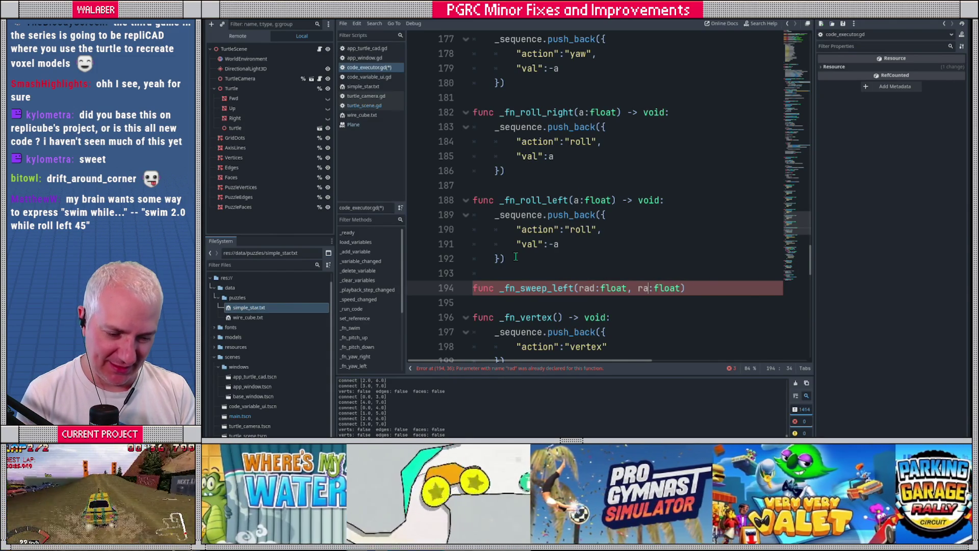
text(angle)
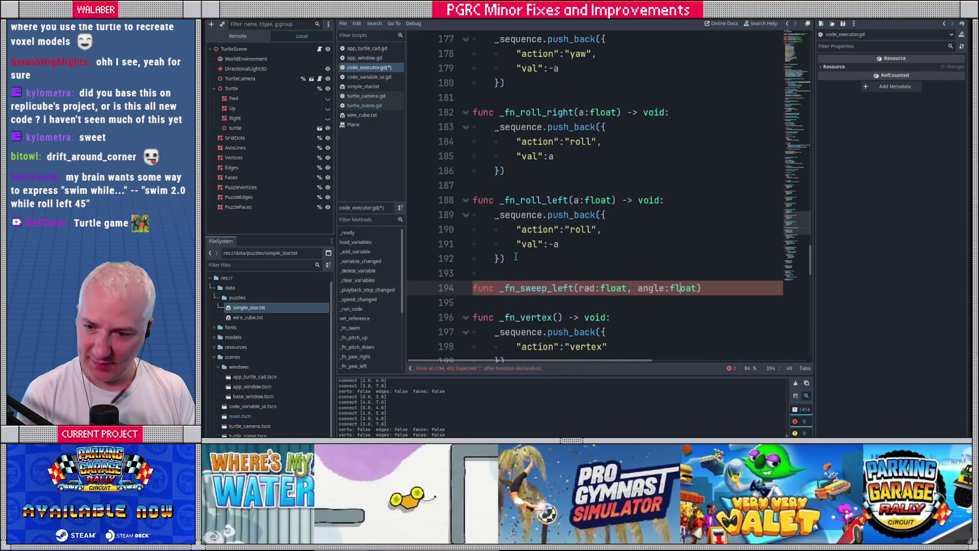
key(End)
text(-> fl)
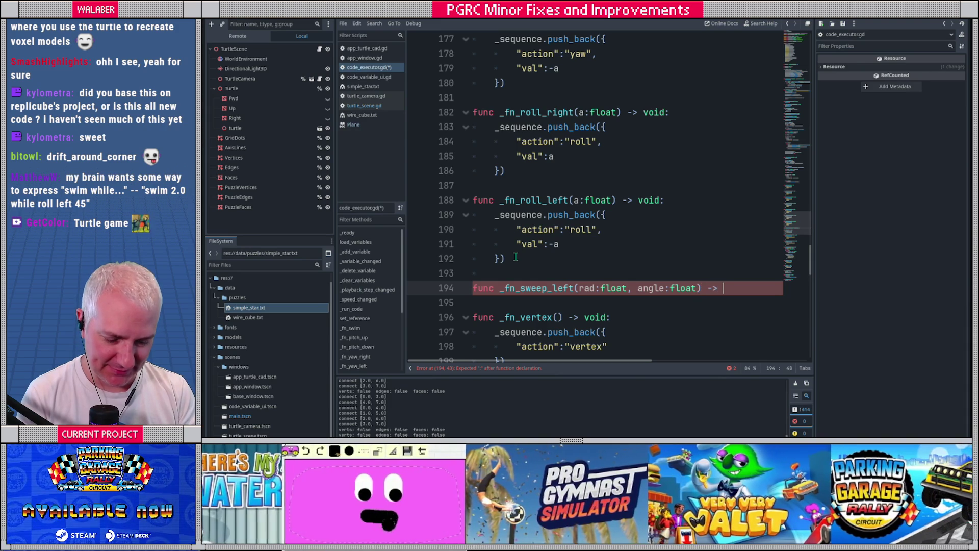
key(BackSpace)
key(BackSpace)
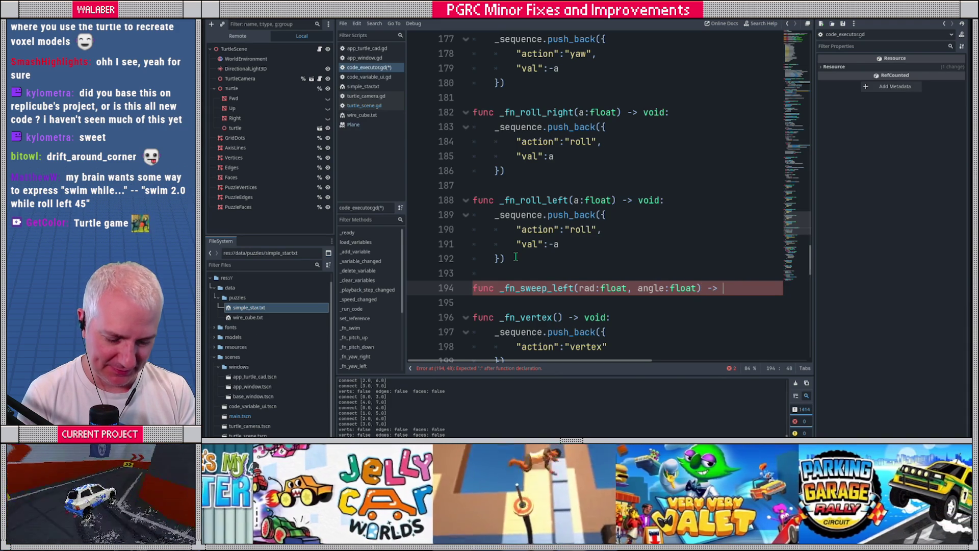
text(void:)
key(Return)
- Start a _sequence.push_back dictionary with "action":"sweep" and "axis":1
text(_sequence.)
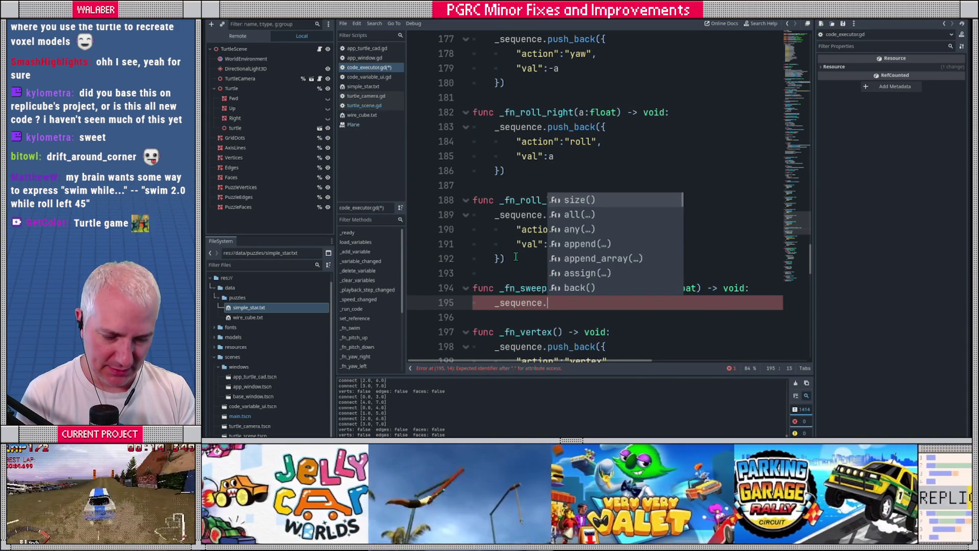
text(pus)
text({)
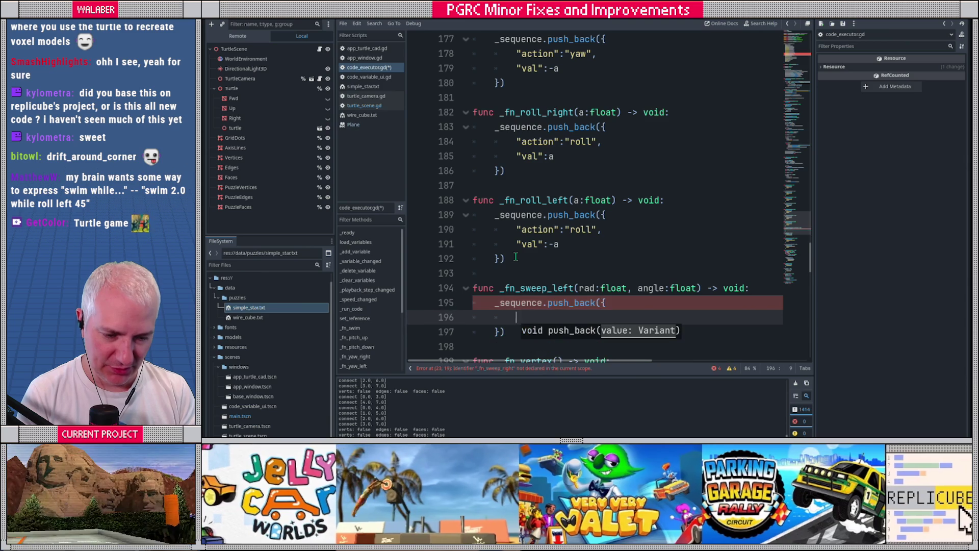
key(Return)
text("action":)
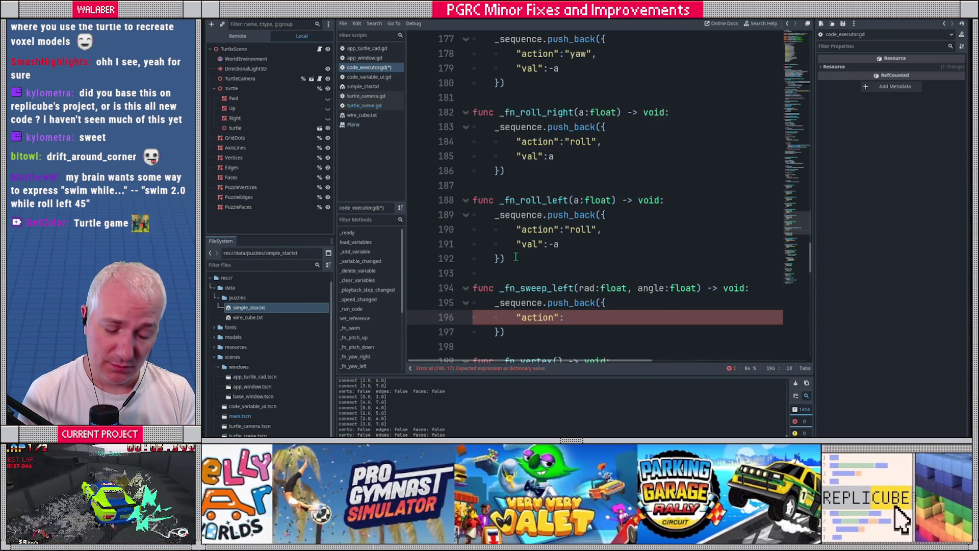
text(sweep)
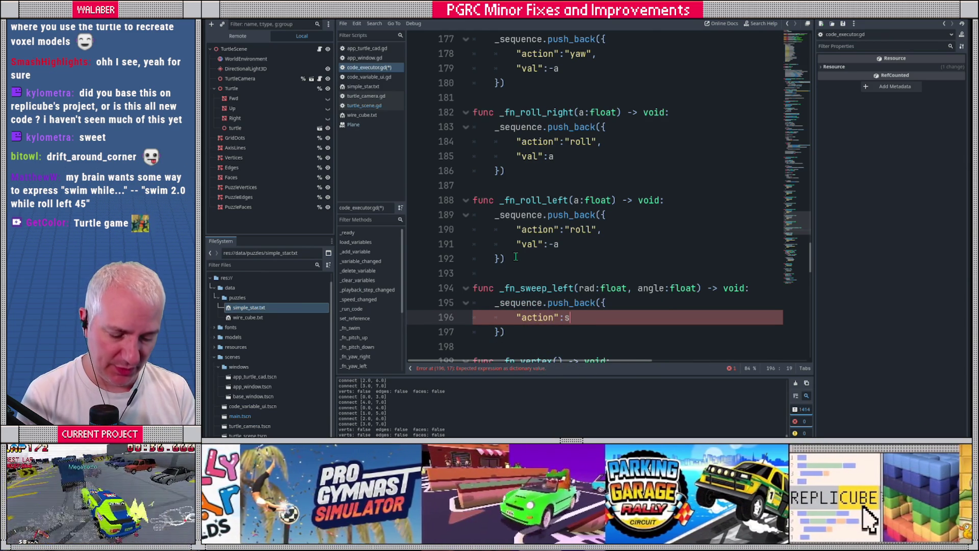
key(Left)
key(Left)
key(Left)
text(")
key(Right)
key(Right)
key(Right)
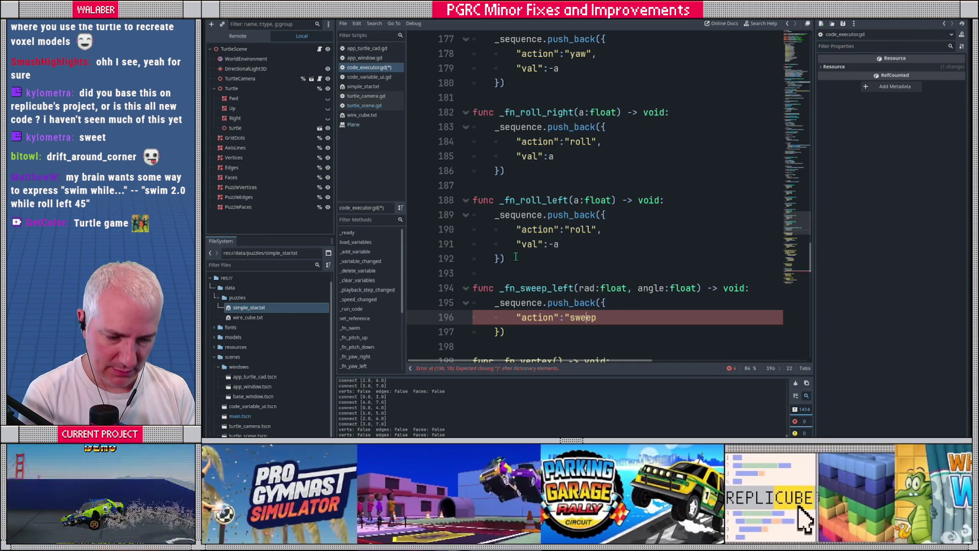
key(End)
text(",)
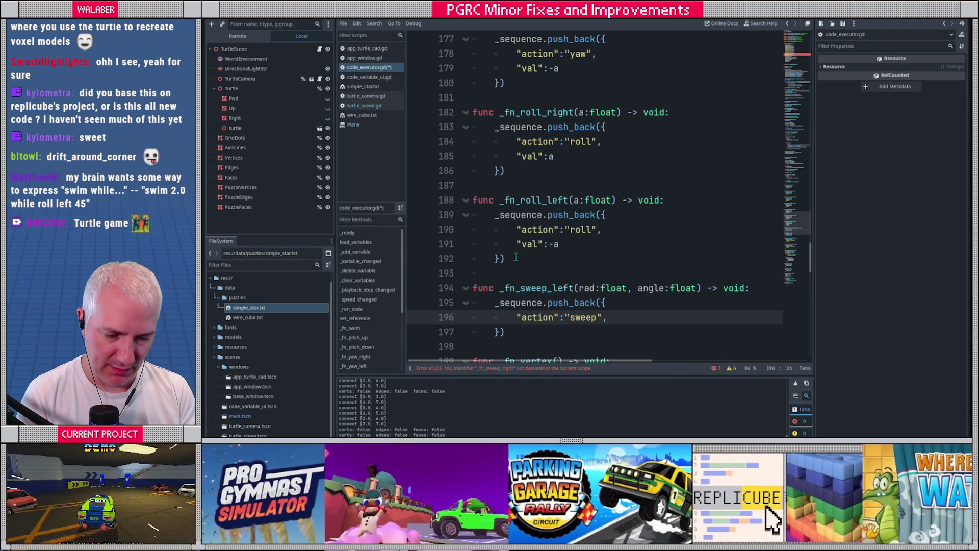
key(Return)
text(")
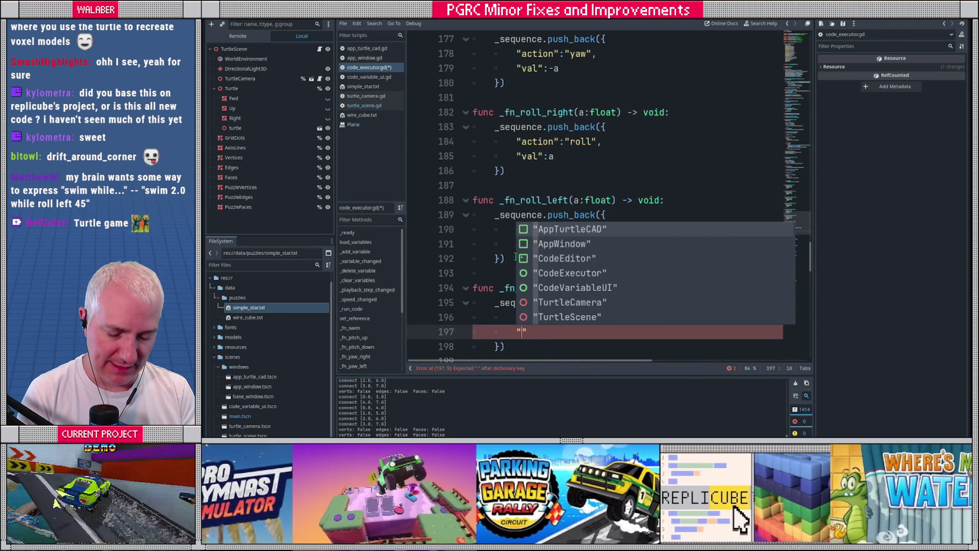
text(axis":)
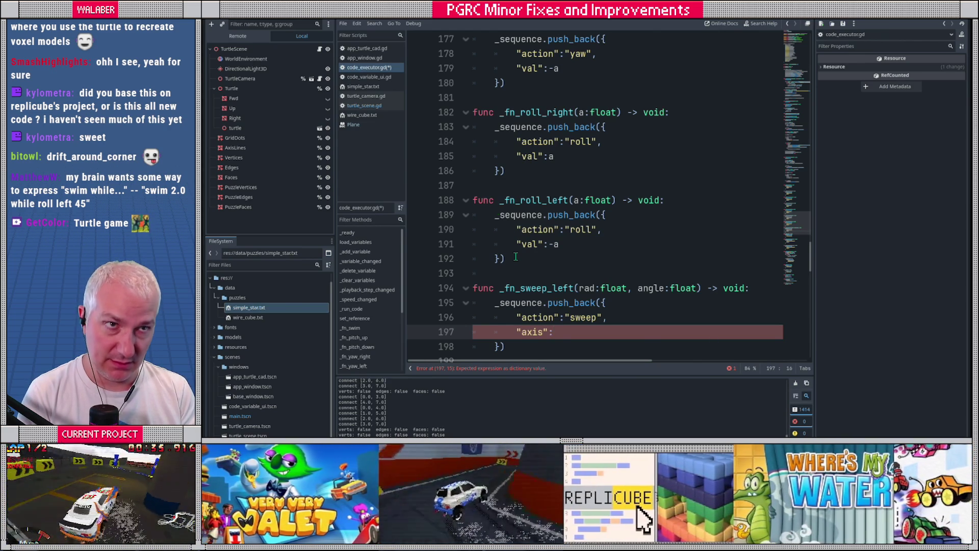
text(1,)
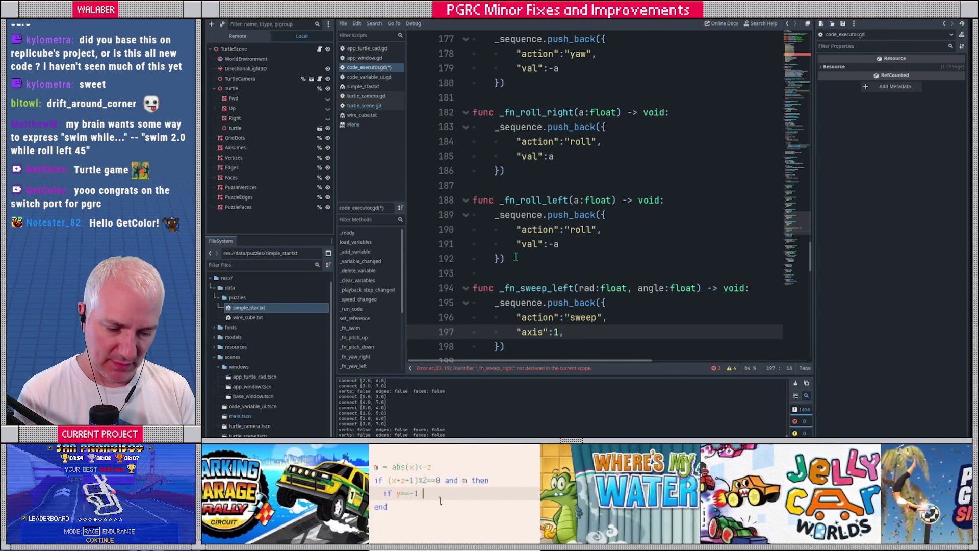
- Add "radius":rad and "angle":angle entries, then select the whole _fn_sweep_left function
key(Return)
text(")
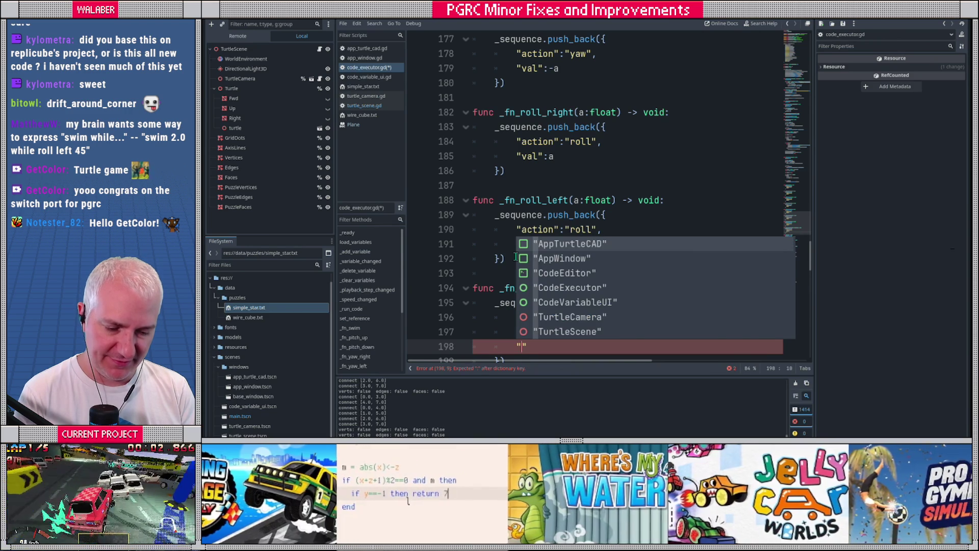
key(Escape)
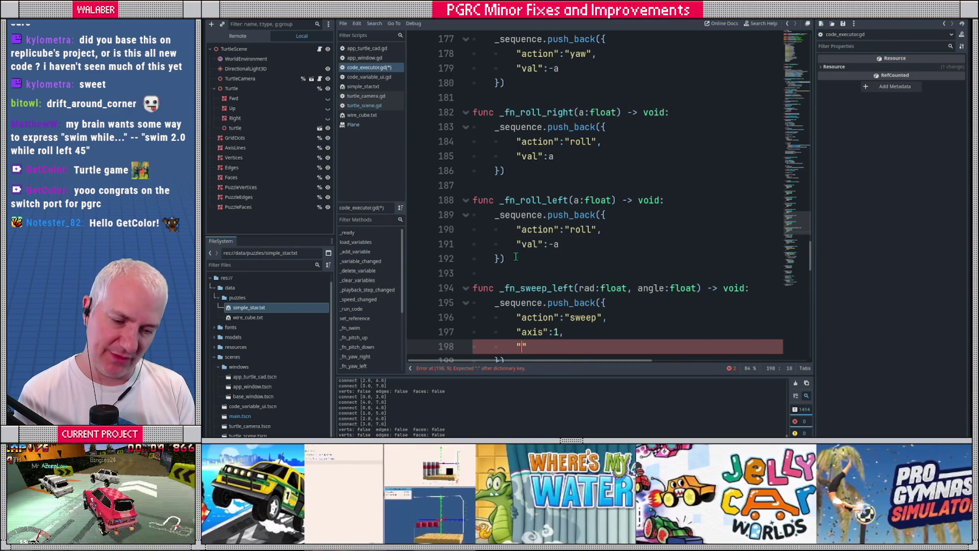
scroll(574, 259, down, 1)
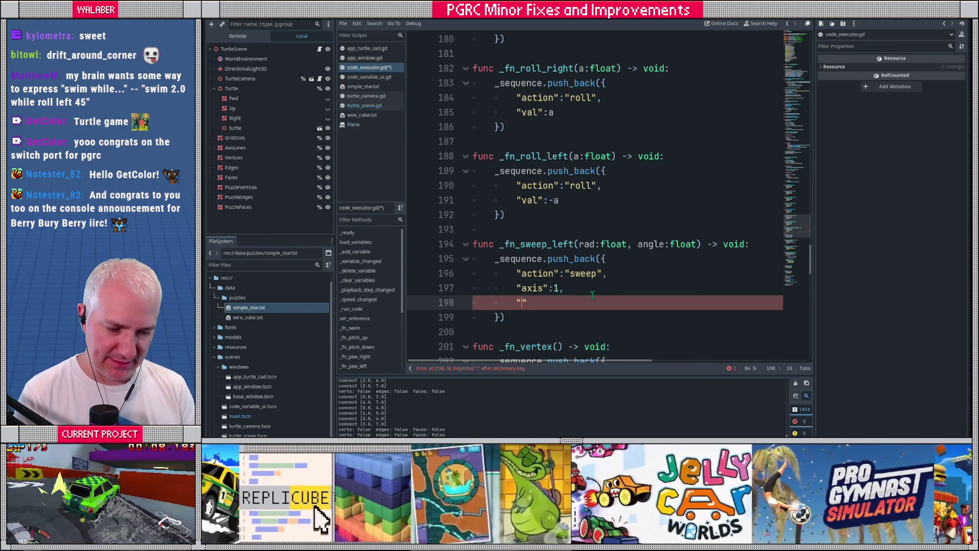
text(radius)
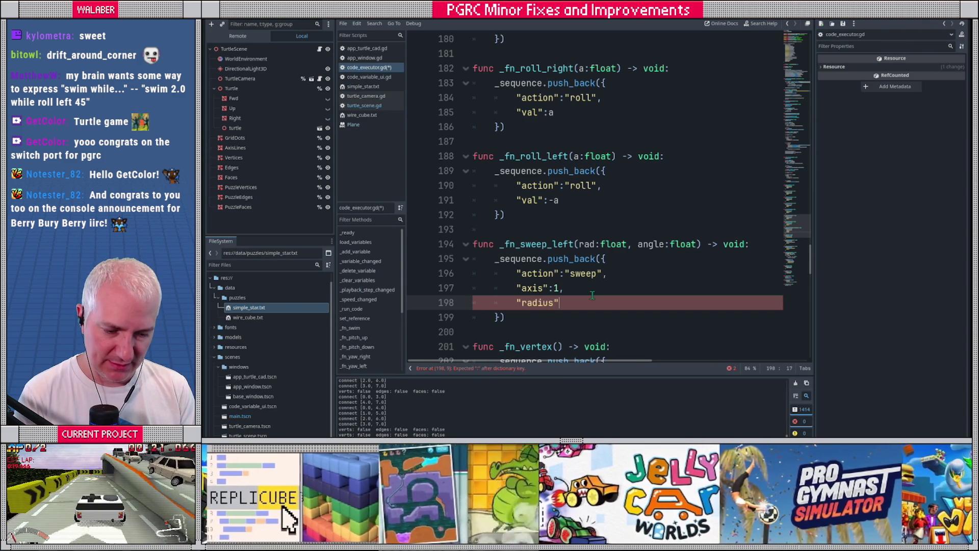
text(:rad,)
key(Return)
text("a)
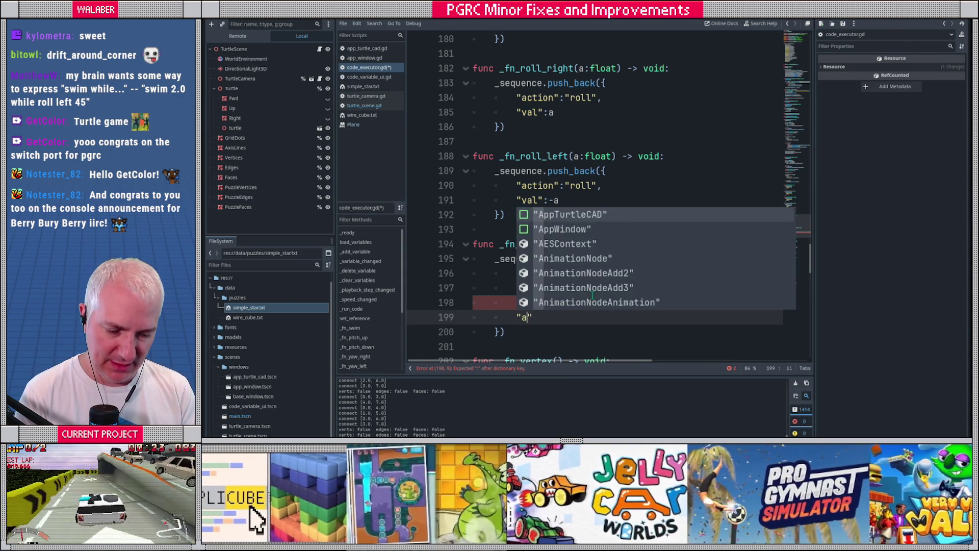
text(ngle":angle)
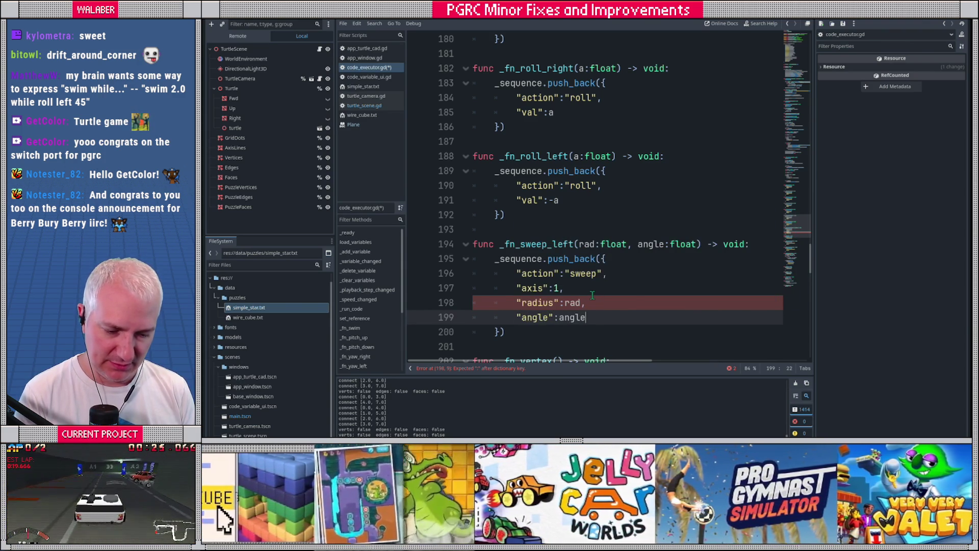
key(Escape)
scroll(489, 290, down, 1)
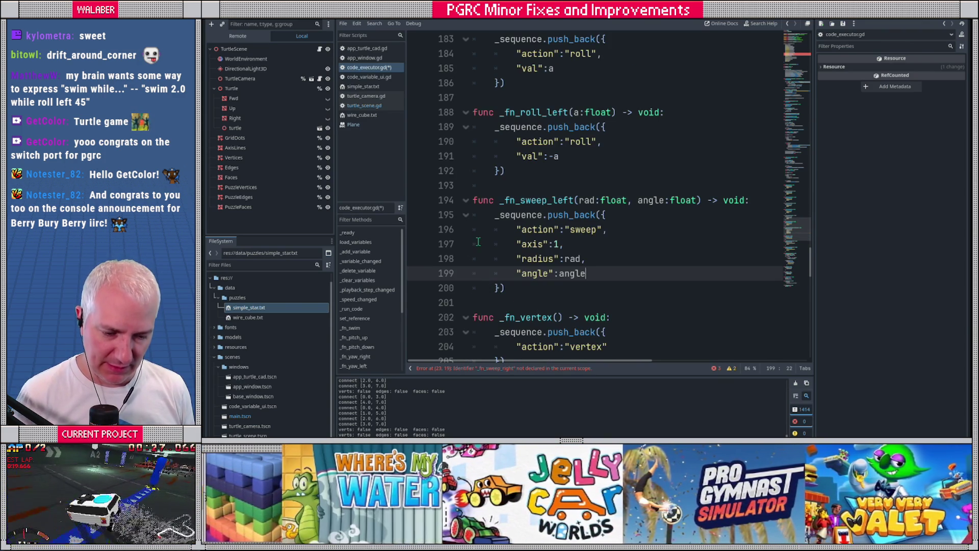
click(474, 200)
mouse_move(473, 199)
mouse_down()
mouse_move(607, 227)
mouse_move(586, 270)
mouse_move(522, 286)
mouse_up()
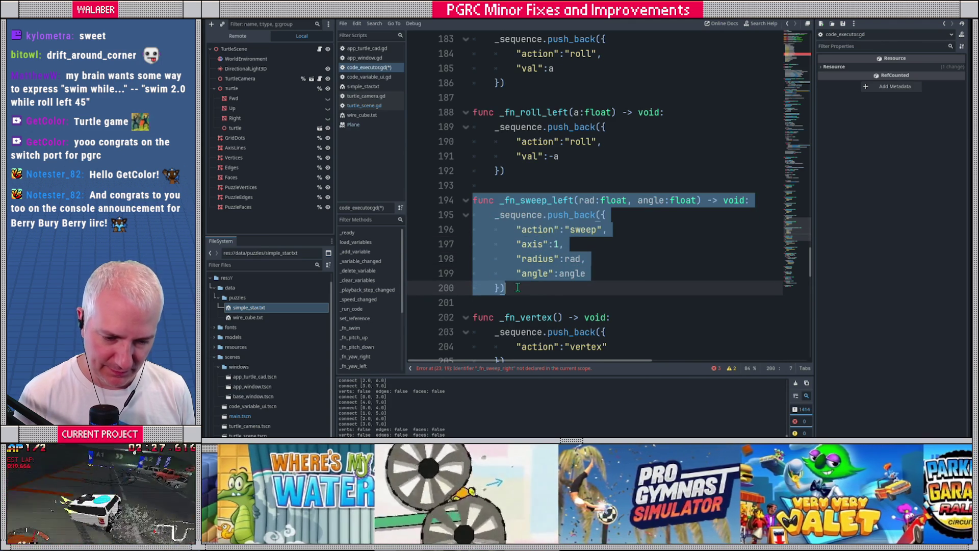
- Duplicate _fn_sweep_left as _fn_sweep_right, changing the angle entry to -angle
key(ctrl+c)
click(517, 288)
key(Return)
key(ctrl+v)
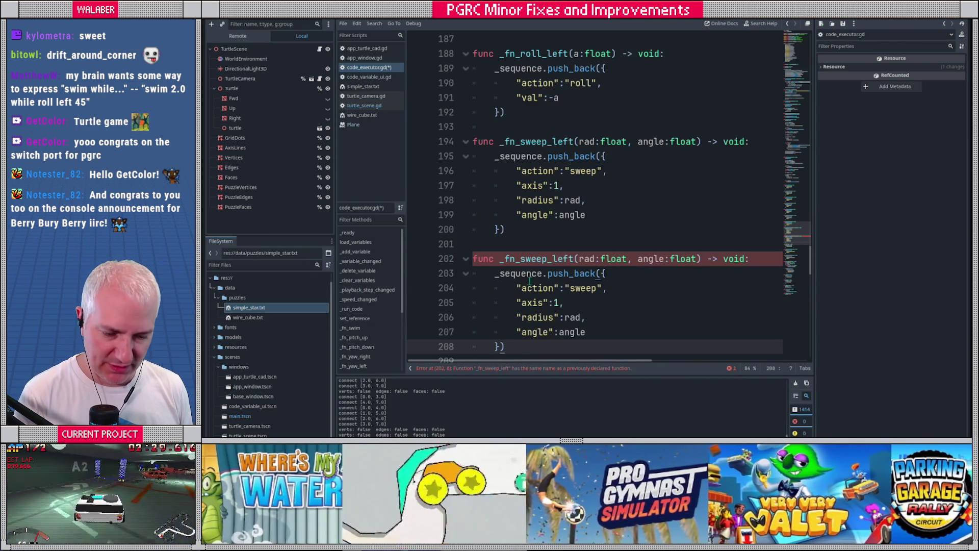
click(571, 260)
key(BackSpace)
key(BackSpace)
key(BackSpace)
text(right)
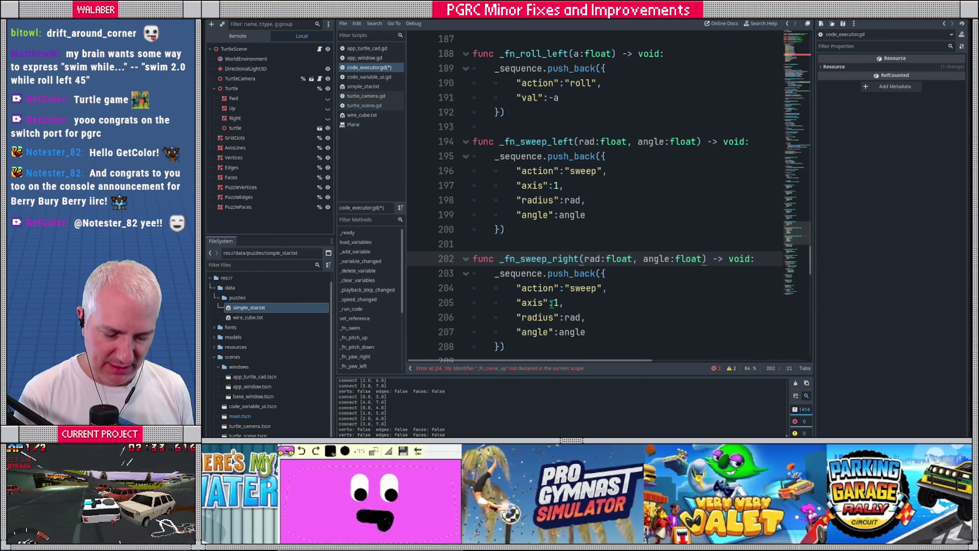
click(559, 332)
text(-)
- Compare against the _fn_roll_right and _fn_roll_left names, then select the new _fn_sweep_right function
scroll(517, 285, down, 1)
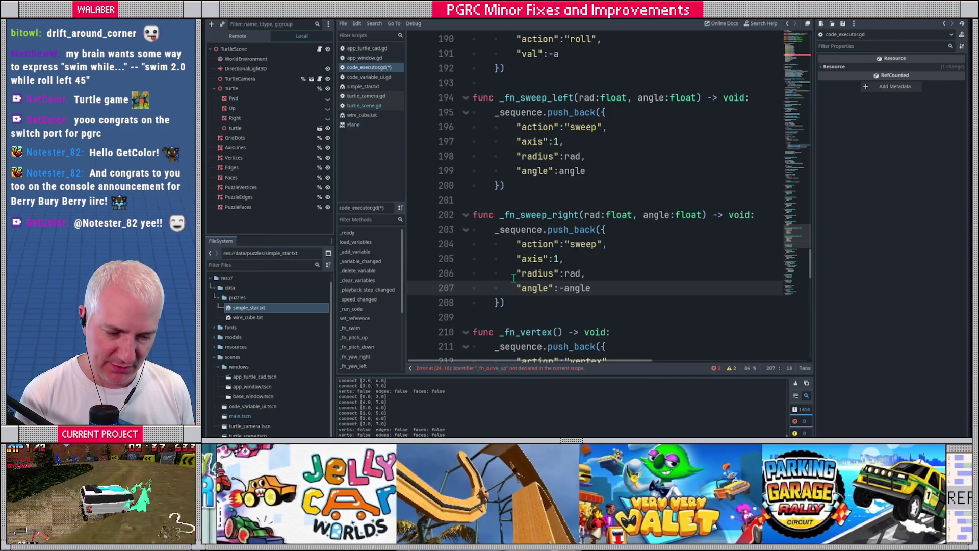
scroll(530, 227, up, 3)
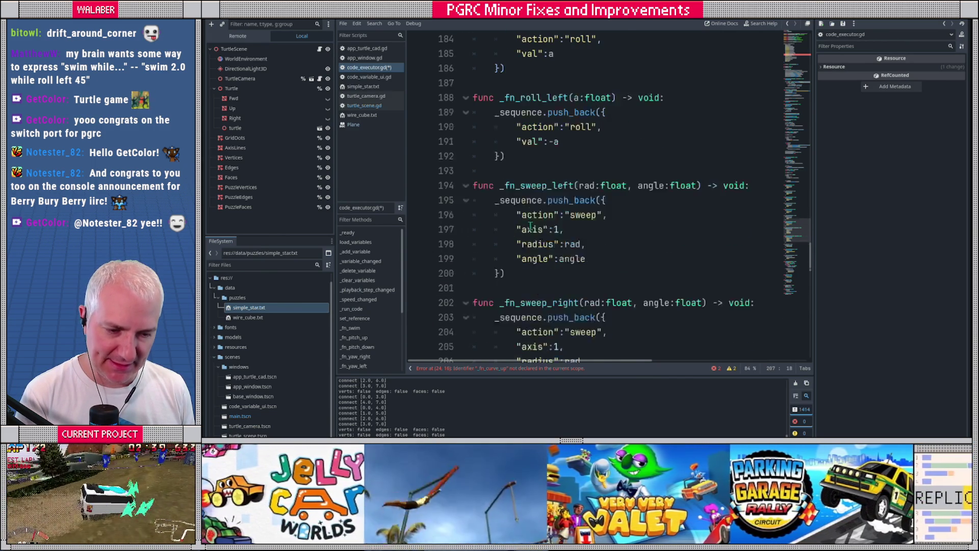
scroll(546, 132, up, 5)
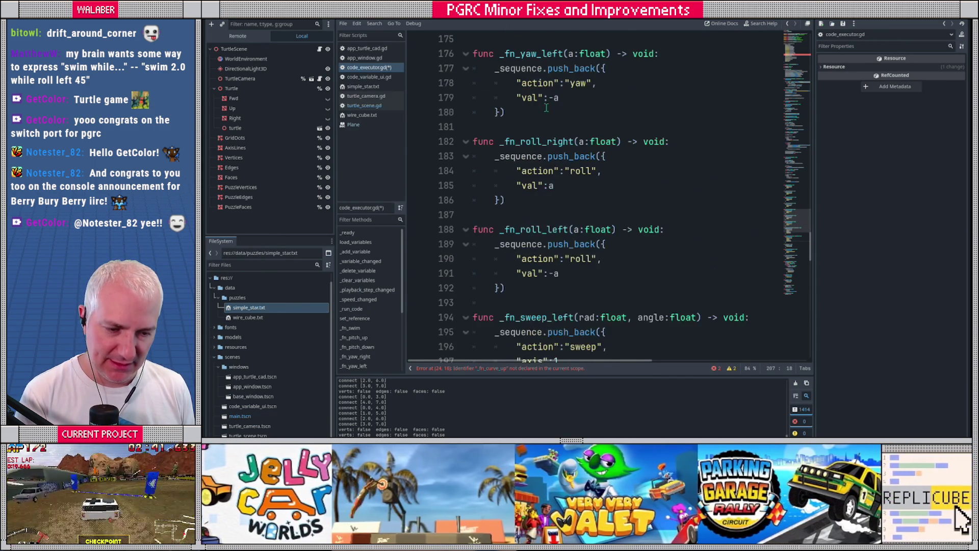
scroll(540, 128, down, 2)
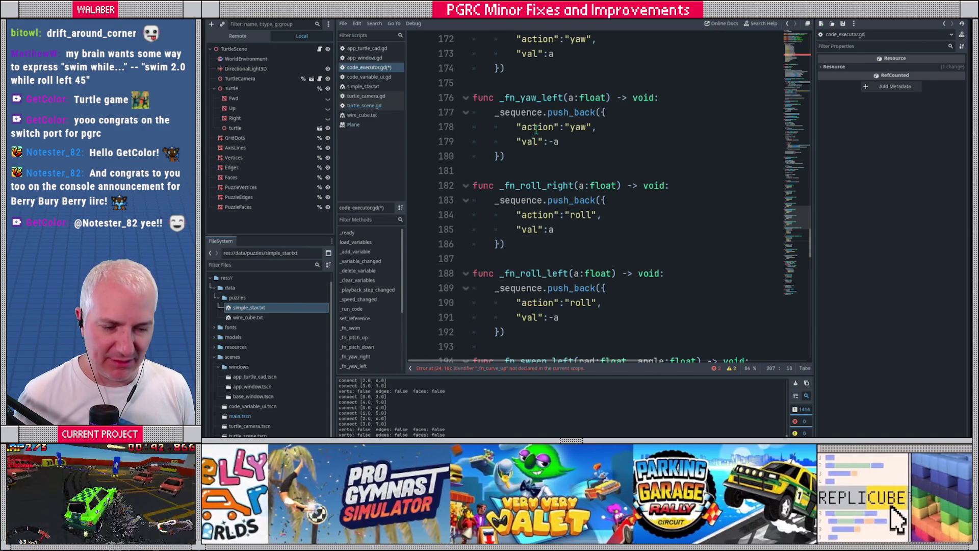
drag(521, 184, 553, 185)
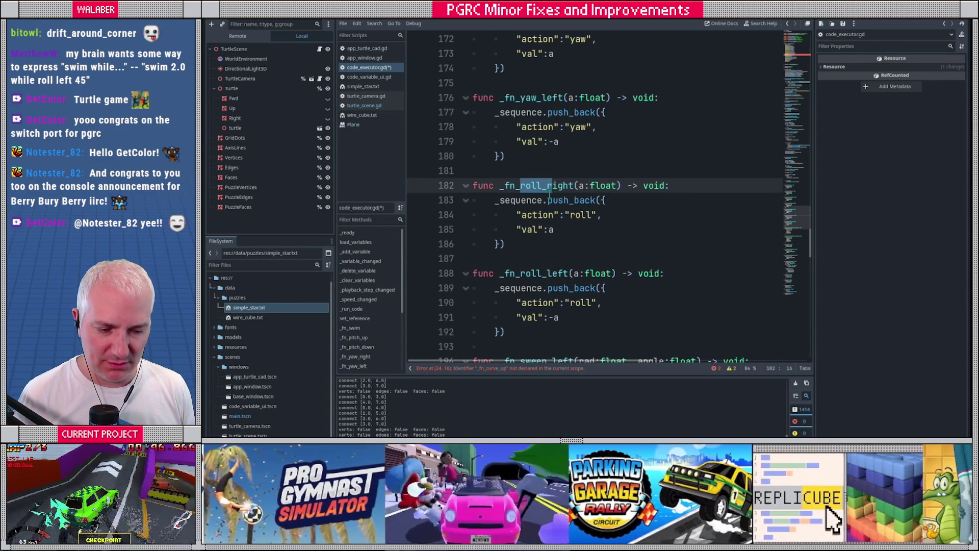
scroll(540, 185, down, 2)
double_click(534, 185)
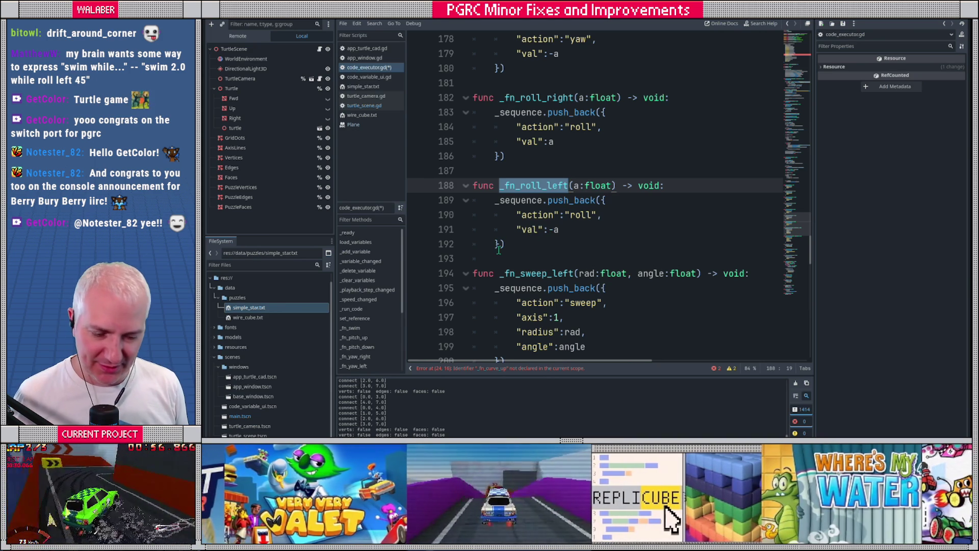
scroll(508, 247, down, 5)
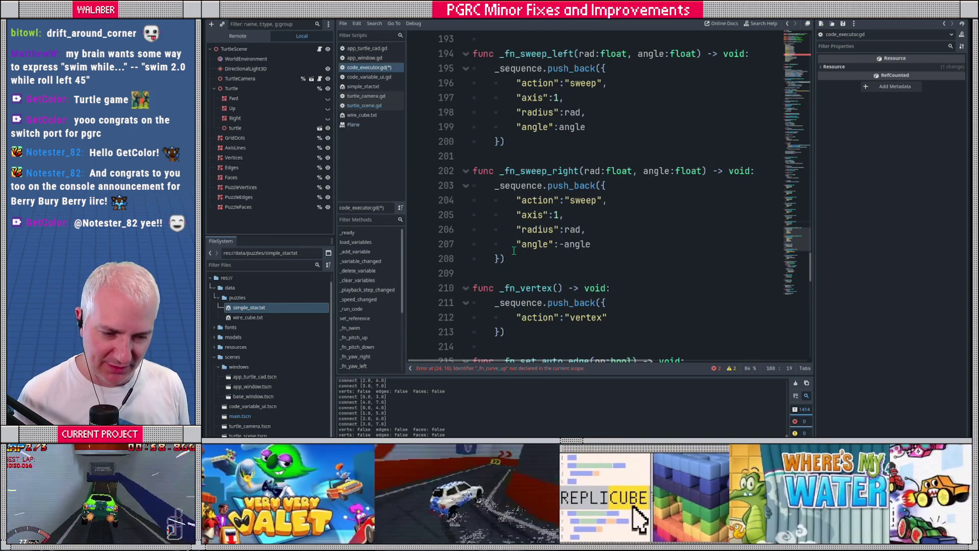
drag(473, 171, 518, 258)
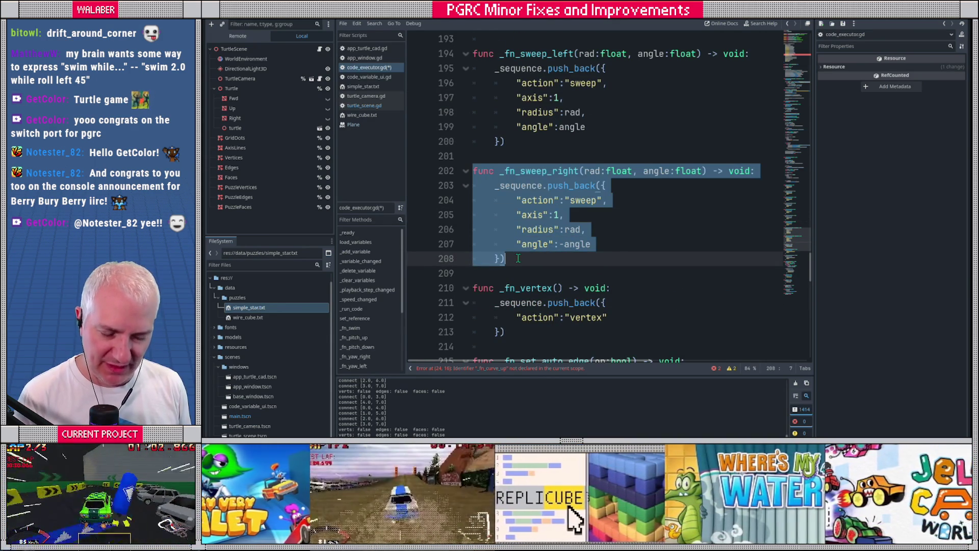
click(517, 258)
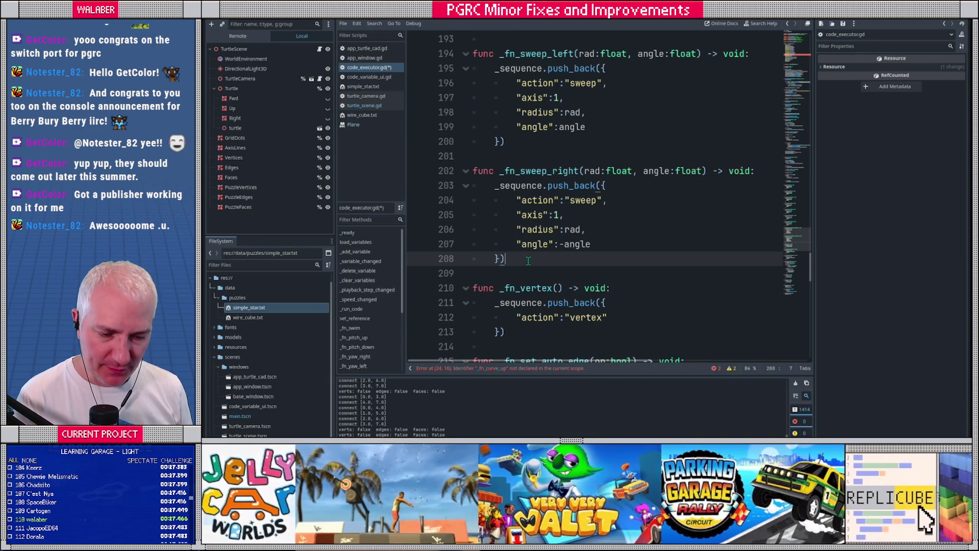
- Paste a copy as _fn_sweep_up with axis 0 and a positive angle
key(Return)
key(Return)
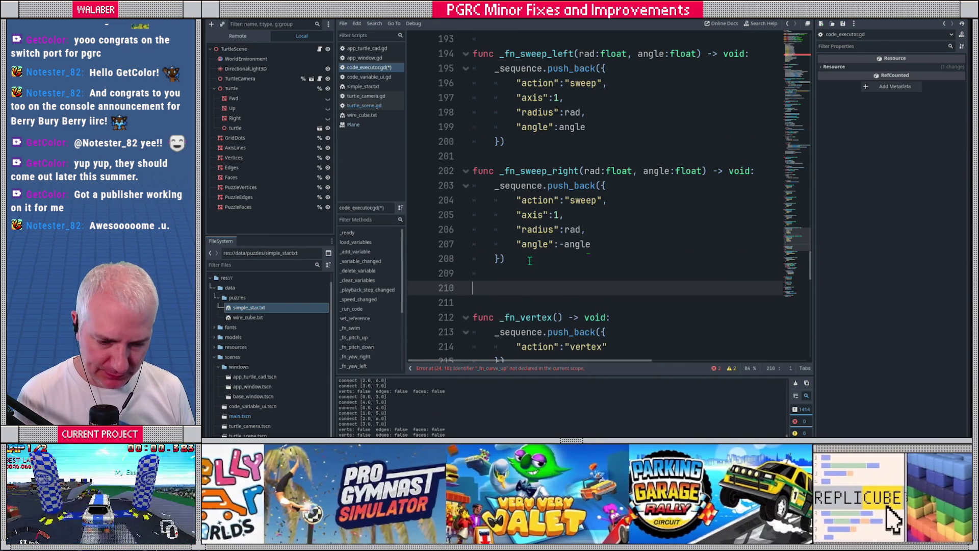
key(ctrl+v)
drag(554, 259, 578, 259)
text(up)
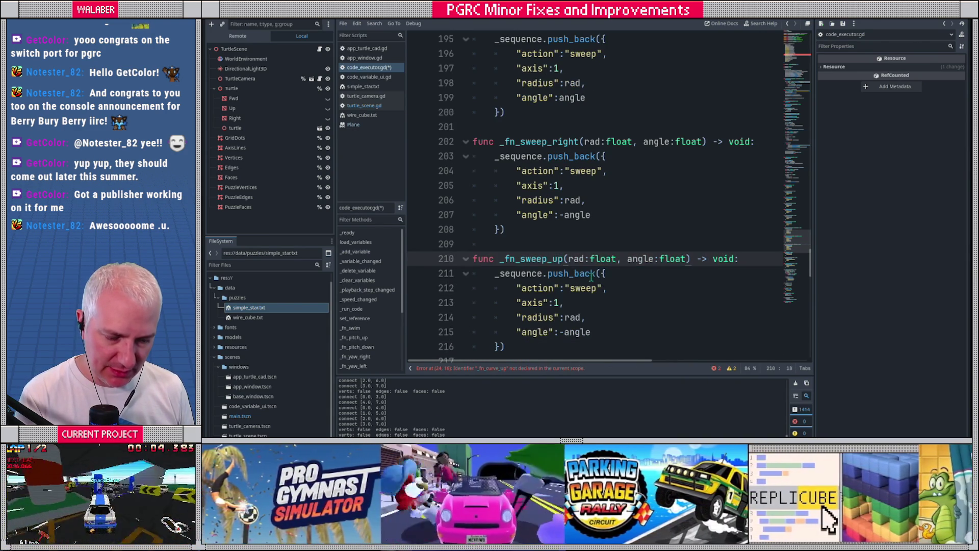
click(561, 303)
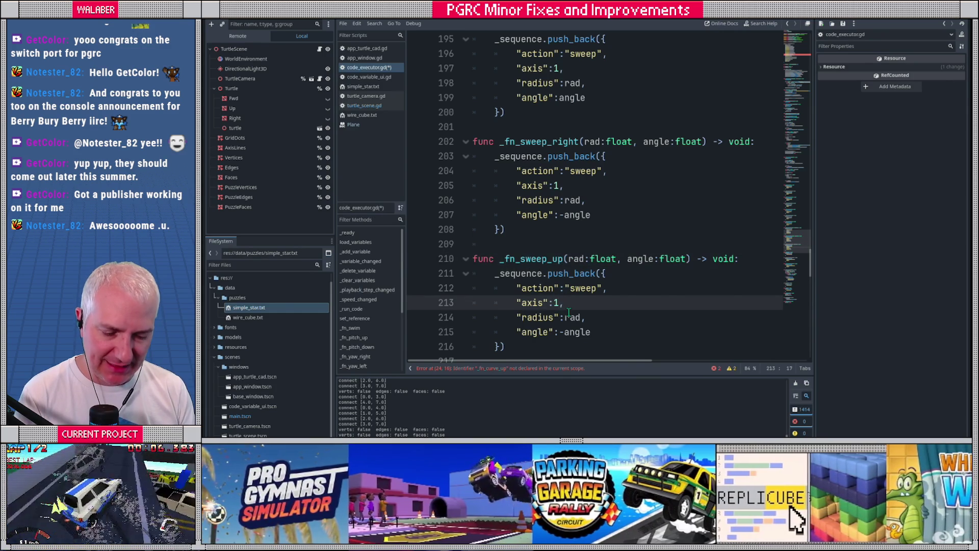
key(BackSpace)
text(0)
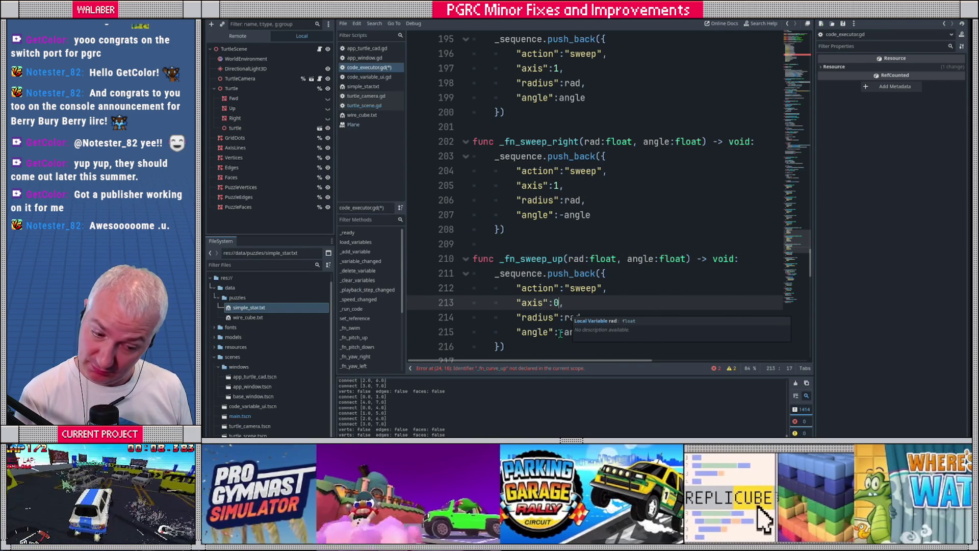
click(560, 331)
key(BackSpace)
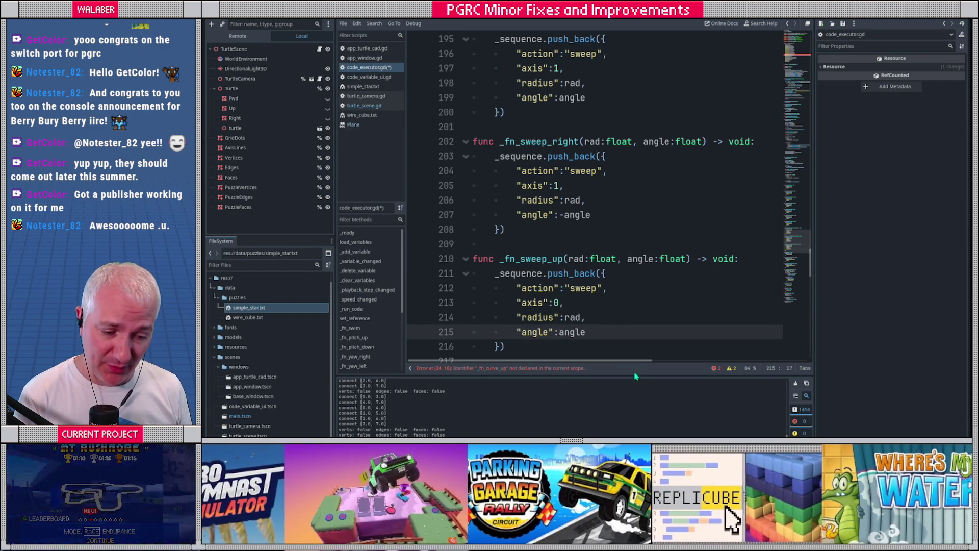
scroll(586, 306, down, 2)
- Paste another copy as _fn_sweep_down with axis 0 and -angle, then save the script
drag(507, 259, 460, 180)
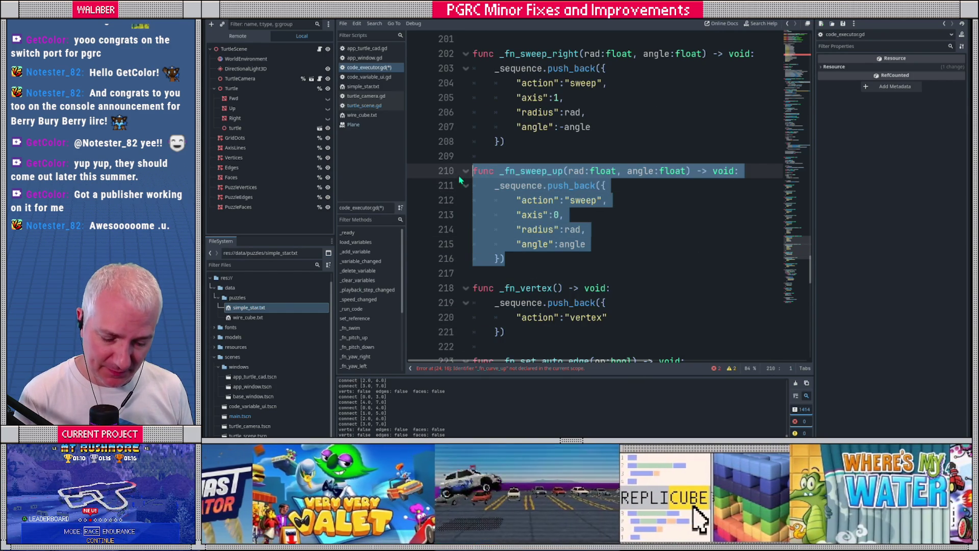
click(520, 259)
key(Return)
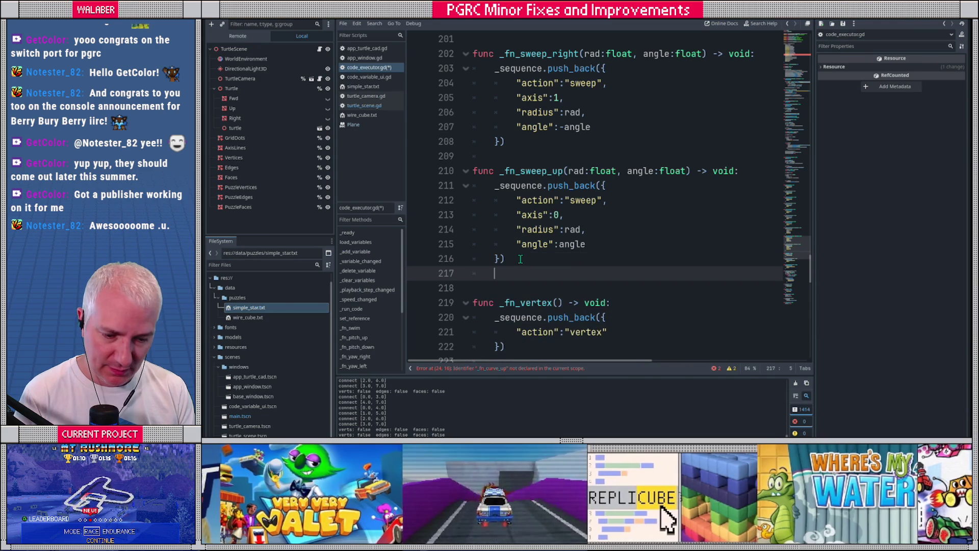
key(Return)
key(ctrl+v)
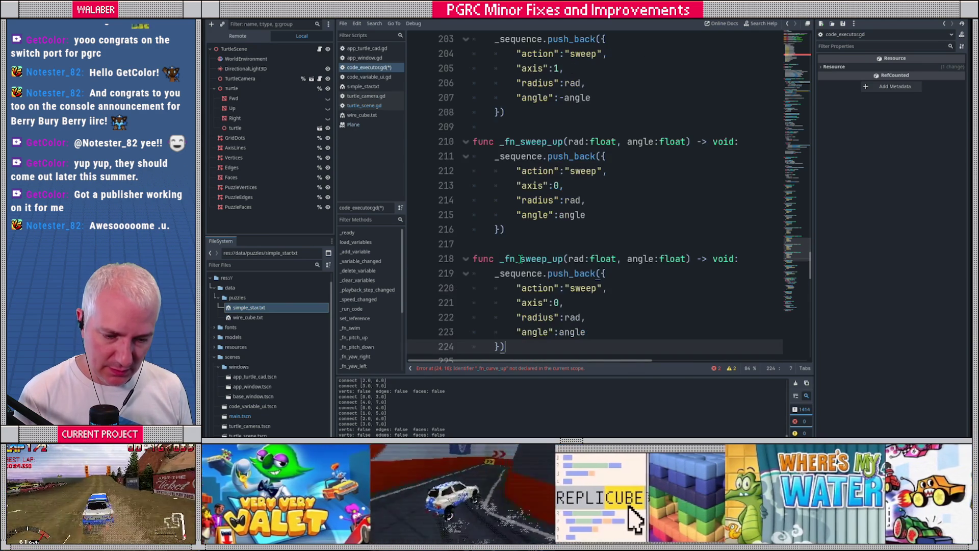
click(553, 259)
double_click(554, 259)
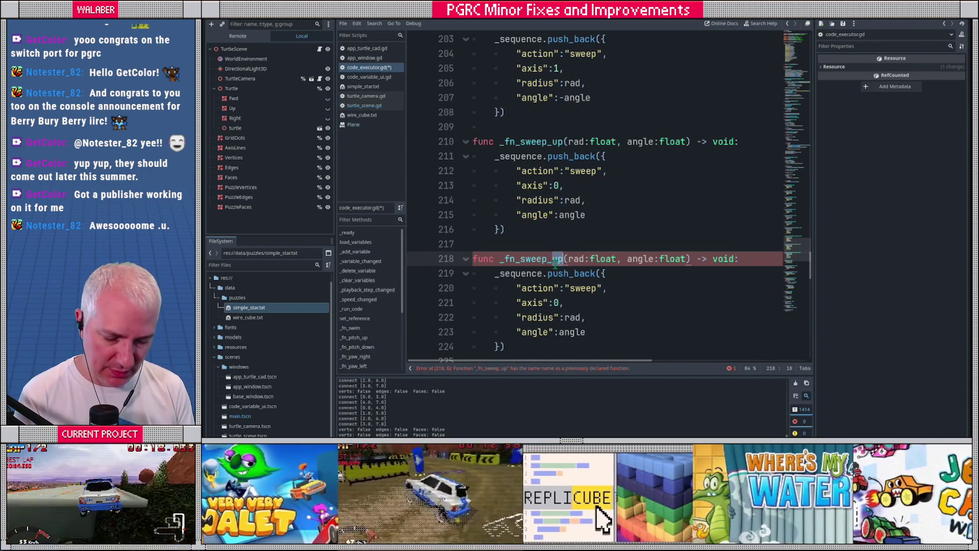
text(down)
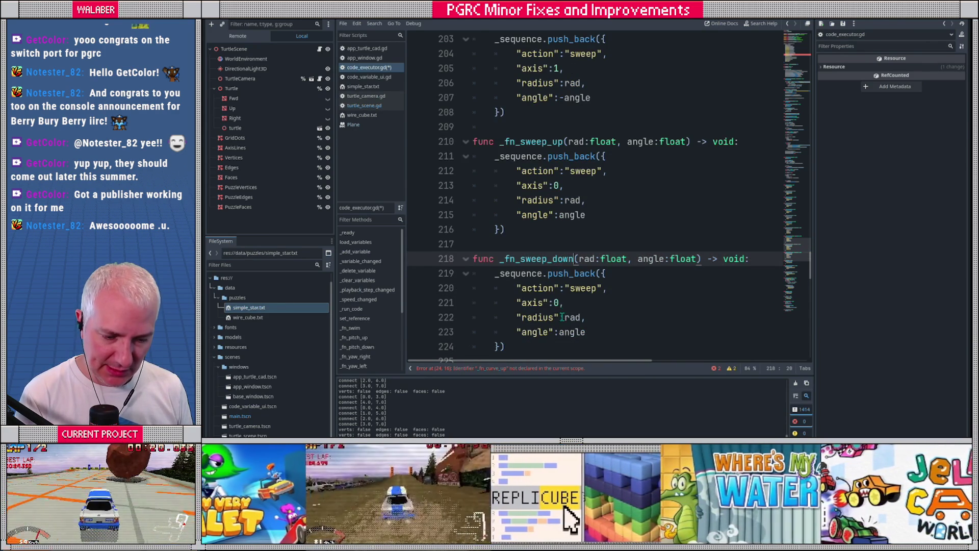
click(558, 332)
text(-)
click(521, 230)
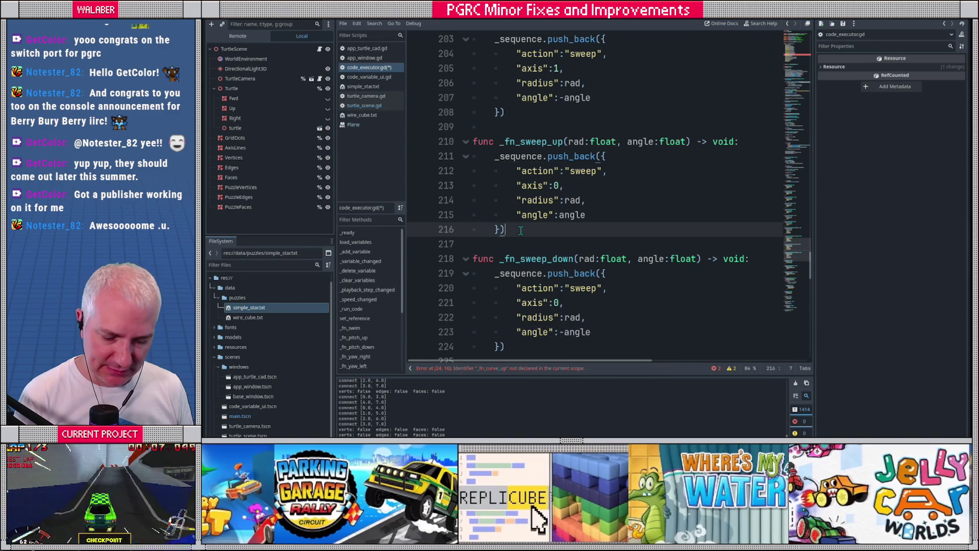
key(F5)
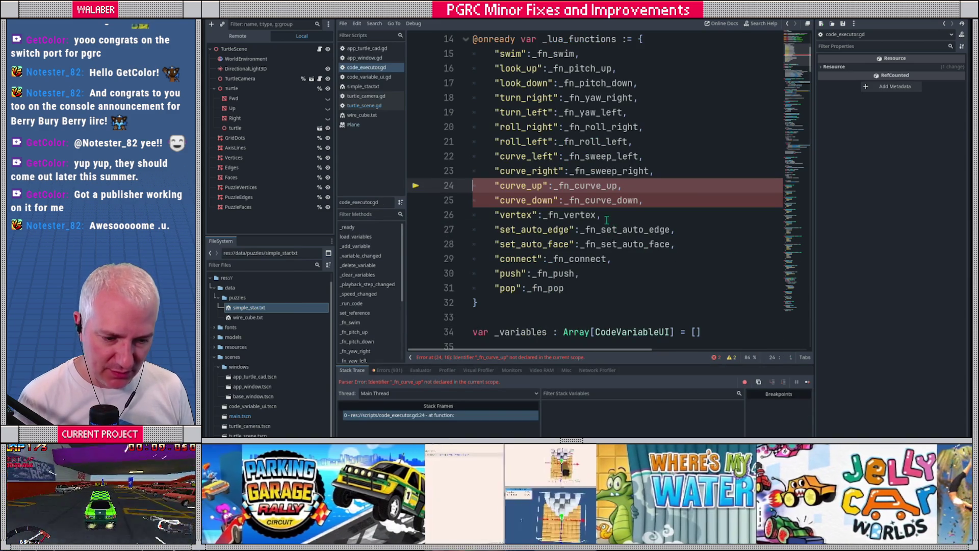
- Change the curve_up and curve_down mappings on lines 24–25 to _fn_sweep_up and _fn_sweep_down
click(578, 185)
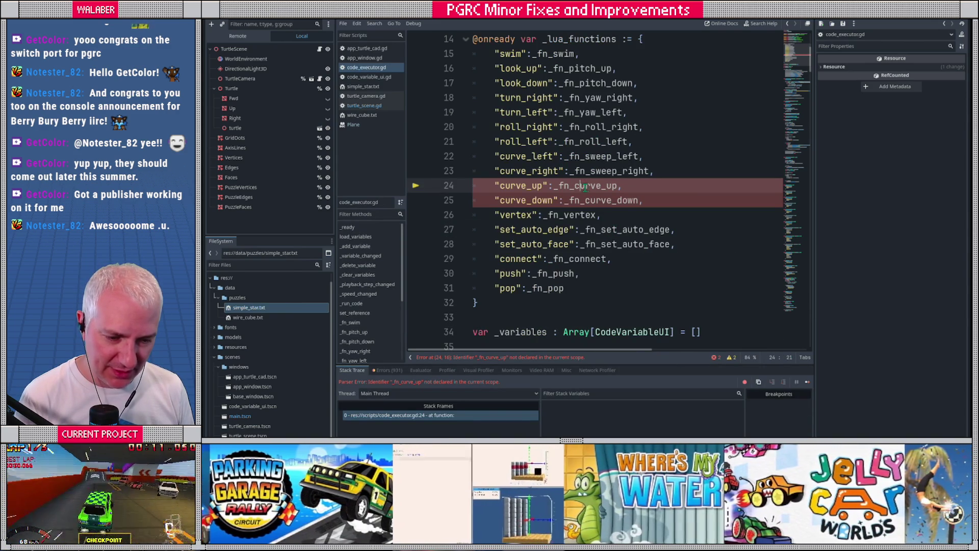
double_click(595, 185)
text(sweep)
key(Down)
key(BackSpace)
key(BackSpace)
key(BackSpace)
key(Delete)
key(Delete)
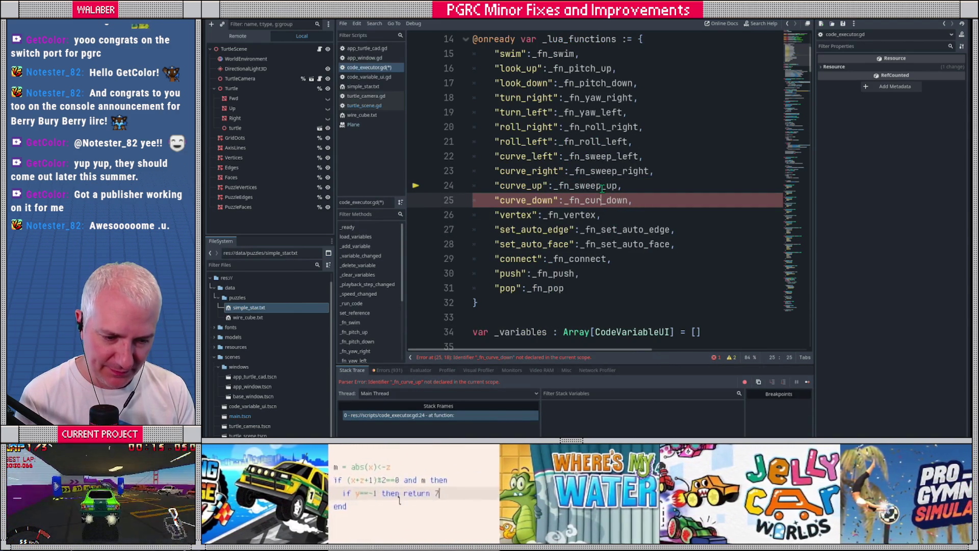
text(sweep)
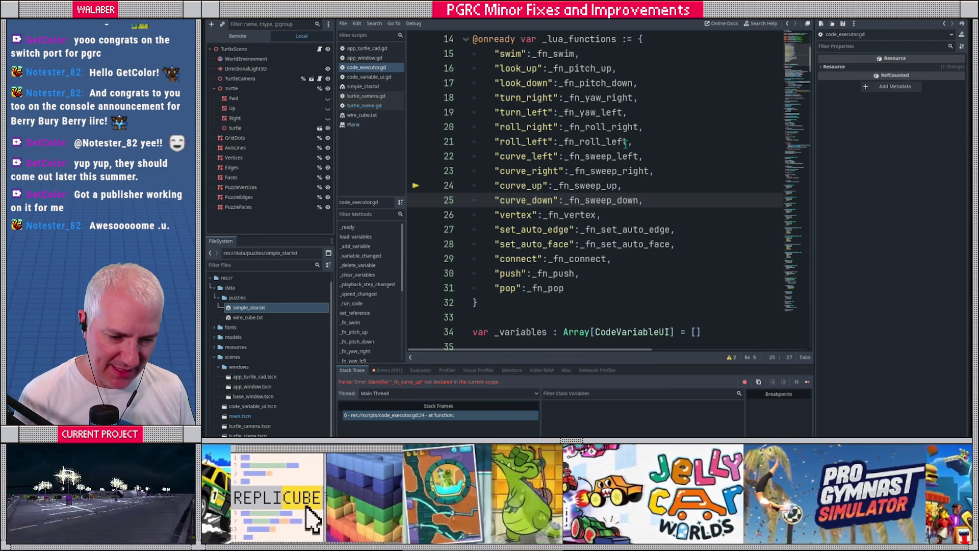
- Select the sweep fields in _fn_sweep_left and switch to turtle_scene.gd
mouse_move(792, 53)
mouse_down()
mouse_move(788, 133)
mouse_move(789, 111)
mouse_move(802, 239)
mouse_up()
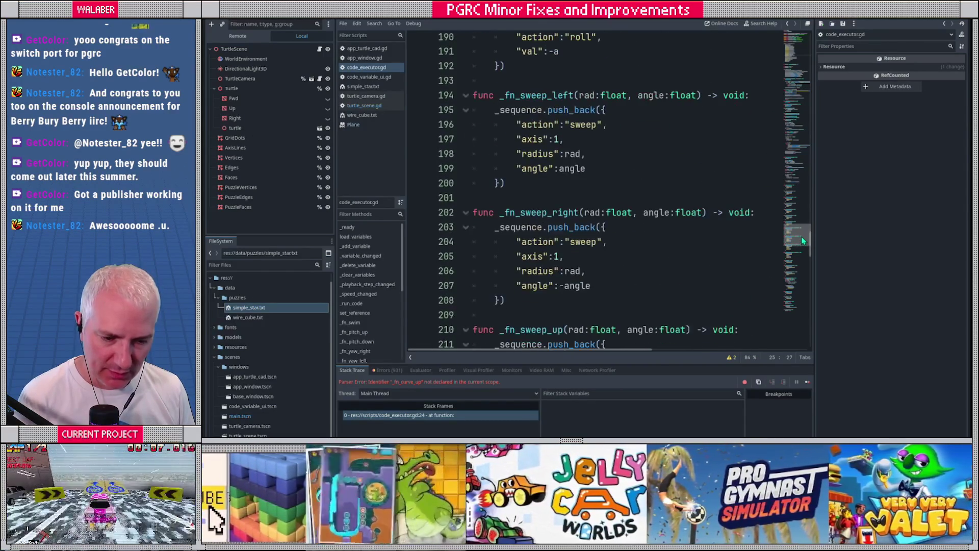
mouse_move(517, 124)
mouse_down()
mouse_move(553, 153)
mouse_move(599, 168)
mouse_up()
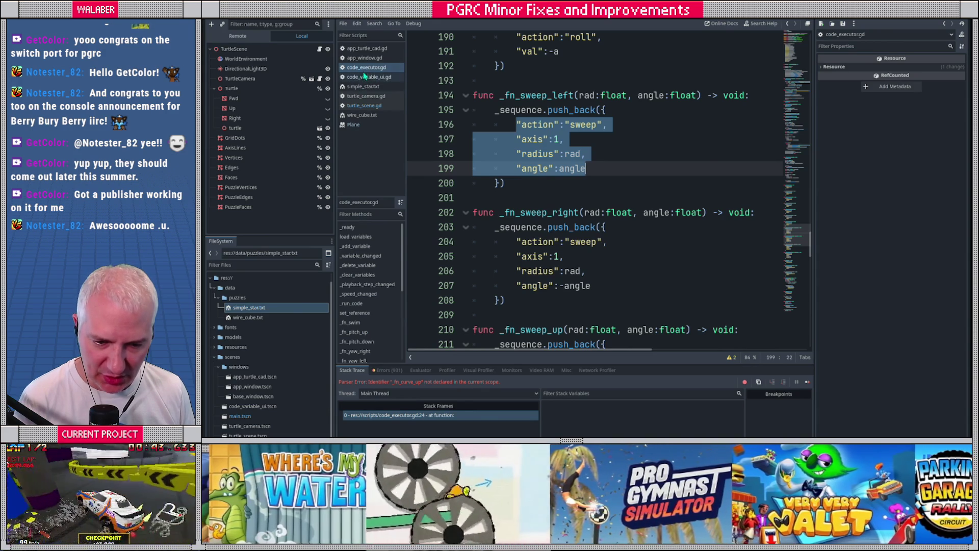
click(365, 106)
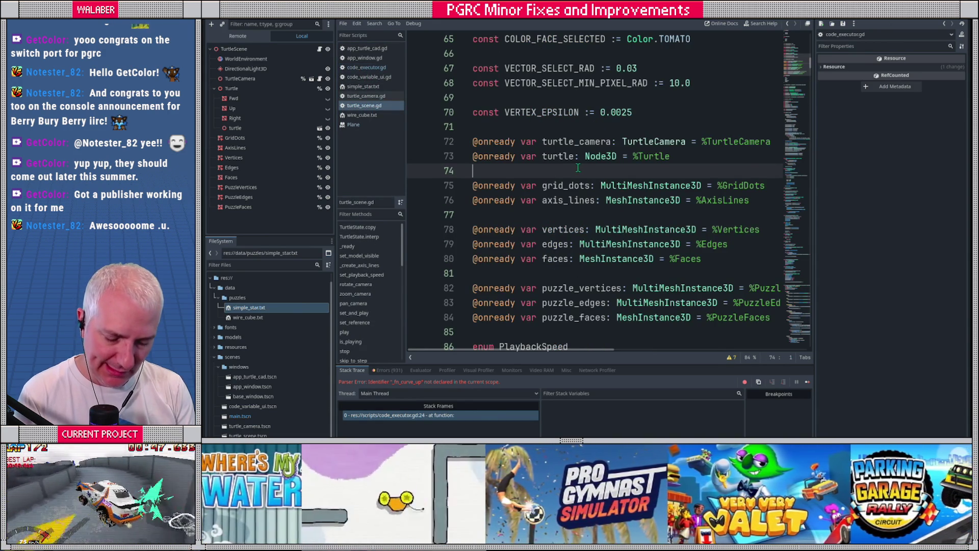
- Find the "roll" match case and add a "sweep": case after it
key(ctrl+f)
text("r)
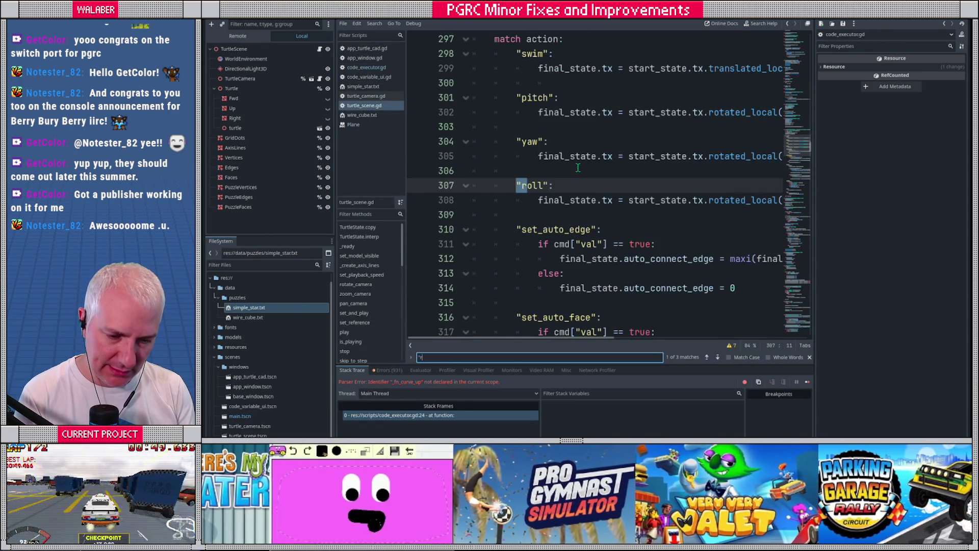
key(Escape)
click(565, 203)
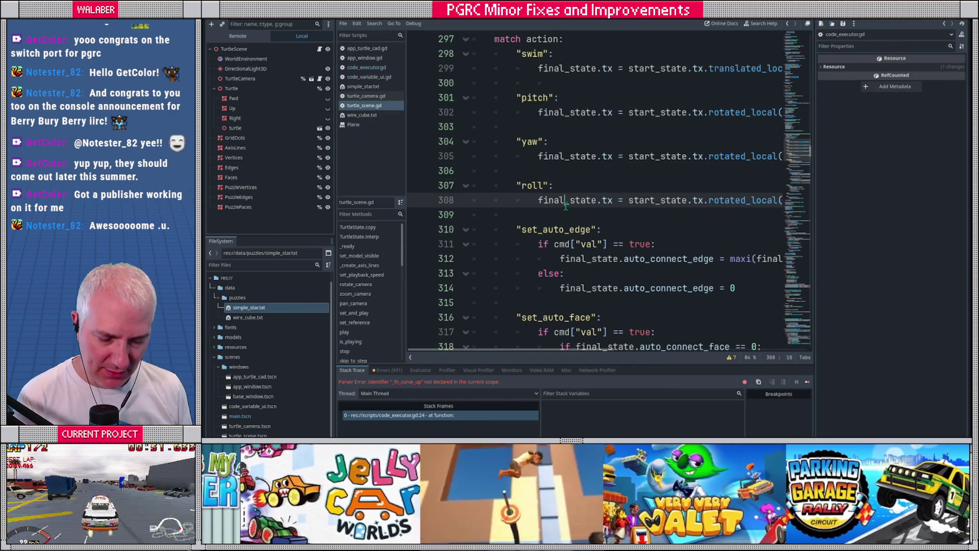
key(Down)
key(Return)
key(Return)
key(Up)
text("sweep")
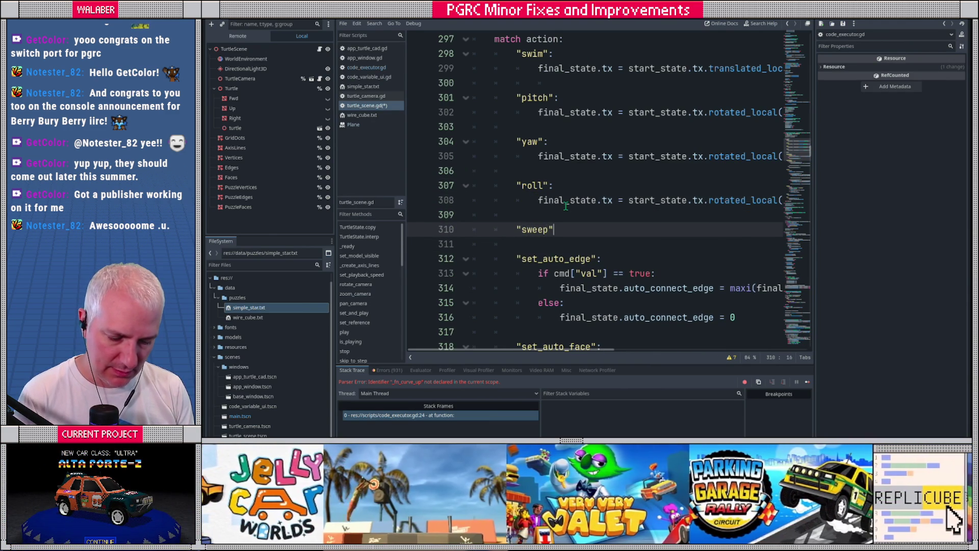
text(:)
key(Return)
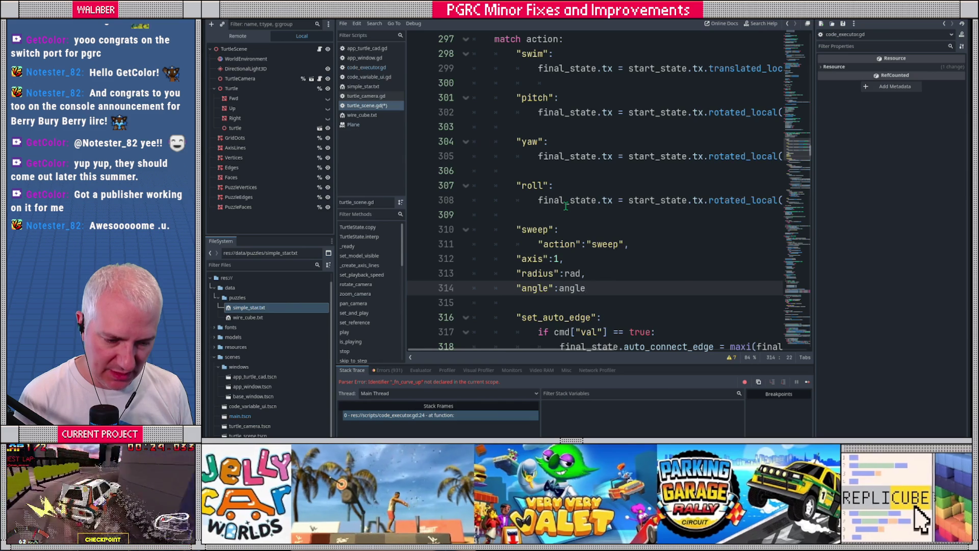
- Write var axis := Vector3.ZERO and axis[cmd["axis"]] = 1.0 in the sweep case, leaving a line for the radius
scroll(566, 206, down, 1)
drag(538, 200, 653, 201)
key(BackSpace)
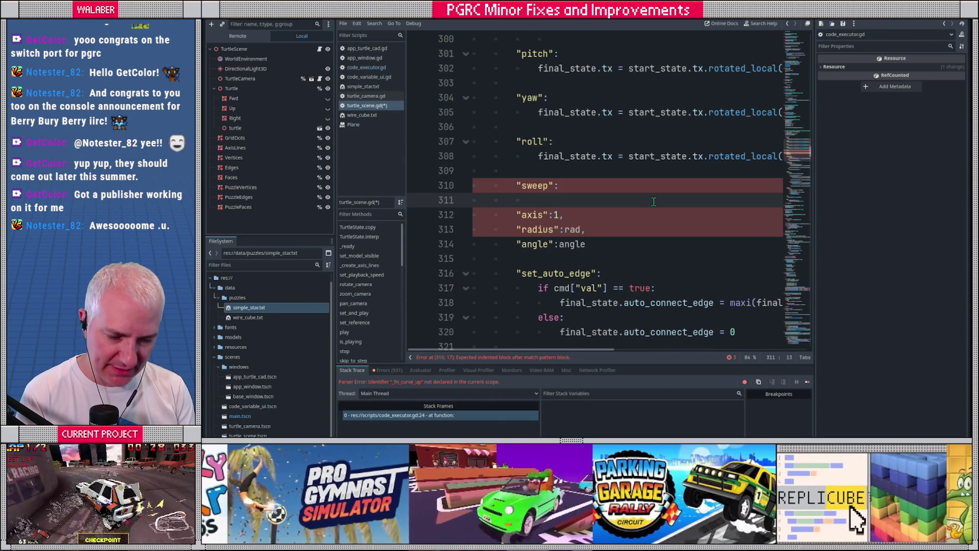
text(var axis := Vector)
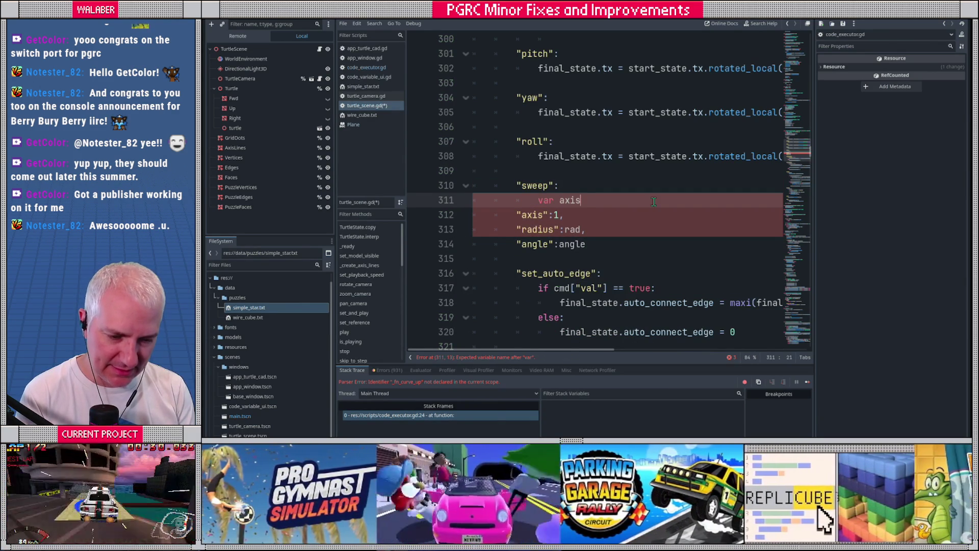
text(3.ZERO)
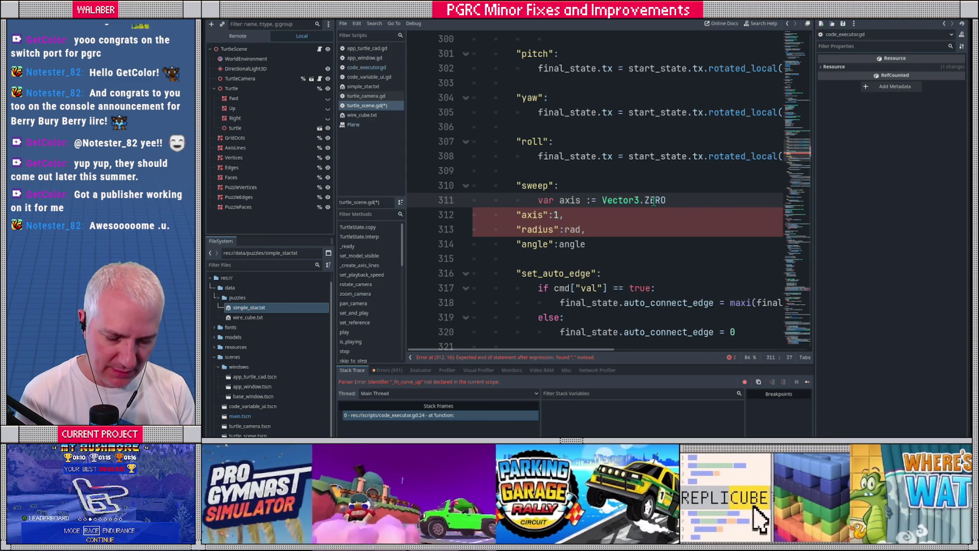
key(Return)
text(axis[)
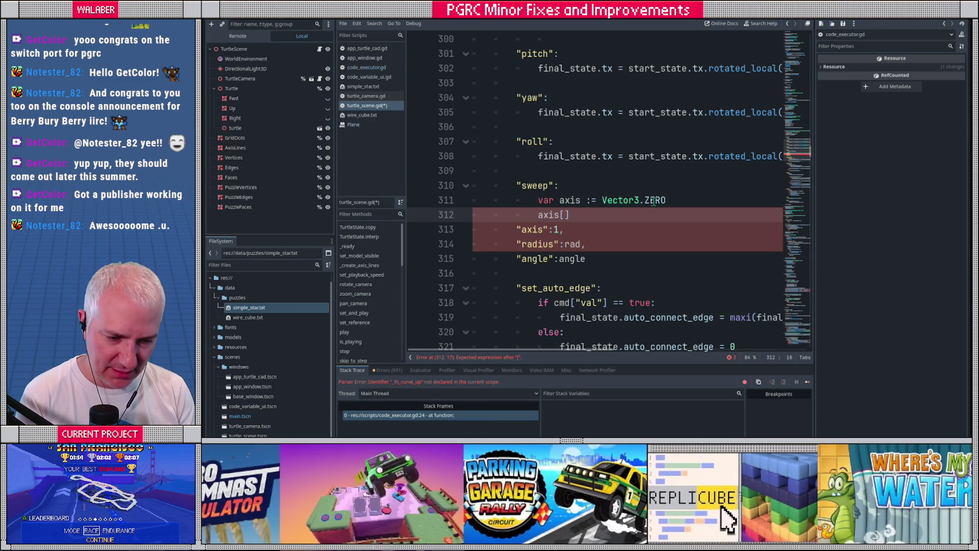
text(cme)
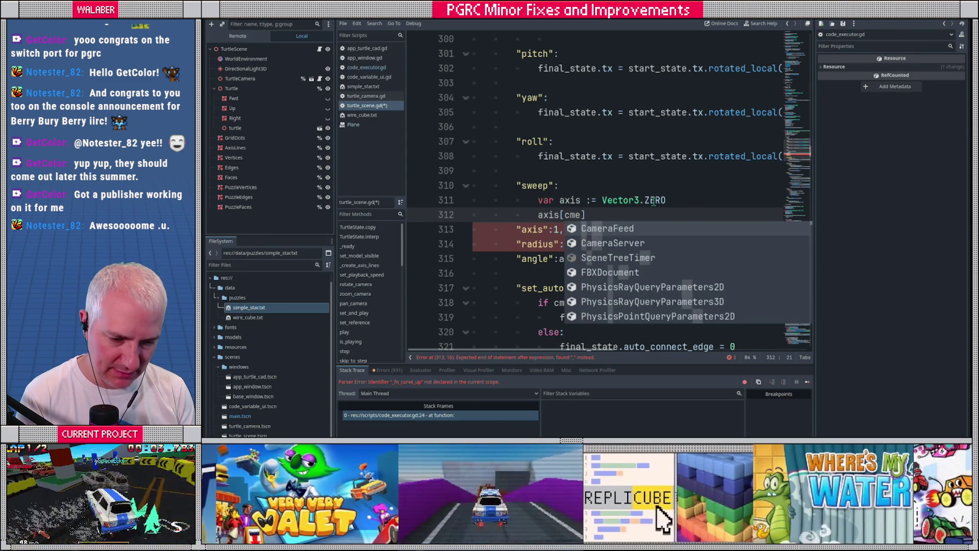
key(BackSpace)
text(d["axis"]])
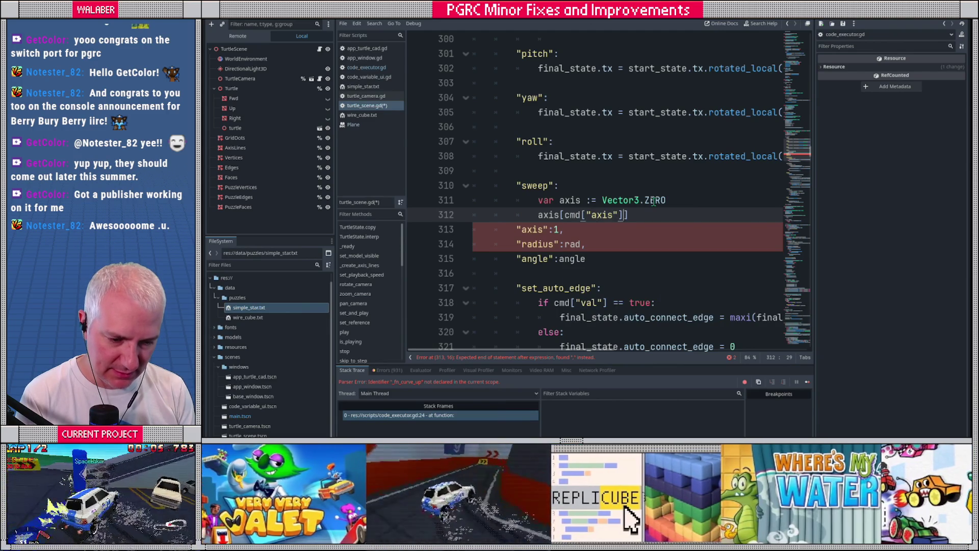
text( = 1.0)
key(Return)
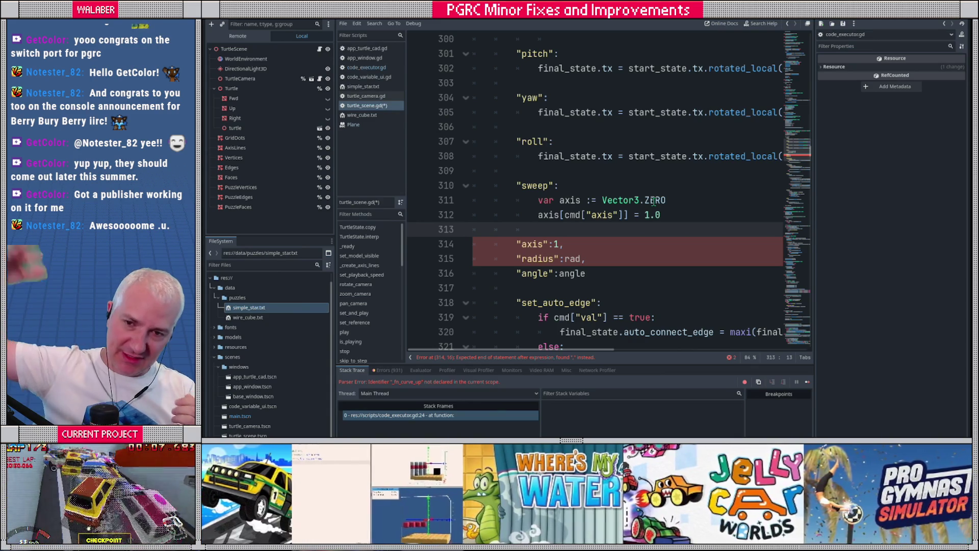
drag(603, 201, 665, 201)
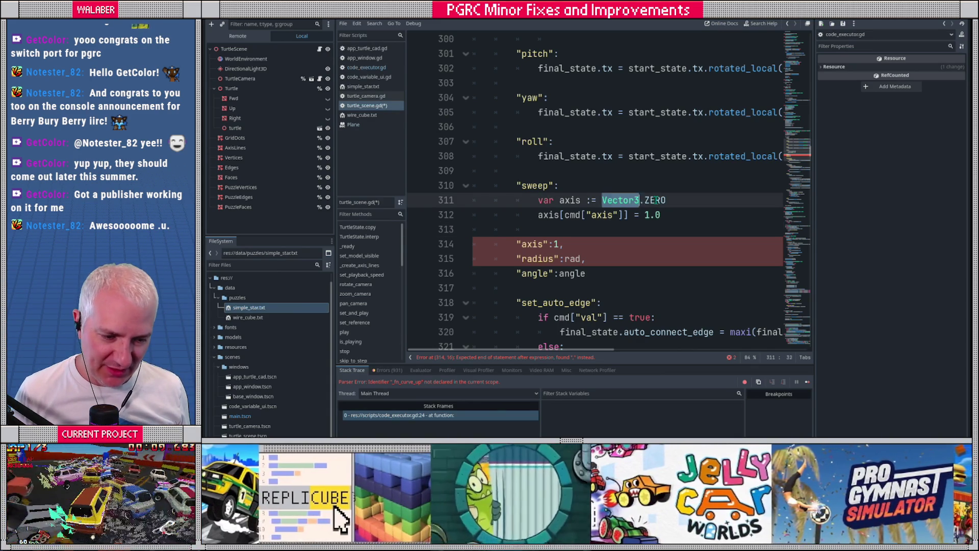
drag(564, 215, 665, 214)
click(674, 214)
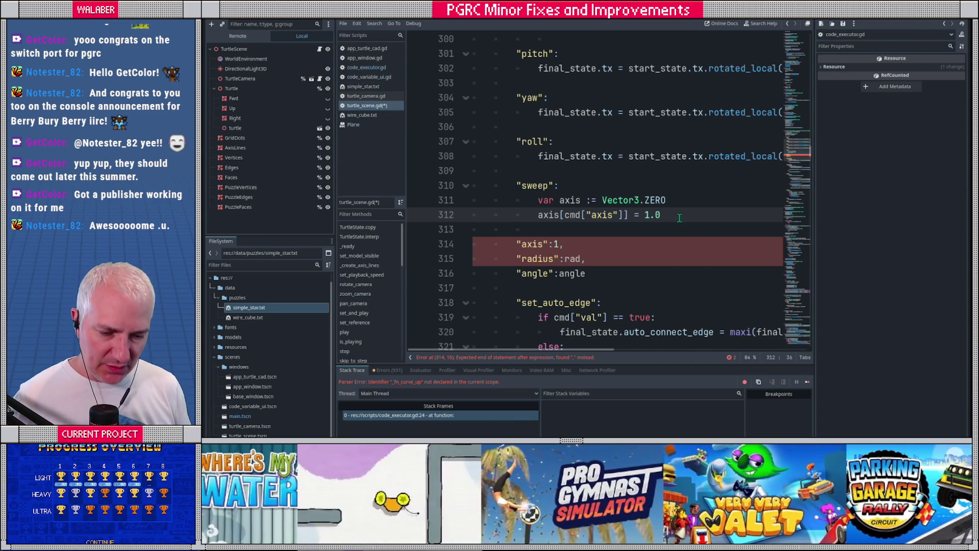
key(Return)
- Read radis from cmd["radius"] and angle from cmd["angle"] in the sweep case
text(var rad)
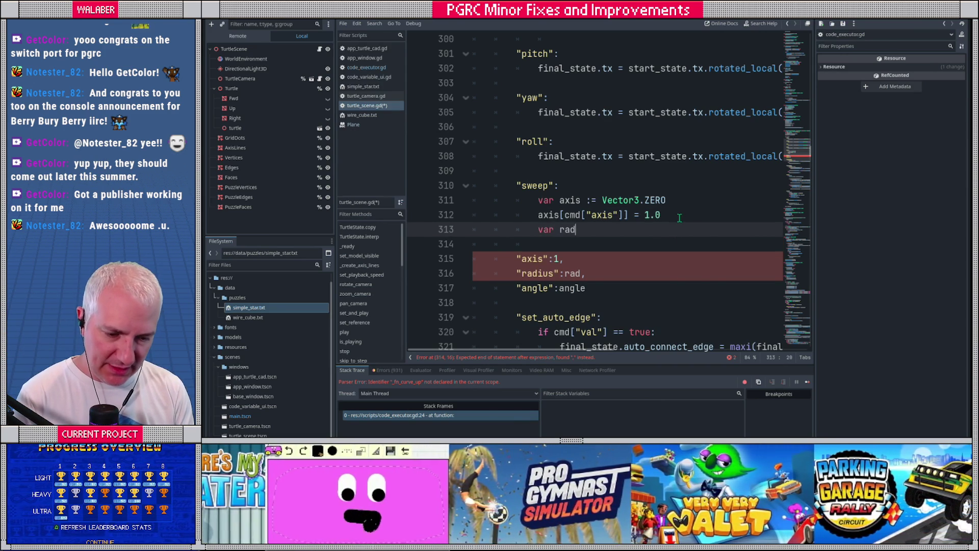
text(is := c)
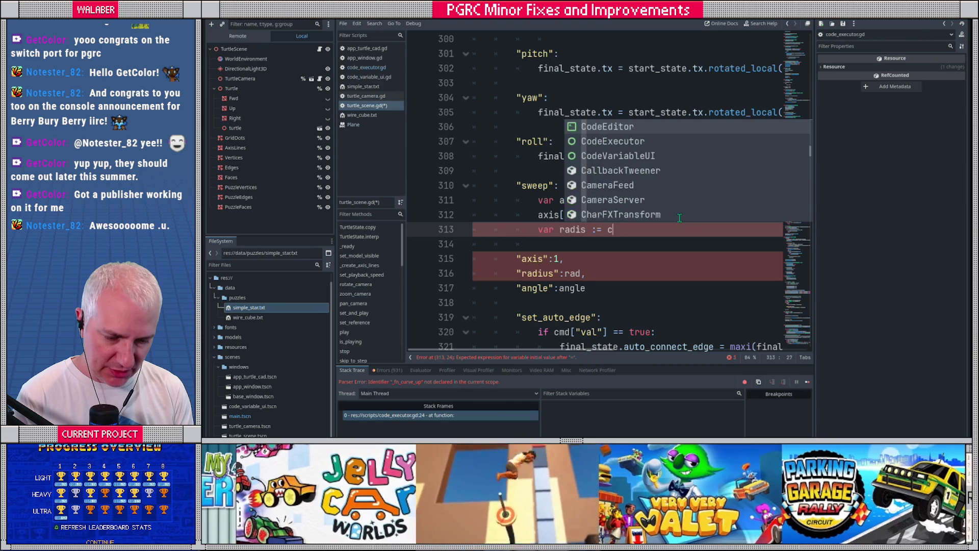
text(md["radius")
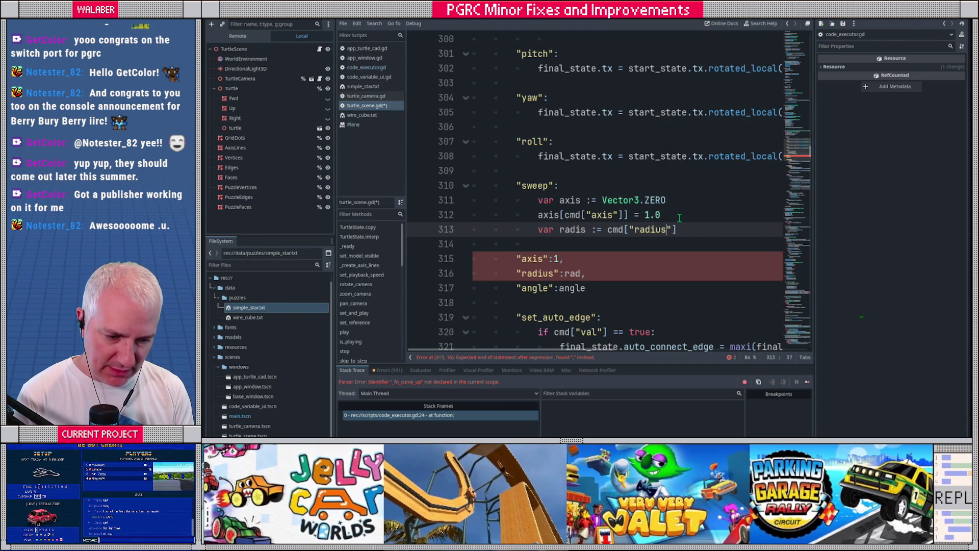
key(End)
key(Return)
text(var a)
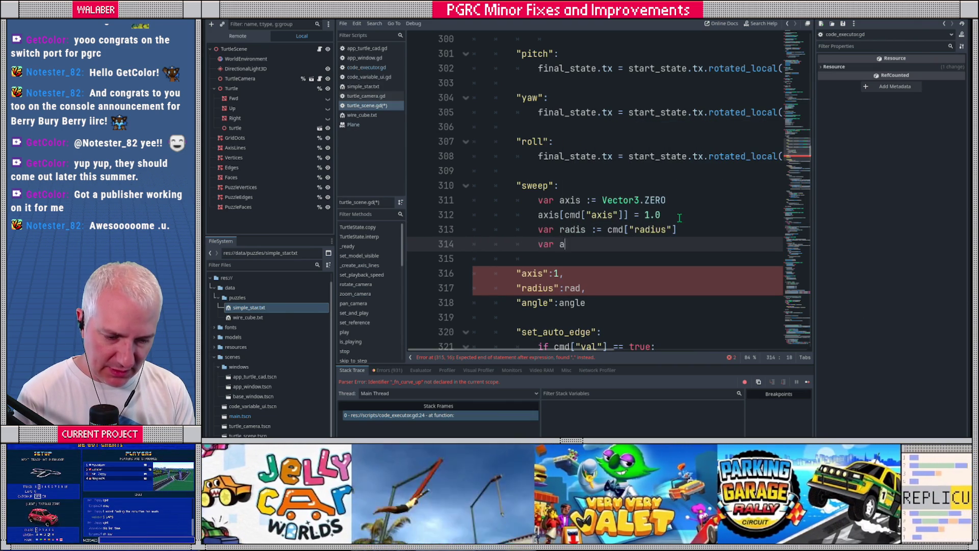
text(ngle := cmdp)
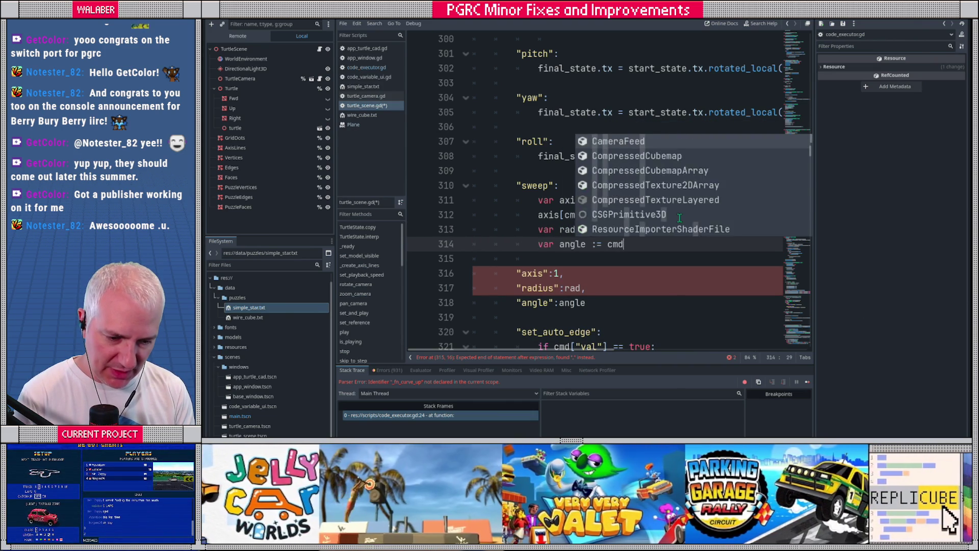
key(BackSpace)
text(["angle)
key(End)
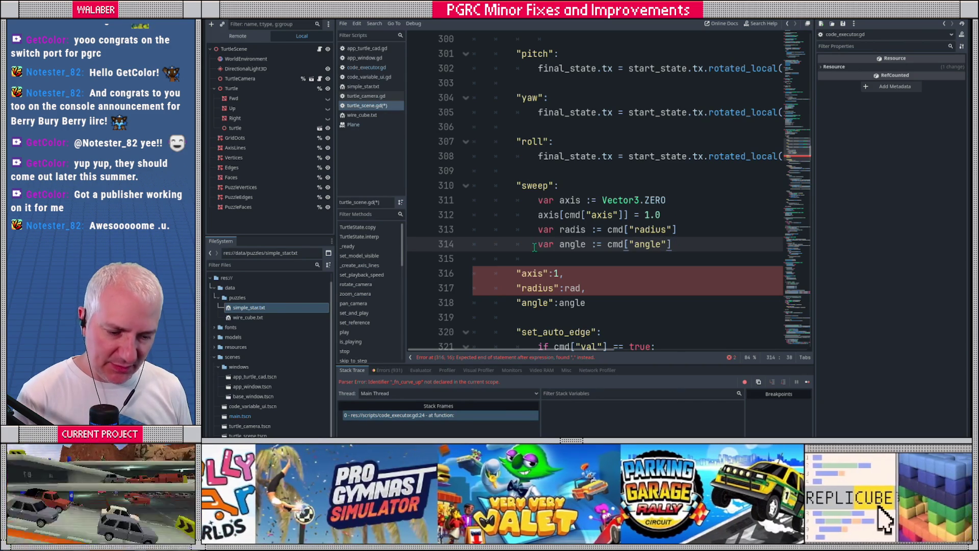
- Delete the three leftover pasted dictionary lines and switch to distraction-free mode
mouse_move(597, 302)
mouse_down()
mouse_move(474, 273)
mouse_move(472, 259)
mouse_up()
key(BackSpace)
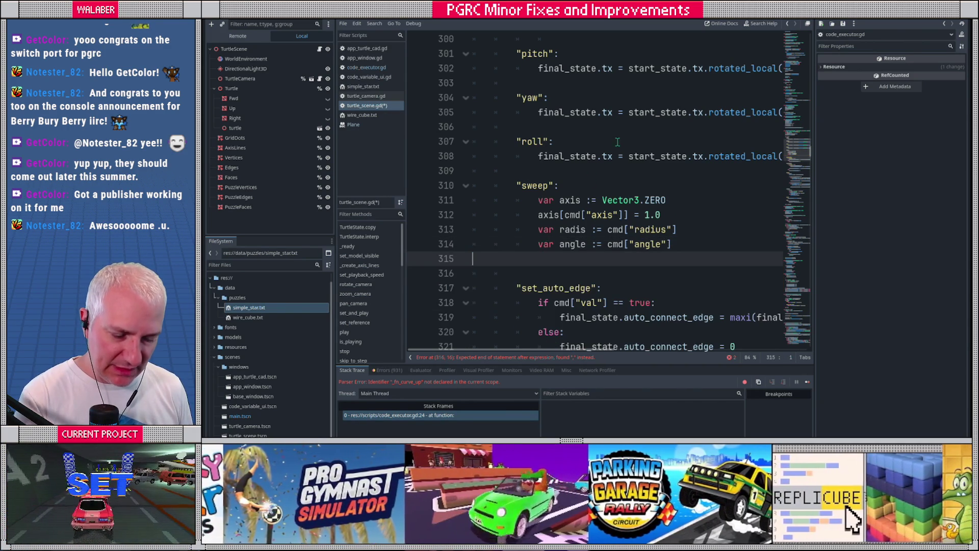
key(ctrl+shift+F11)
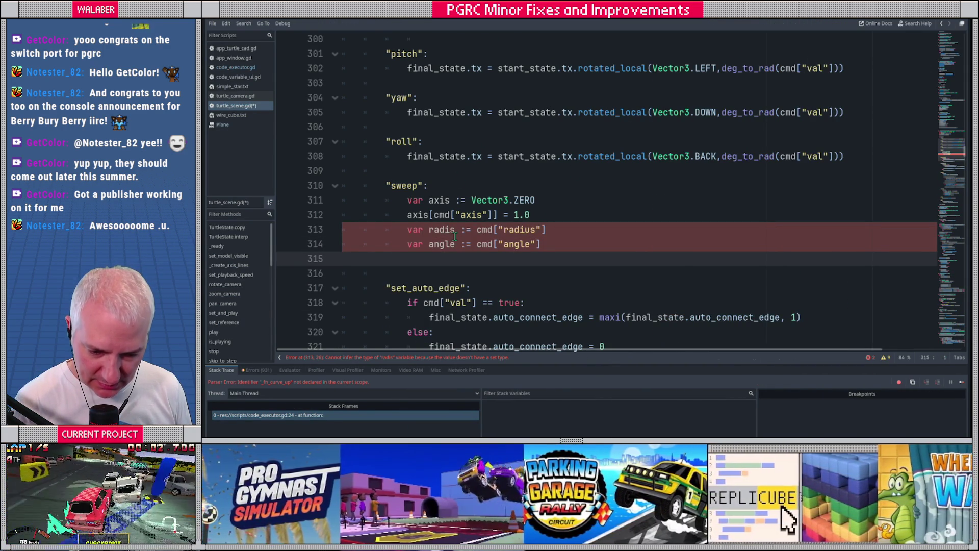
- Declare radis and angle explicitly as float on lines 313–314
click(469, 232)
text(float)
key(Left)
key(Left)
key(Left)
key(BackSpace)
key(Escape)
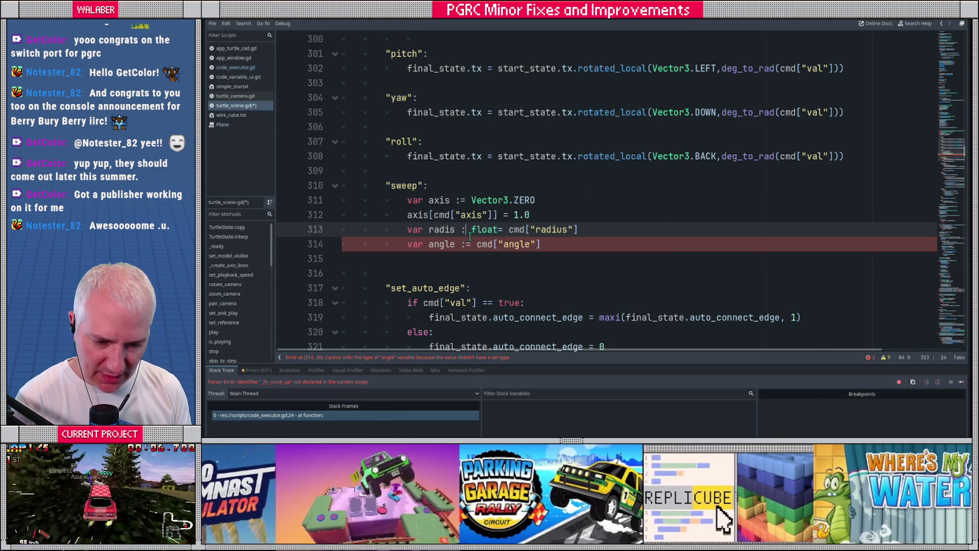
key(Down)
text(float)
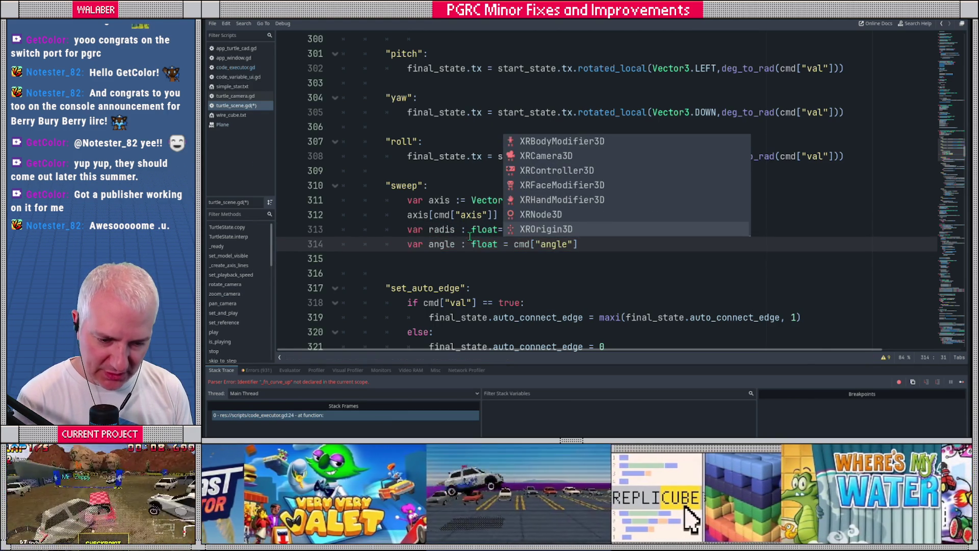
key(Escape)
key(Up)
key(Up)
key(Up)
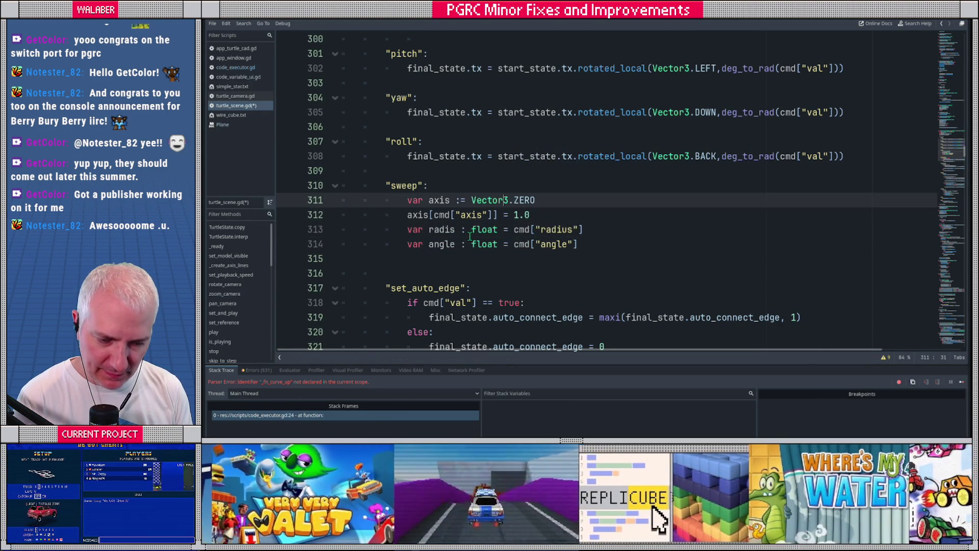
- Indent blank line 315 and begin a start_state.tx.ro statement
key(Down)
key(Down)
key(Down)
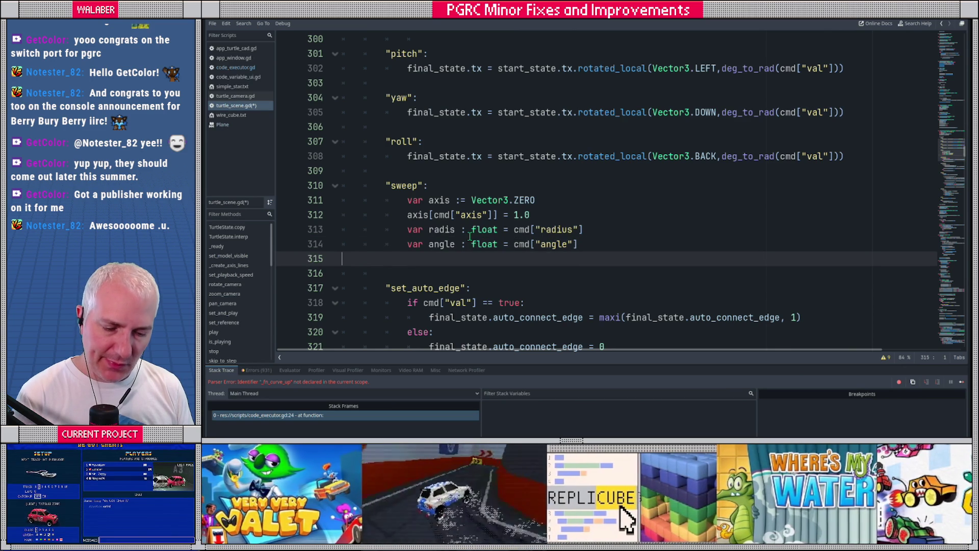
key(Tab)
key(Tab)
key(Tab)
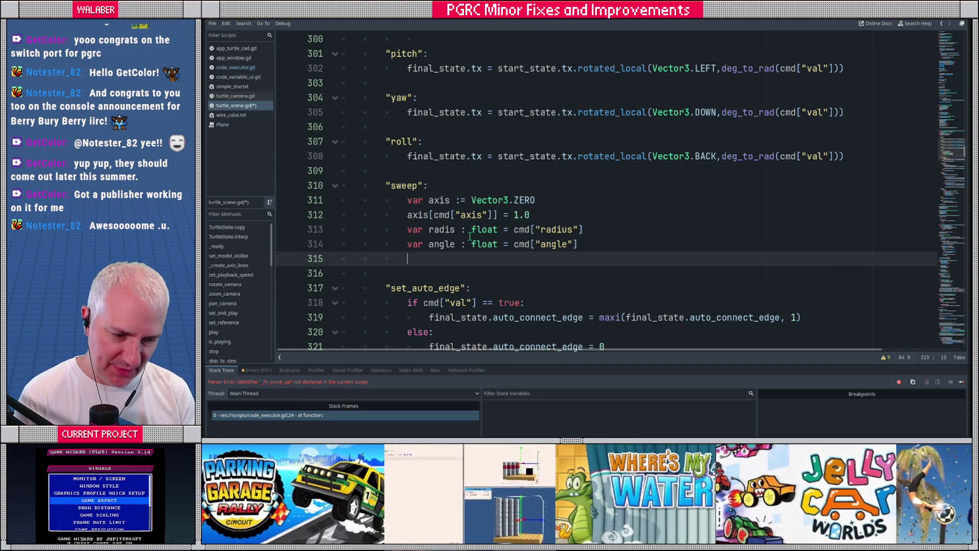
text(s)
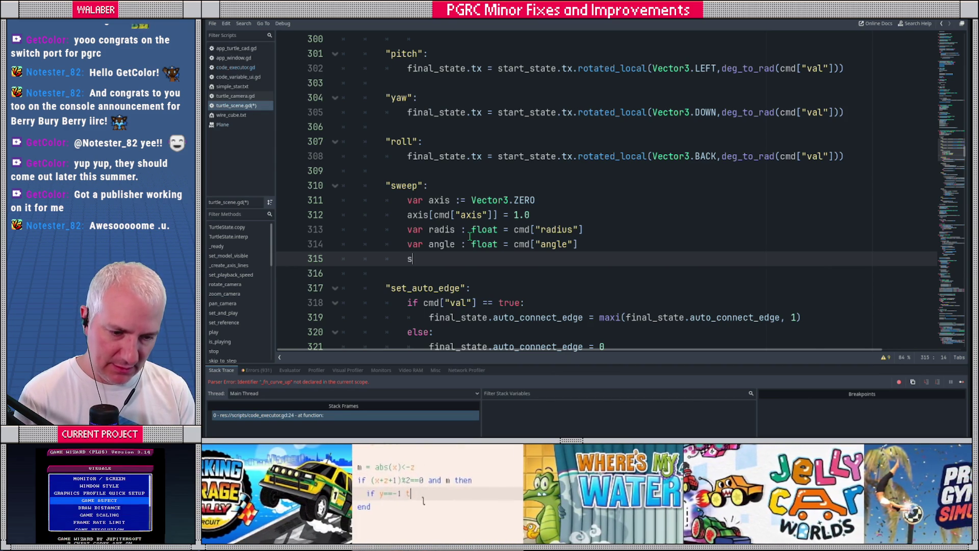
text(tart_state.)
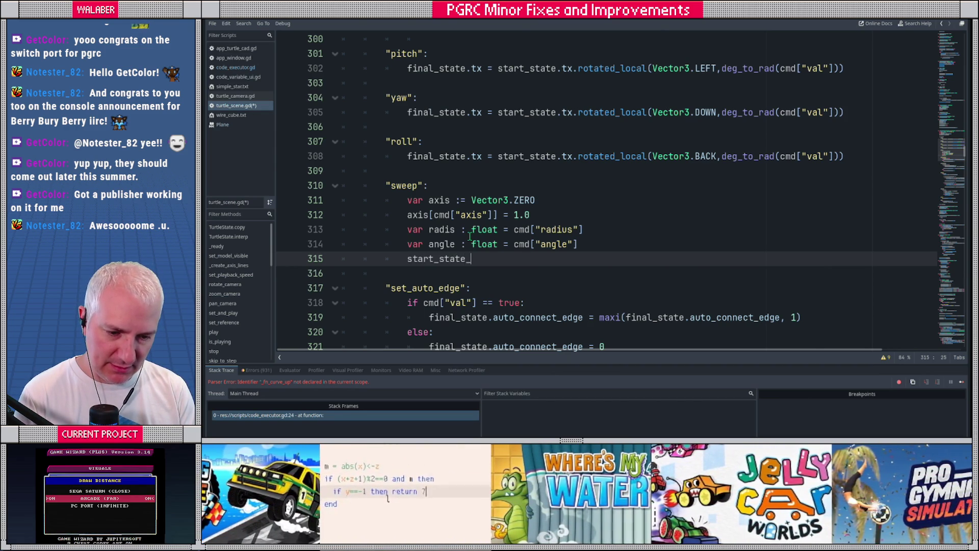
text(tx.ro)
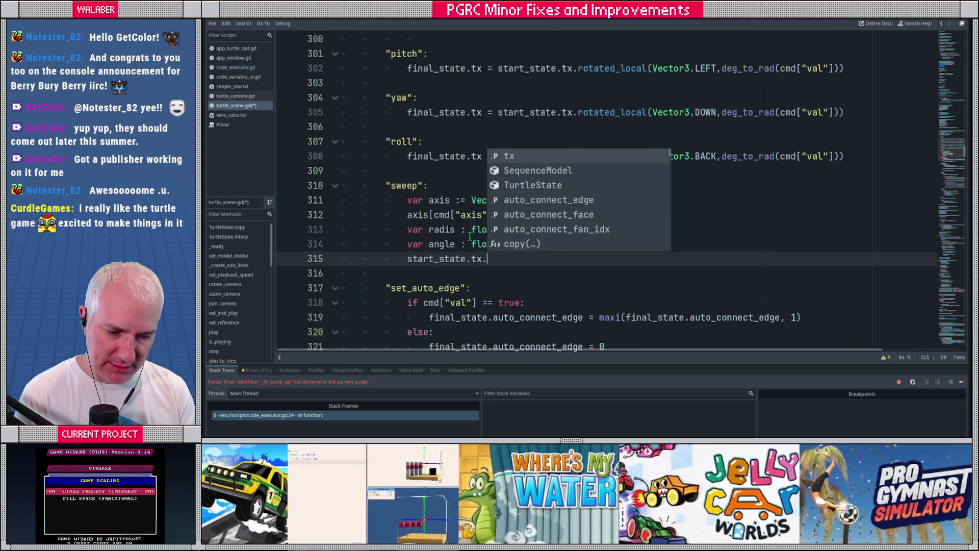
key(Return)
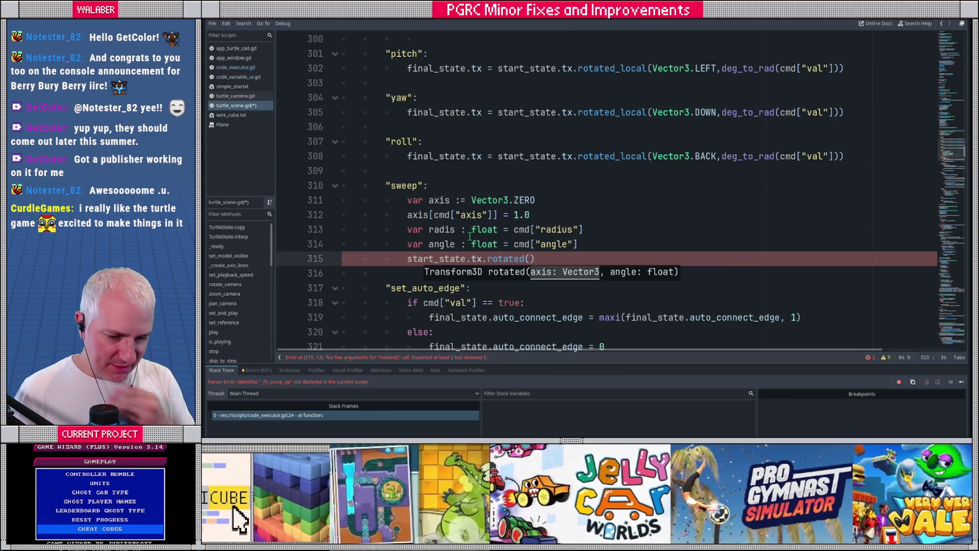
key(BackSpace)
key(BackSpace)
key(BackSpace)
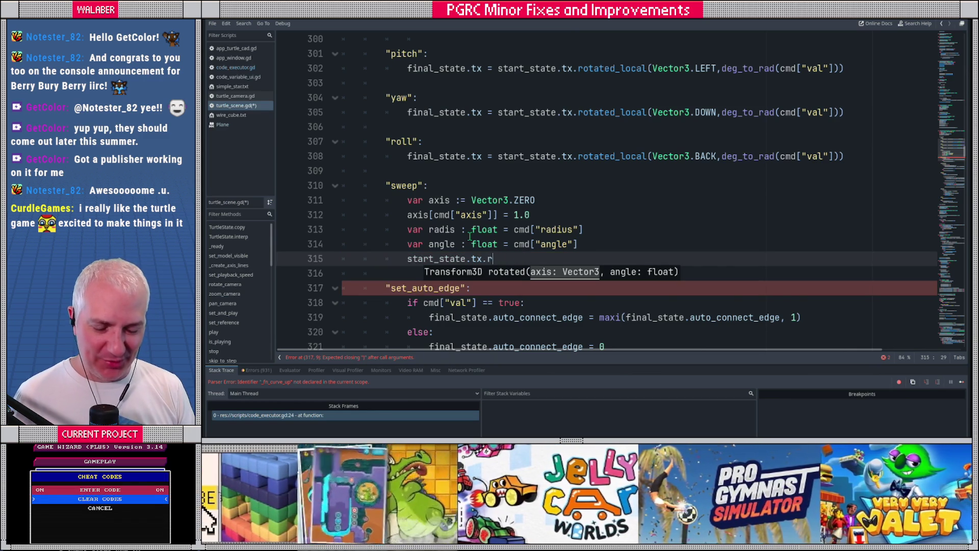
key(BackSpace)
key(BackSpace)
key(BackSpace)
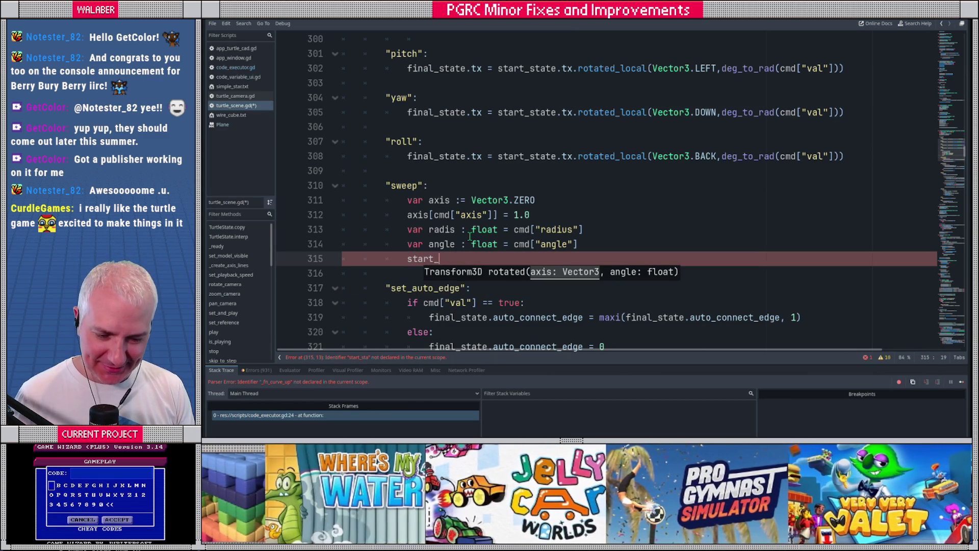
key(BackSpace)
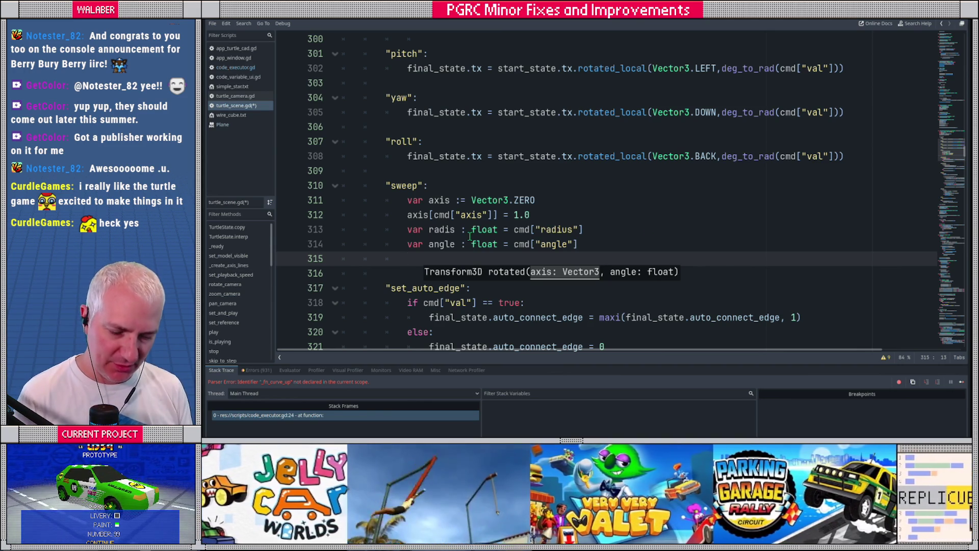
text(start_state.tx.)
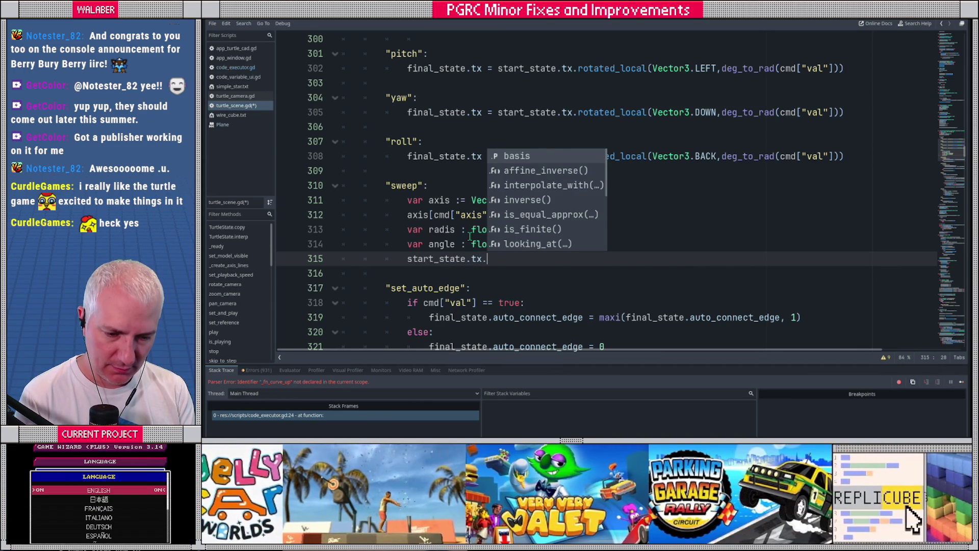
text(ro)
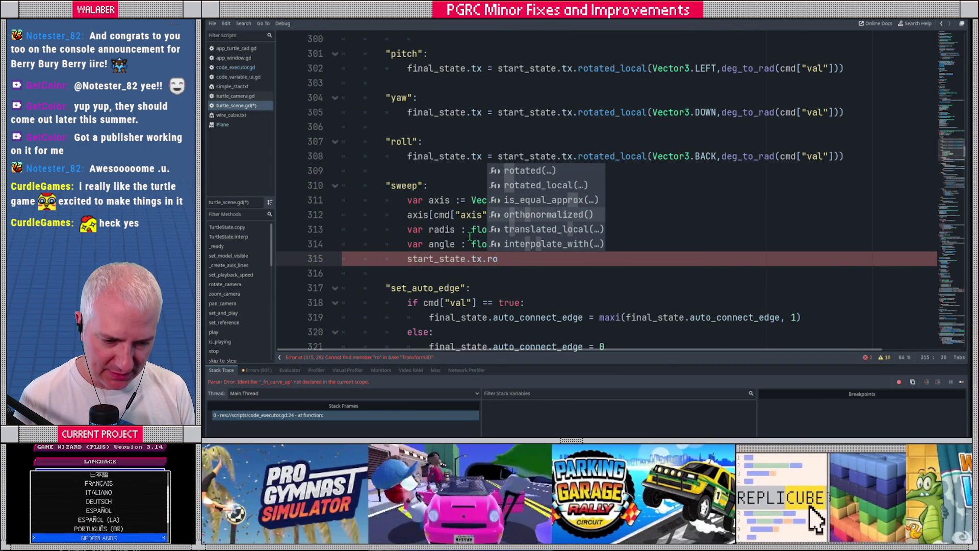
key(BackSpace)
key(BackSpace)
key(BackSpace)
key(BackSpace)
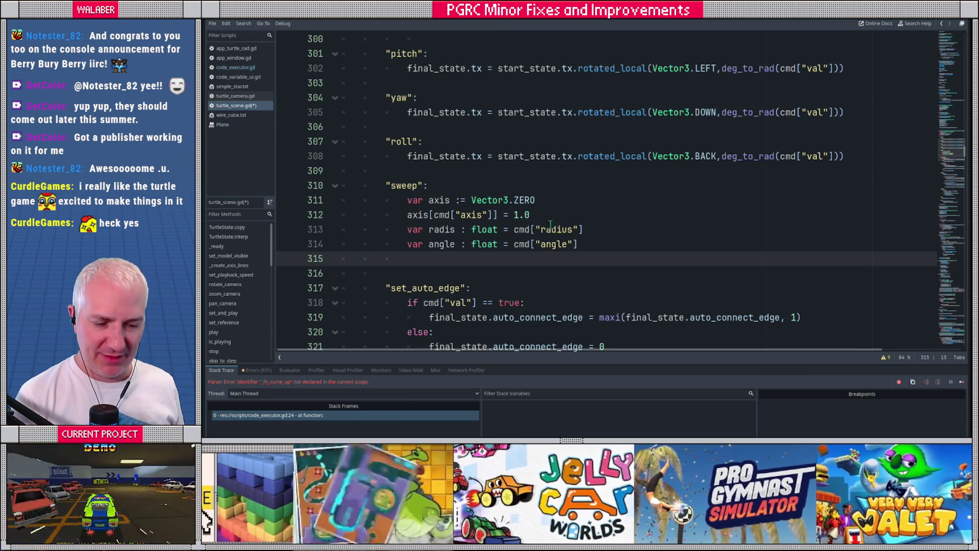
- Add var origin_tx := start_state.tx.translated_local(), then view code_executor.gd's sweep functions
scroll(573, 222, down, 1)
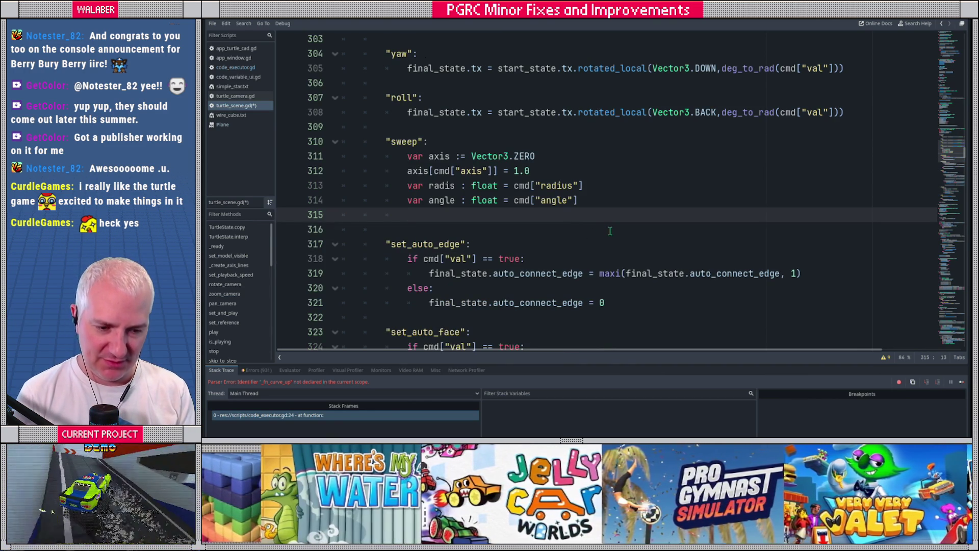
text(var )
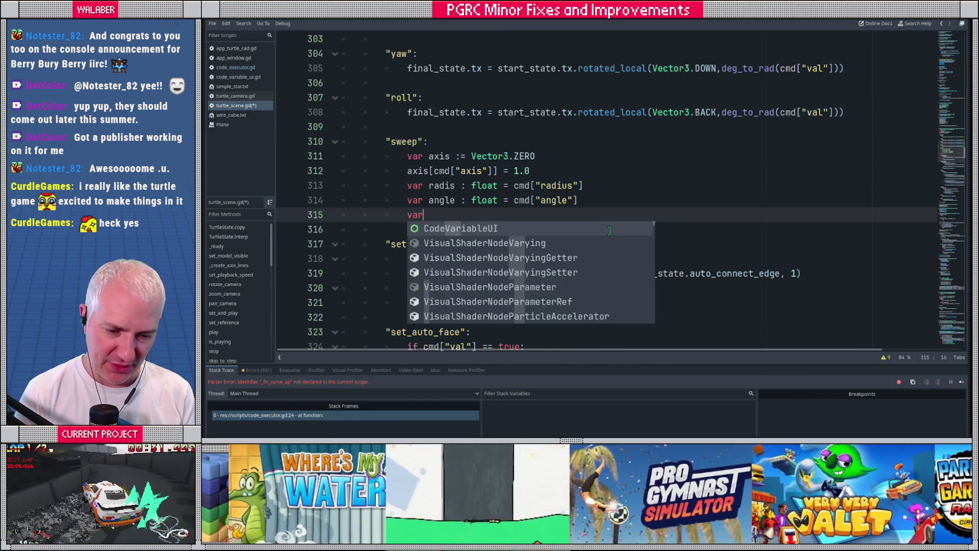
text(o)
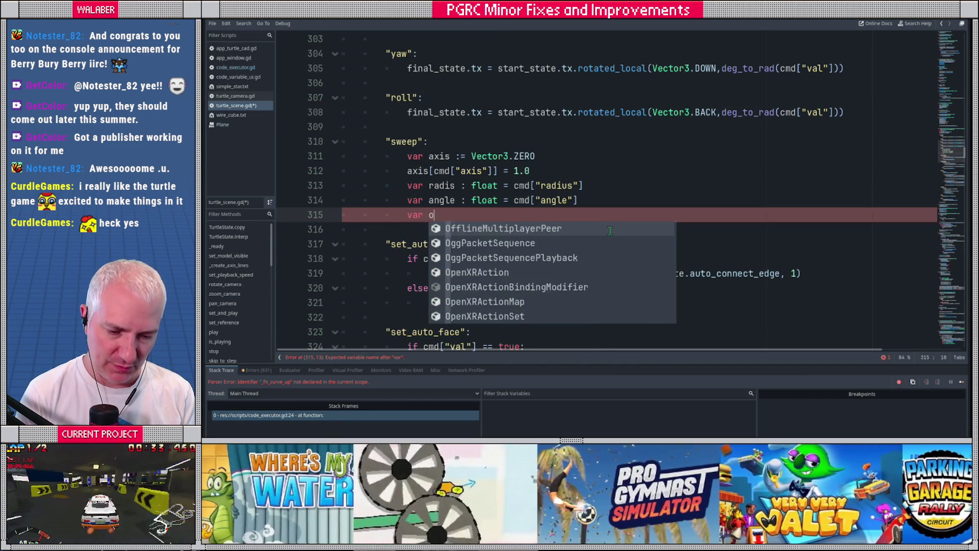
text(rigin_)
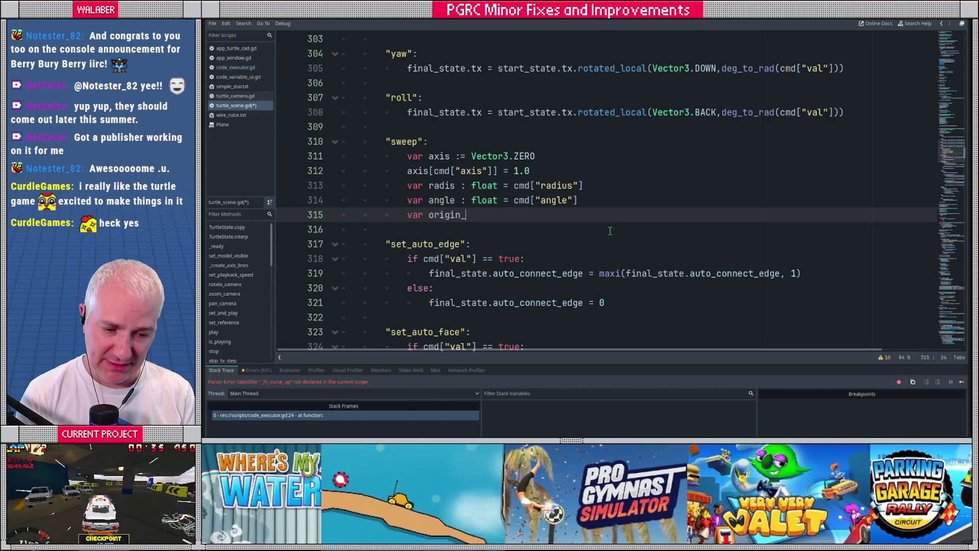
text(tx )
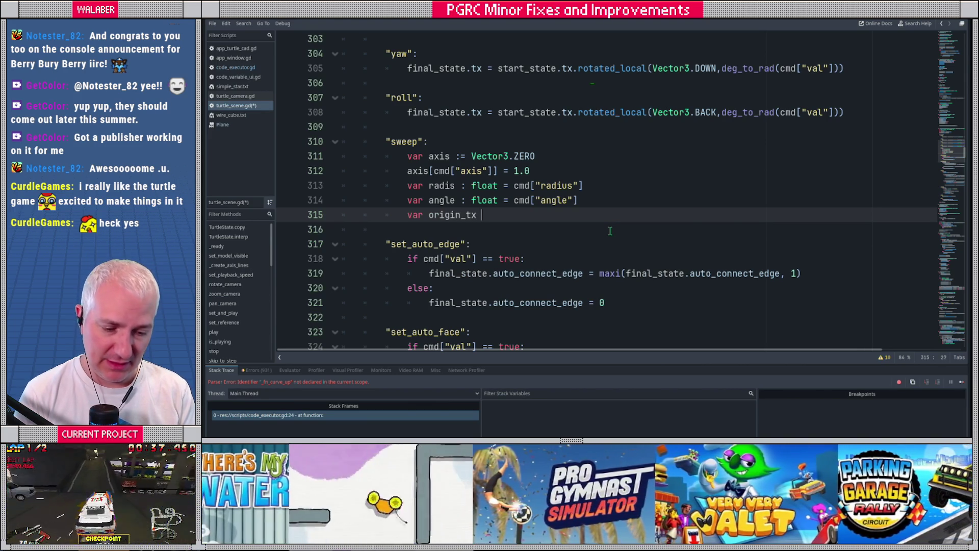
text(:=)
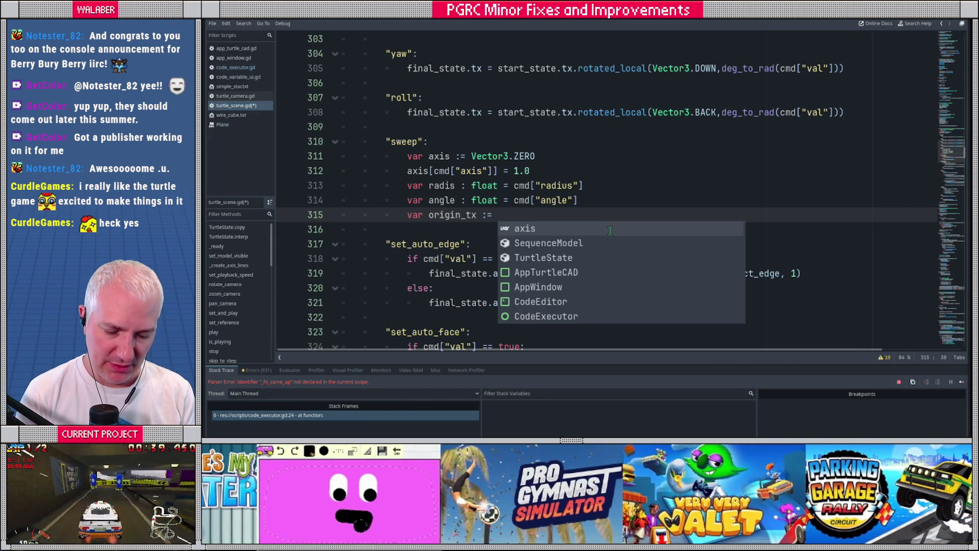
text( start_s)
key(Return)
text(.tx.)
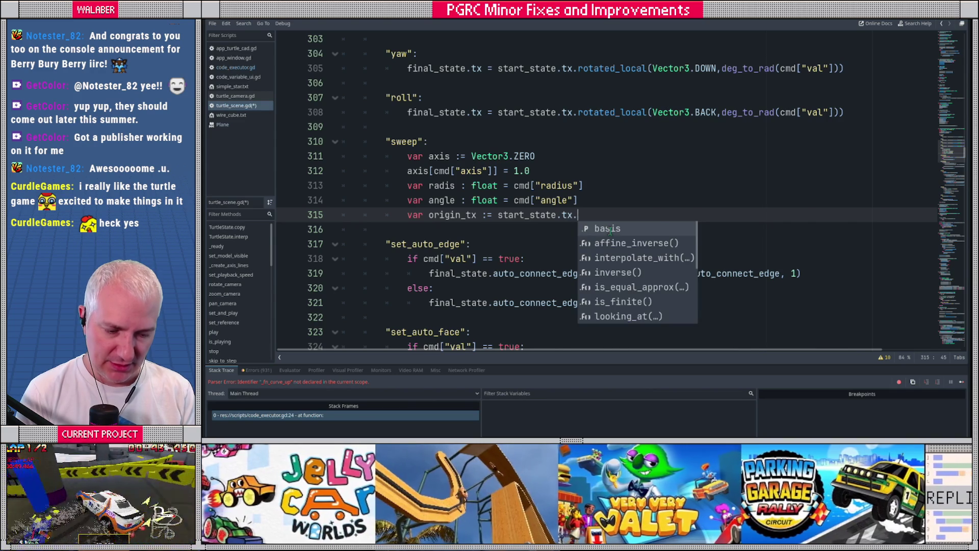
text(tra)
key(Down)
key(Return)
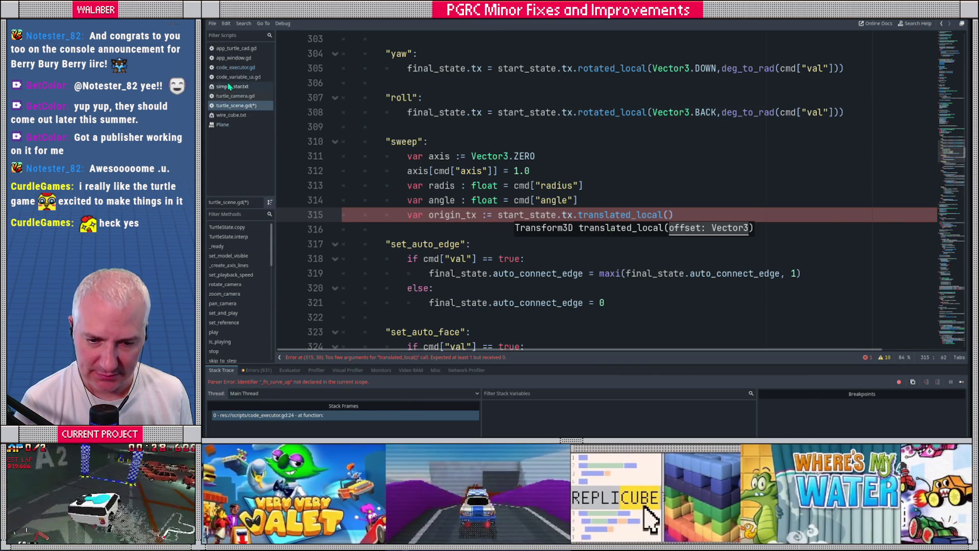
click(235, 67)
click(438, 171)
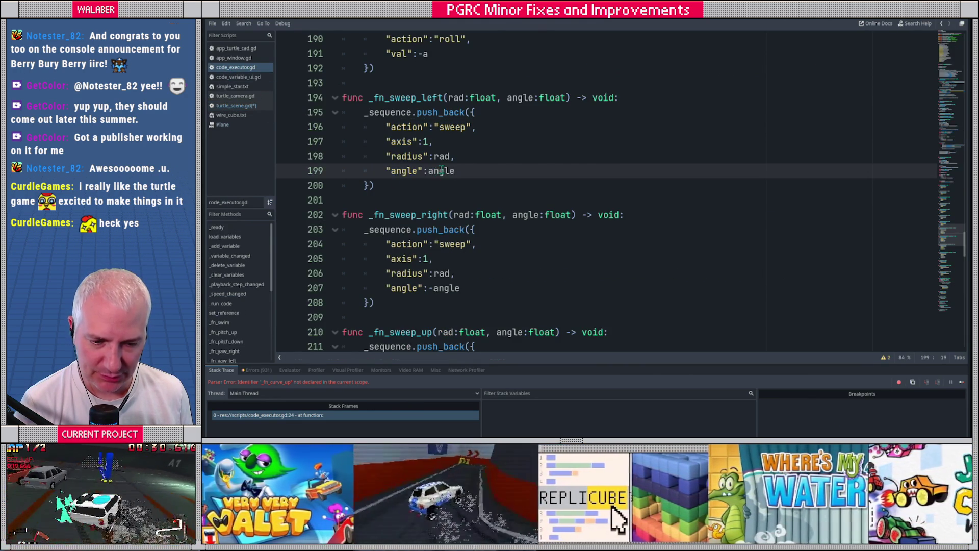
scroll(462, 156, up, 3)
scroll(462, 157, down, 2)
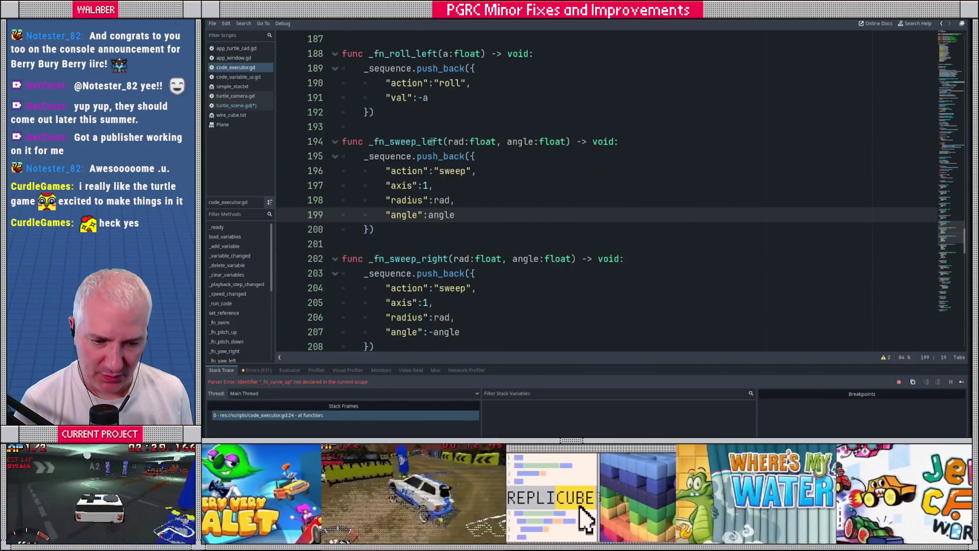
drag(400, 141, 443, 142)
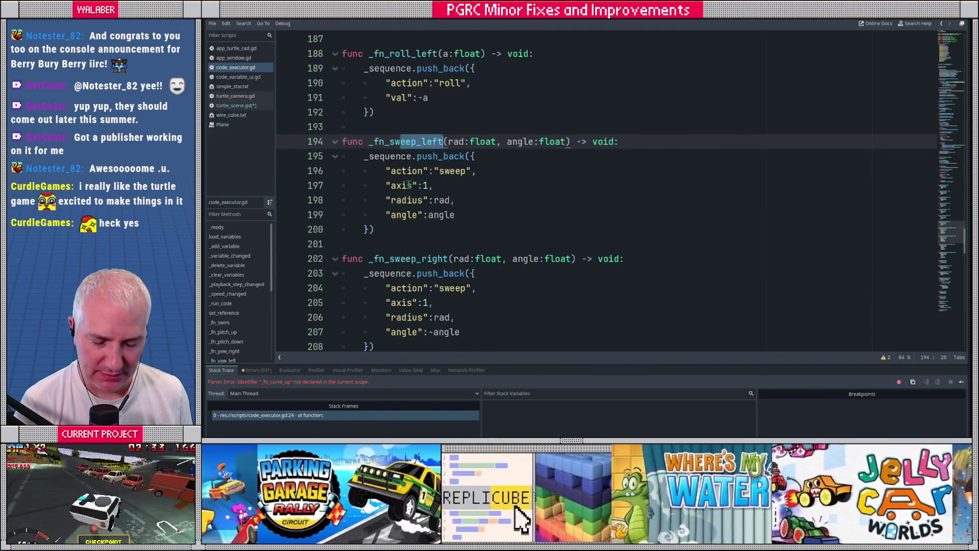
click(445, 184)
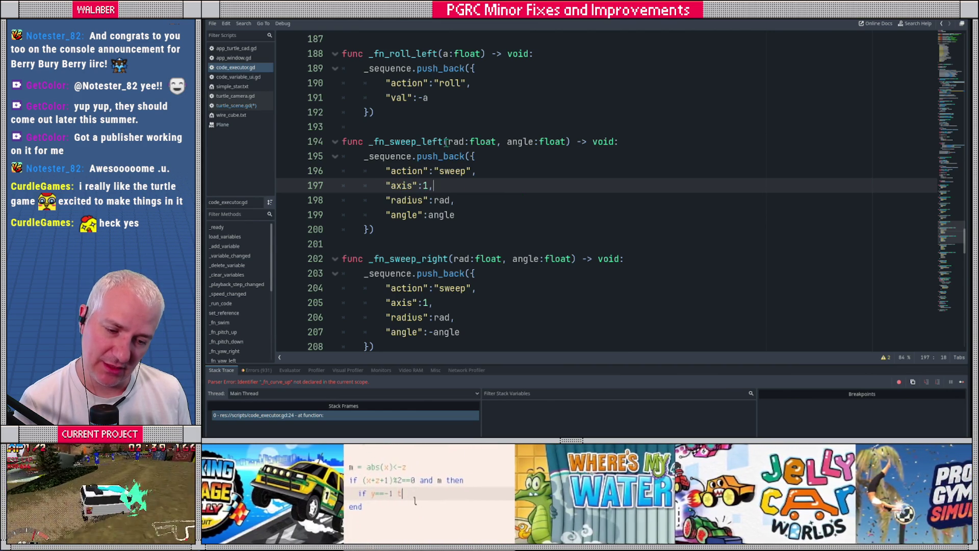
double_click(403, 185)
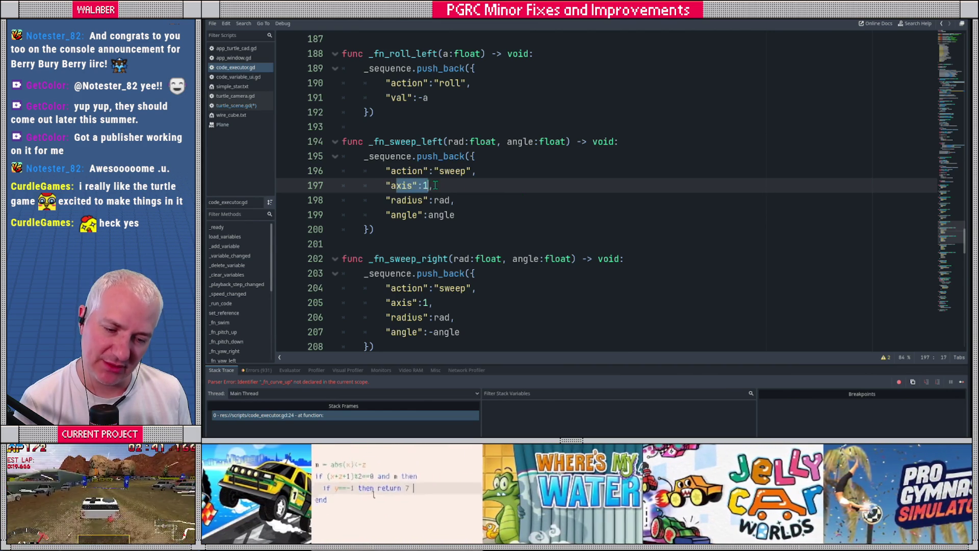
click(471, 192)
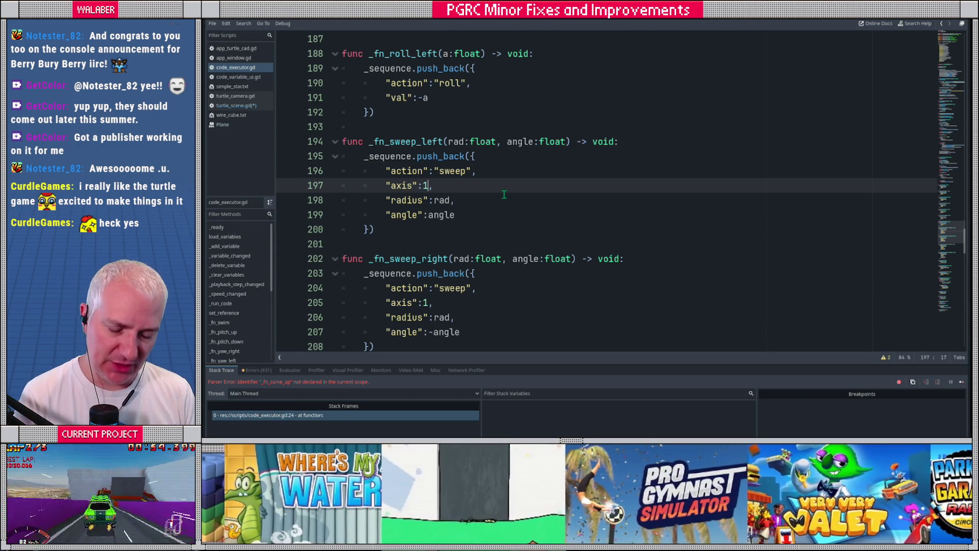
- Change sweep_left's axis to Vector3.UP and add an offset of Vector3(rad, 0.0, 0.0)
key(BackSpace)
text(Vector3)
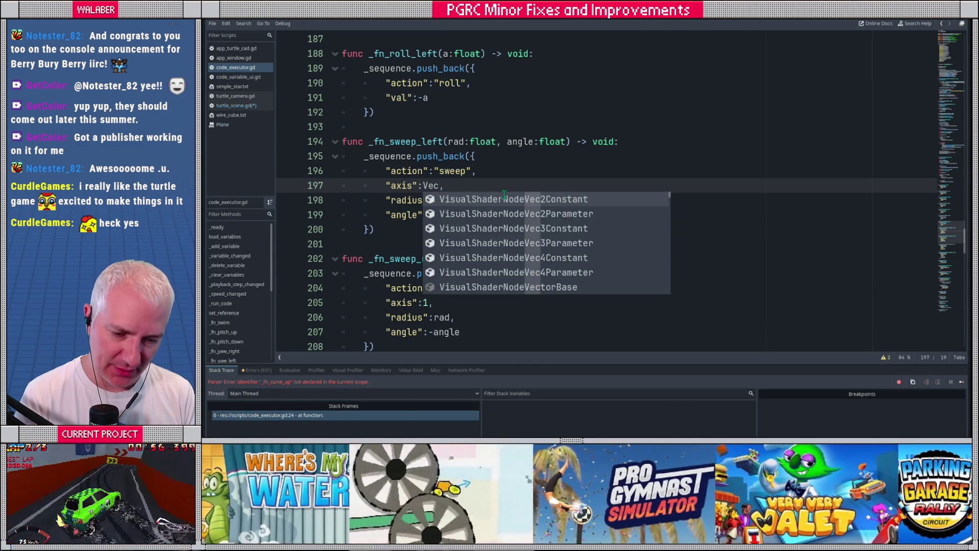
text(.UP)
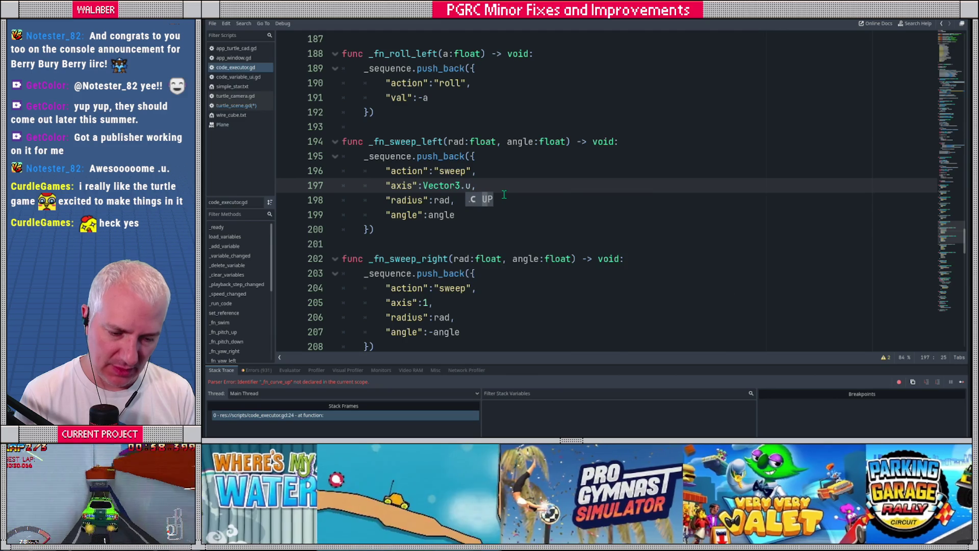
key(Return)
text("offset":)
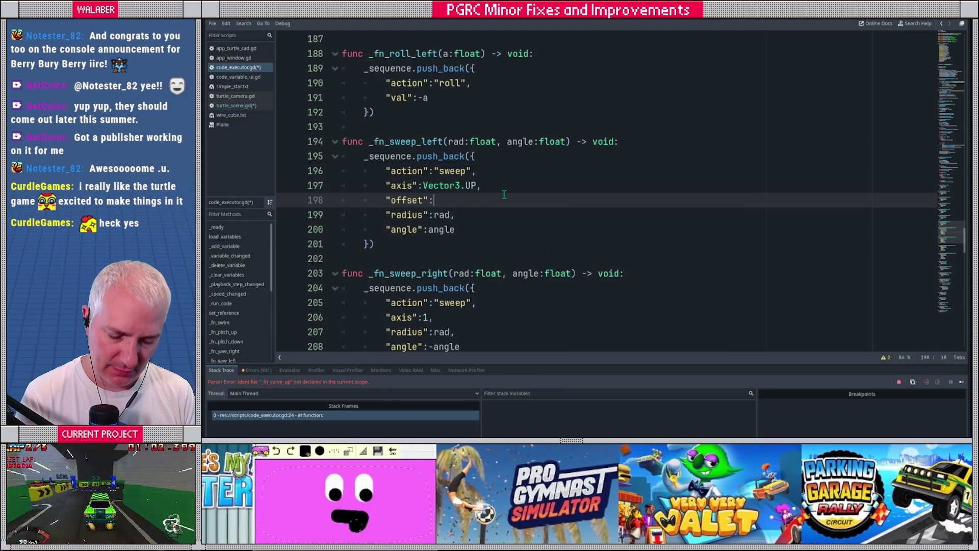
text(Vector3()
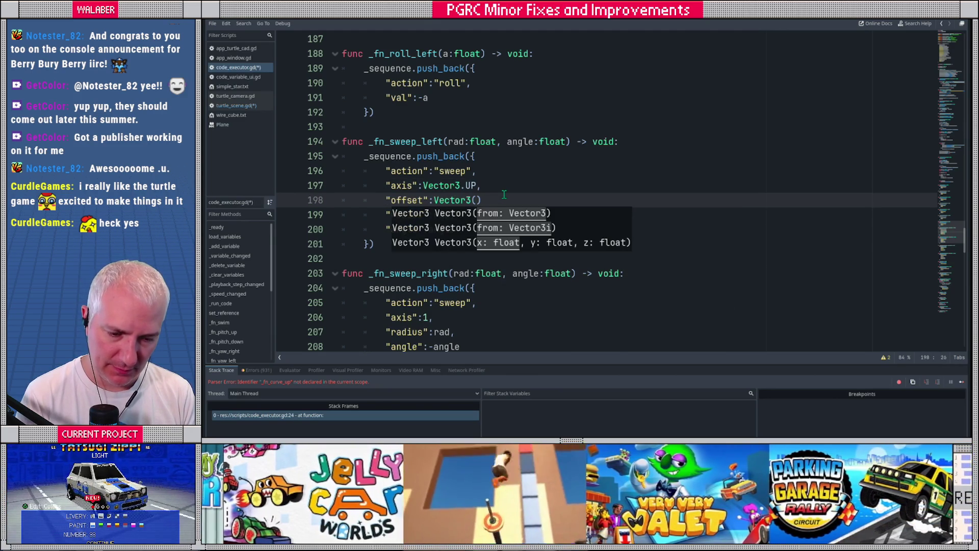
text(rad, 0.0,)
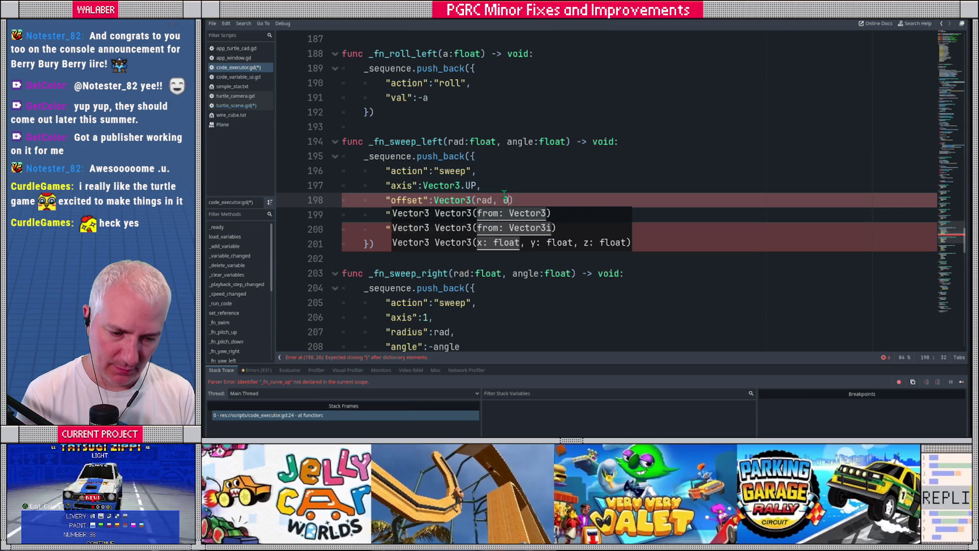
text( 0.0))
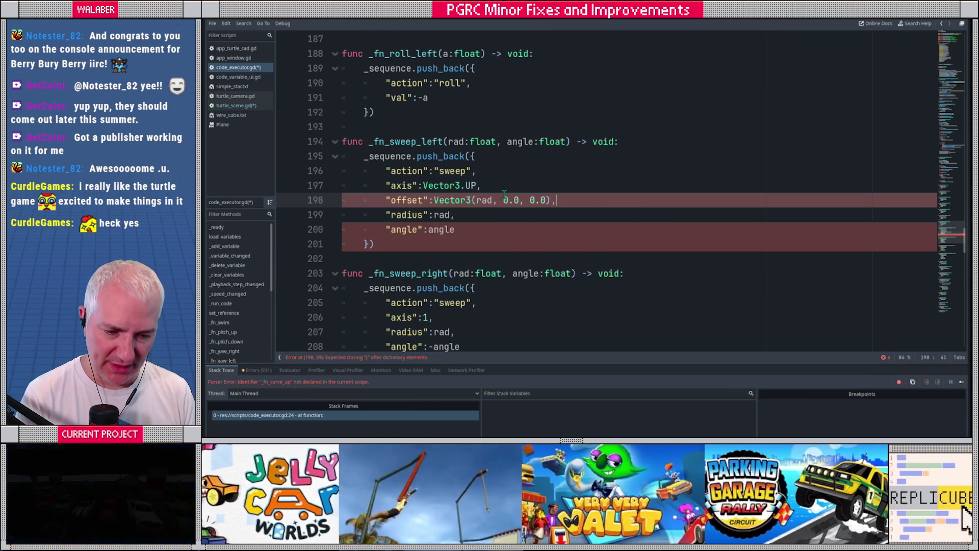
text(,)
- Copy the axis and offset lines into sweep_right, negating its offset to -rad
click(386, 185)
drag(386, 186, 558, 202)
key(ctrl+c)
scroll(435, 228, down, 2)
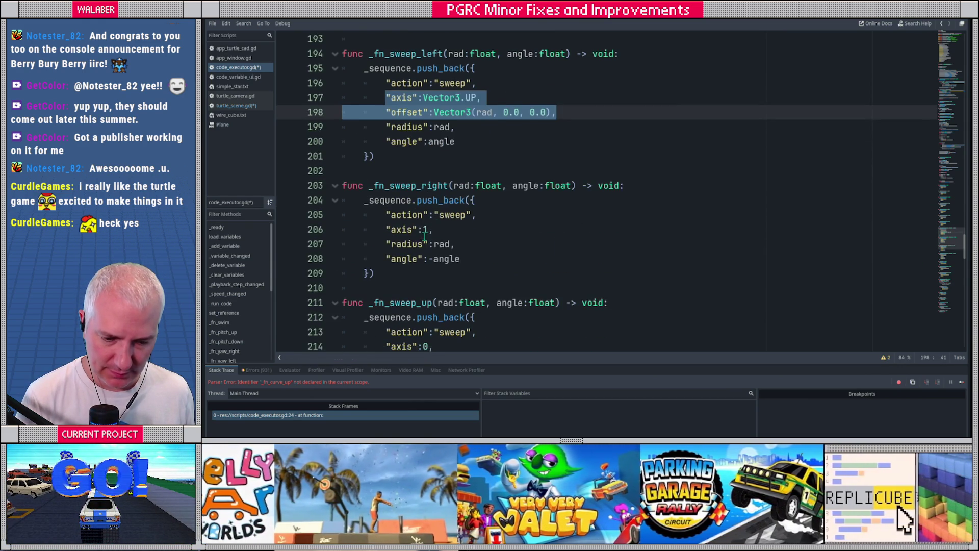
drag(386, 229, 434, 229)
key(ctrl+v)
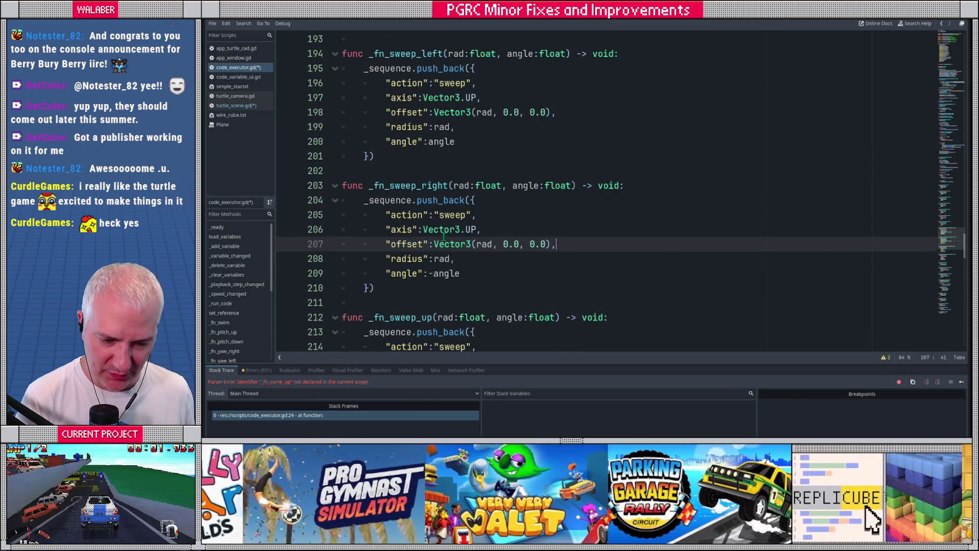
click(477, 243)
text(-)
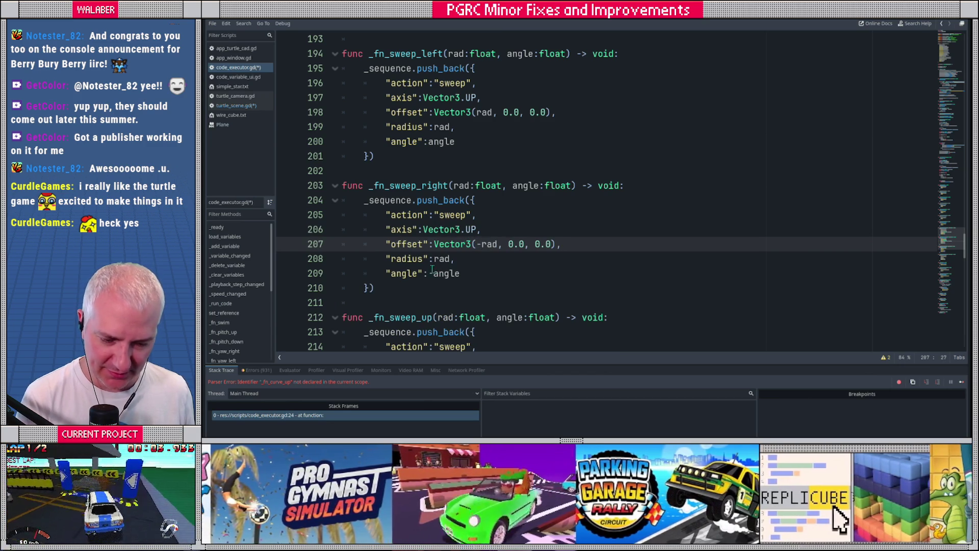
scroll(394, 236, down, 2)
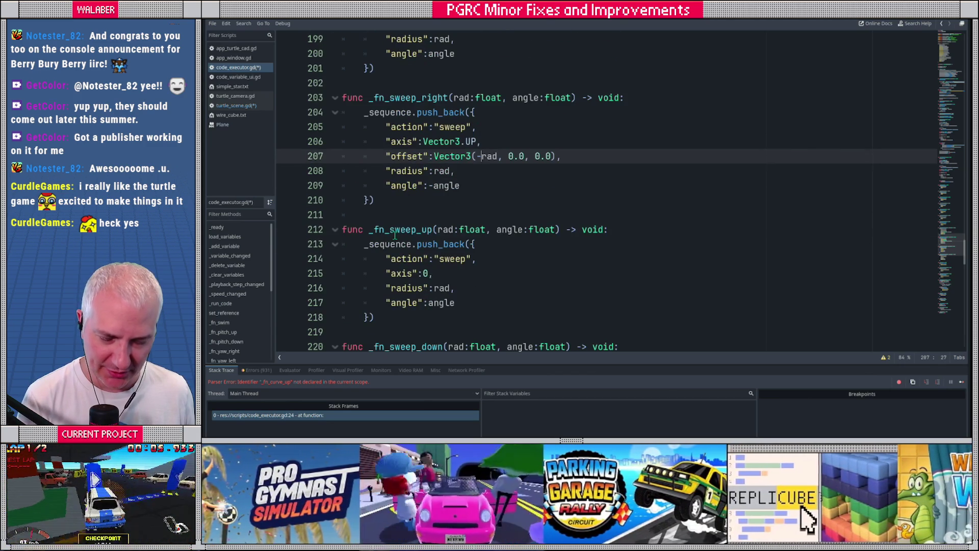
scroll(390, 236, down, 1)
drag(386, 229, 433, 229)
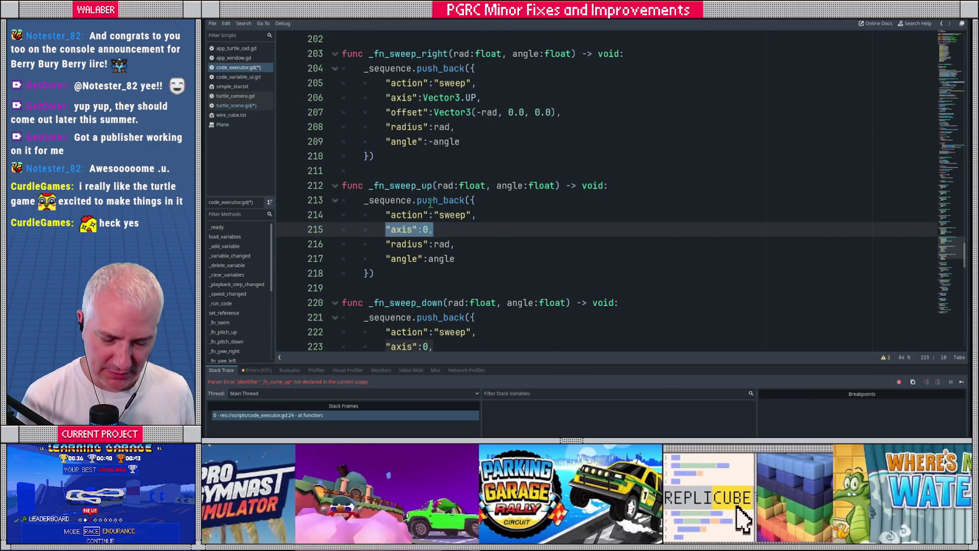
scroll(438, 147, up, 3)
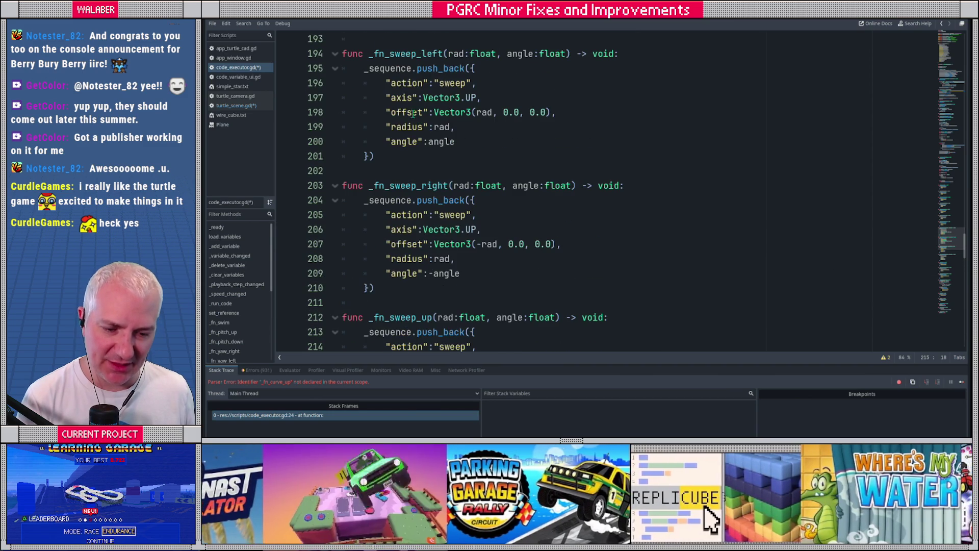
- Delete the radius entries from sweep_left and sweep_right, then select sweep_up's axis and radius lines
click(397, 132)
key(End)
key(shift+Home)
key(shift+Home)
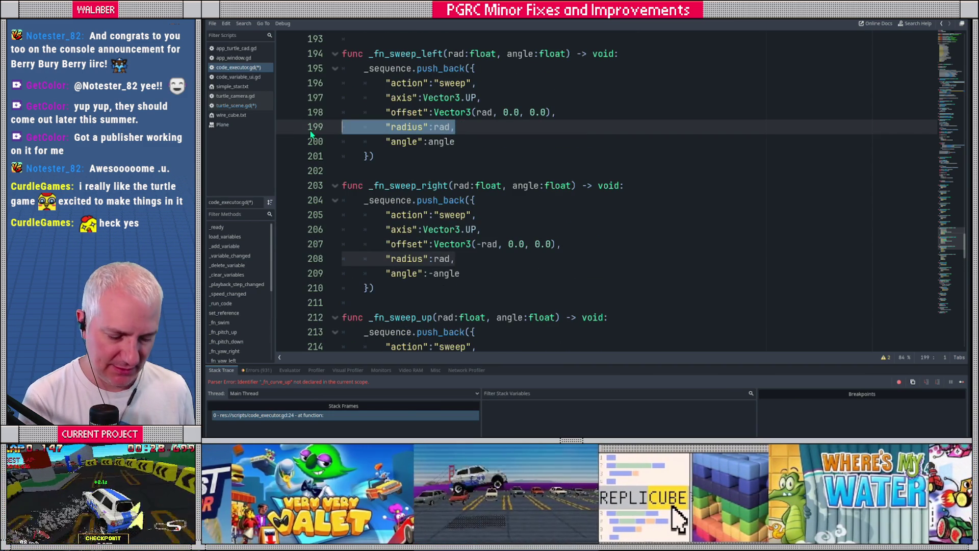
key(BackSpace)
key(BackSpace)
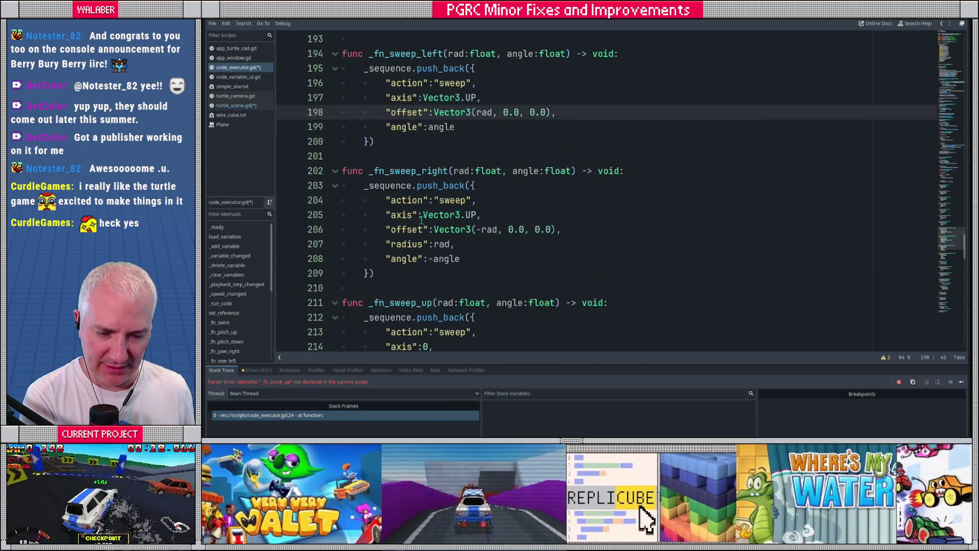
click(461, 249)
key(shift+Home)
key(shift+Home)
key(BackSpace)
key(BackSpace)
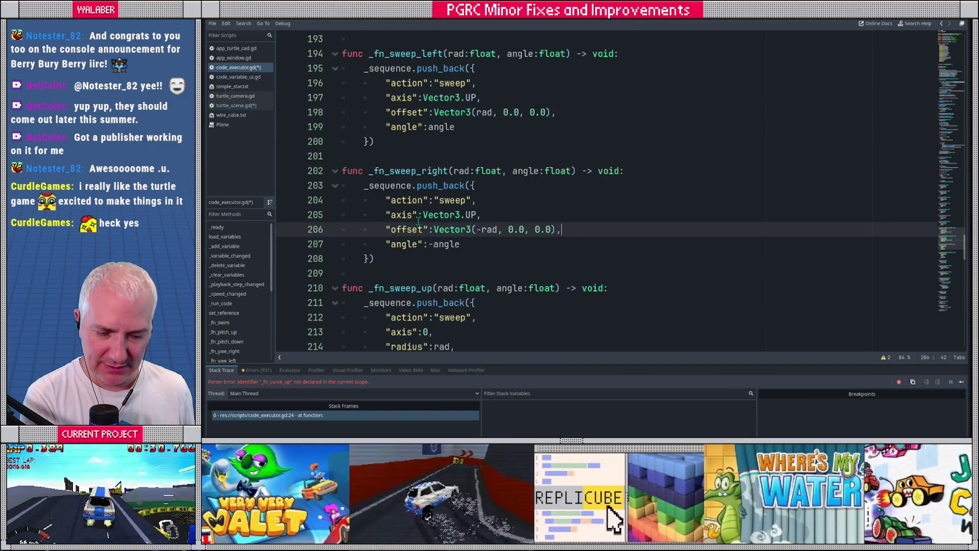
scroll(439, 145, up, 2)
scroll(423, 174, down, 3)
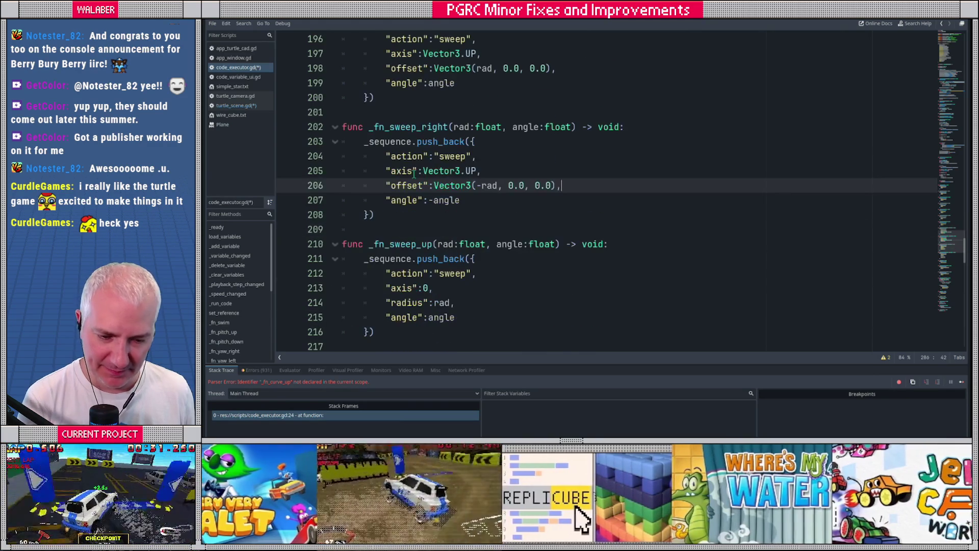
drag(386, 288, 458, 301)
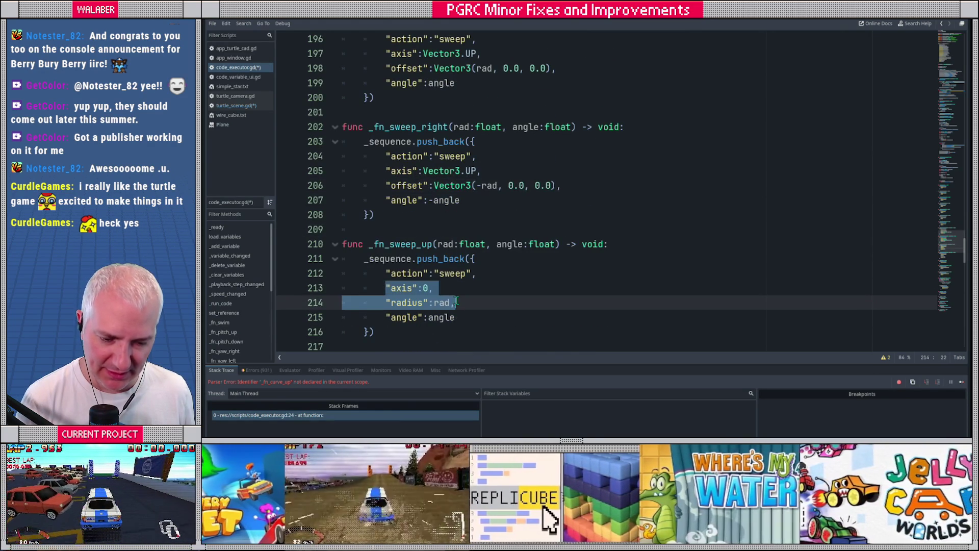
- Paste the axis and offset lines into sweep_up with offset Vector3(0.0, rad, 0.0)
key(ctrl+v)
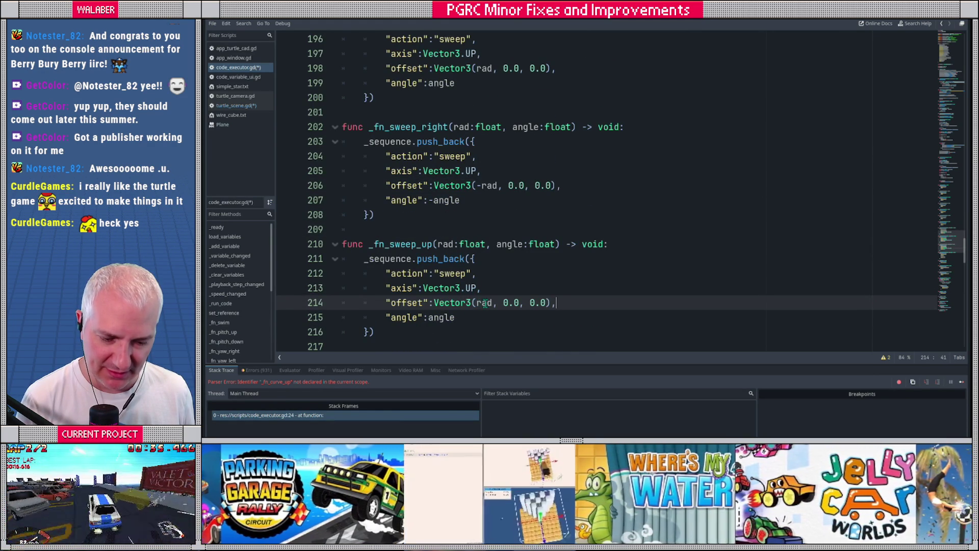
double_click(486, 302)
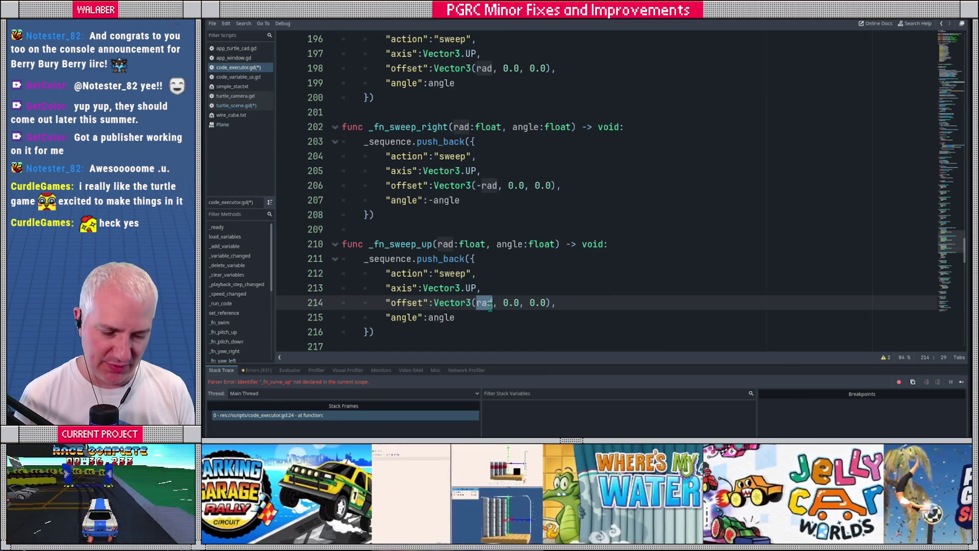
text(0.0)
key(Right)
key(Right)
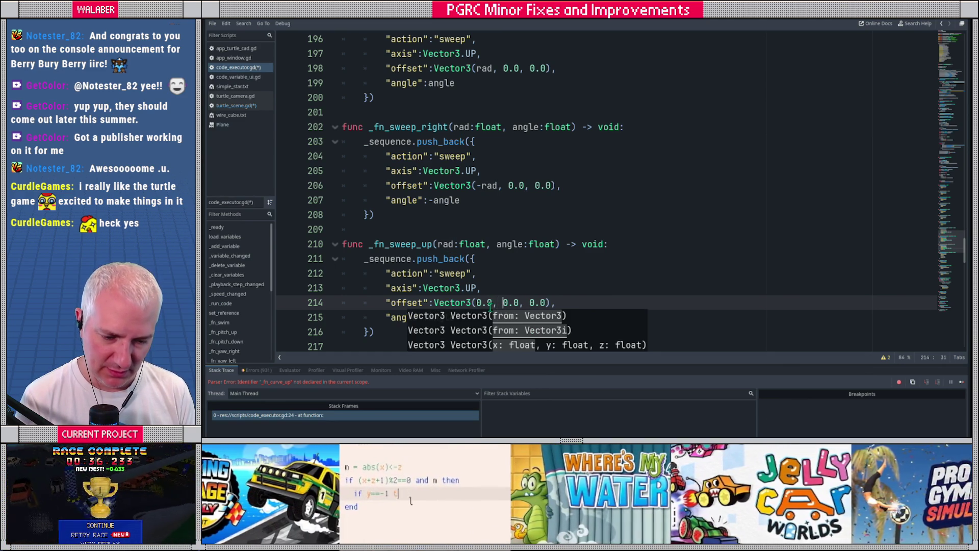
key(shift+Right)
key(shift+Right)
key(shift+Right)
text(rad)
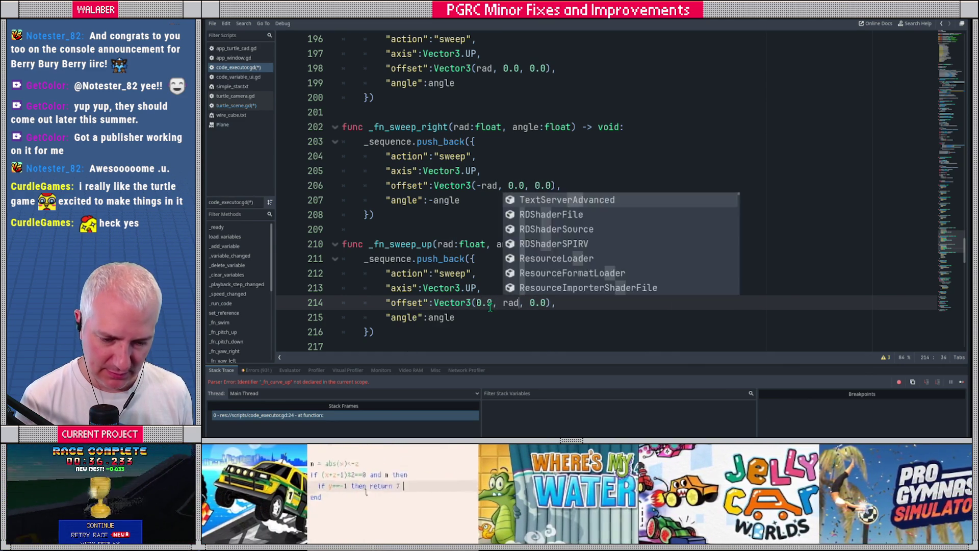
key(Escape)
- Give sweep_down the same lines with offset Vector3(0.0, -rad, 0.0) and save the scripts
scroll(424, 265, down, 1)
drag(388, 243, 557, 259)
key(ctrl+c)
scroll(493, 241, down, 1)
scroll(493, 240, down, 1)
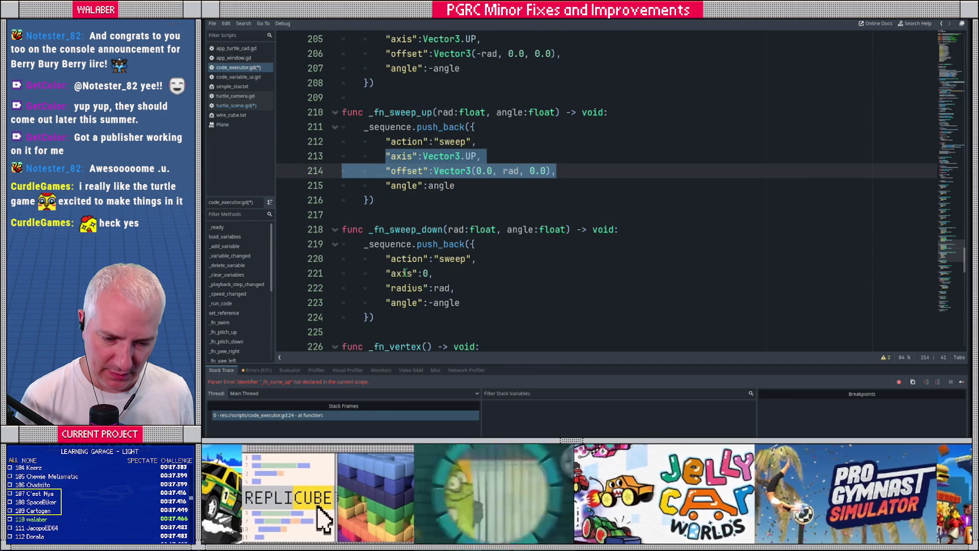
drag(386, 273, 465, 287)
key(ctrl+v)
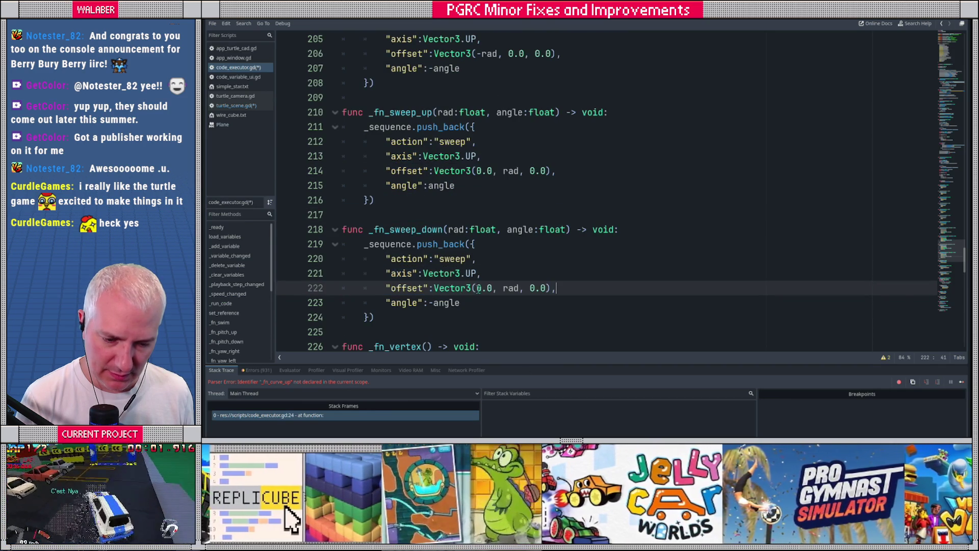
click(504, 288)
text(-)
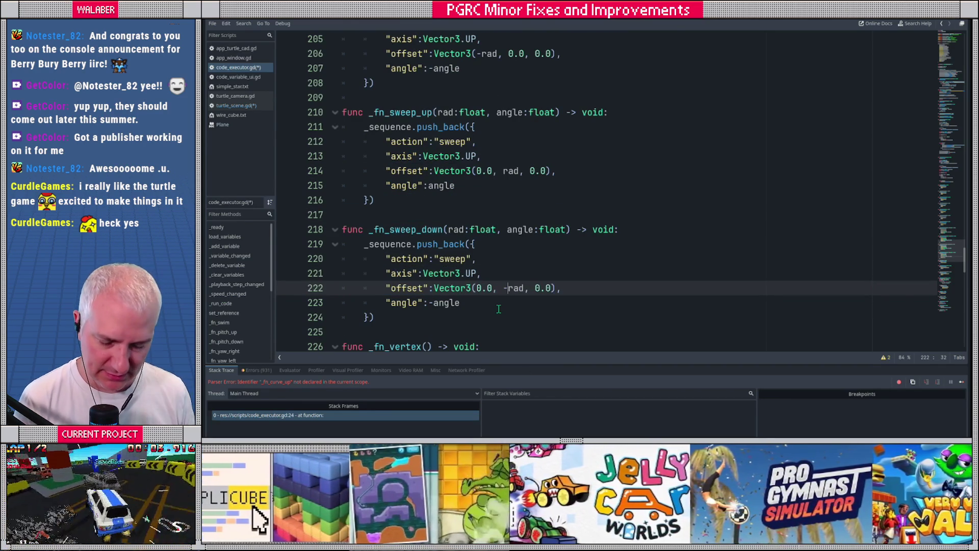
key(ctrl+s)
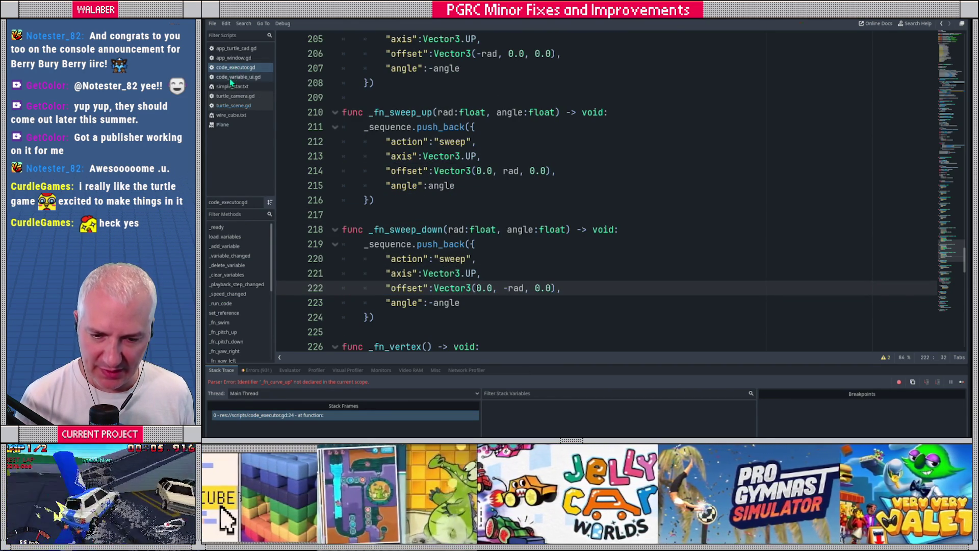
- In turtle_scene.gd, turn radis into an offset Vector3 read from cmd["offset"]
click(235, 106)
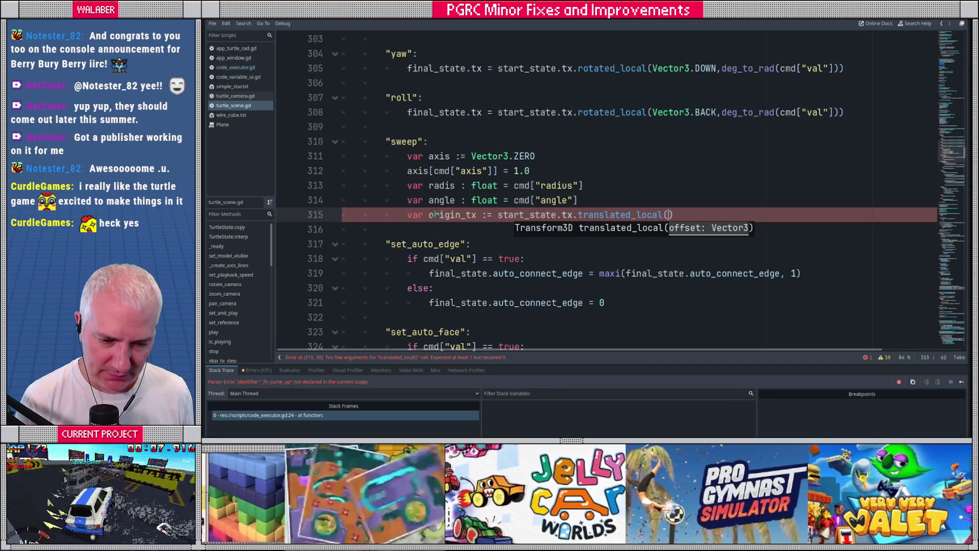
double_click(436, 186)
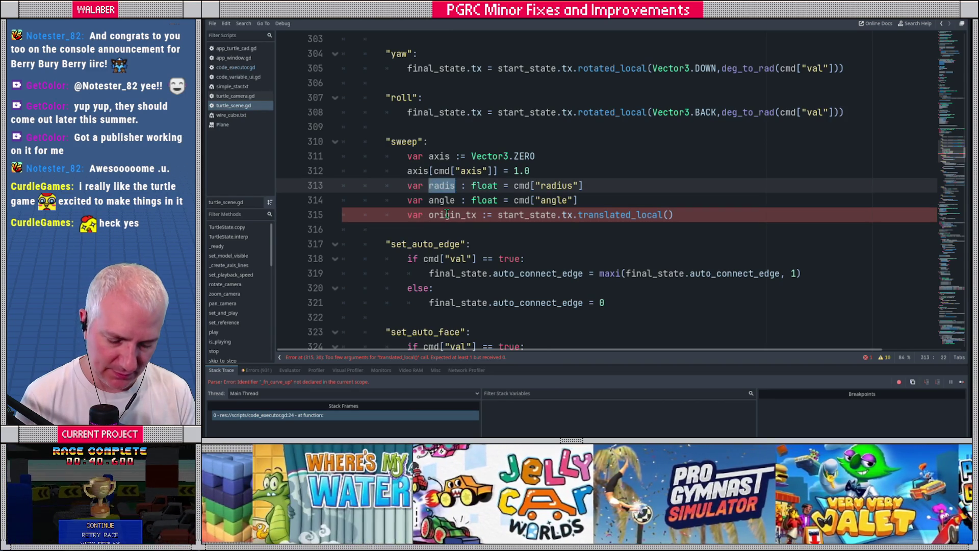
text(offset)
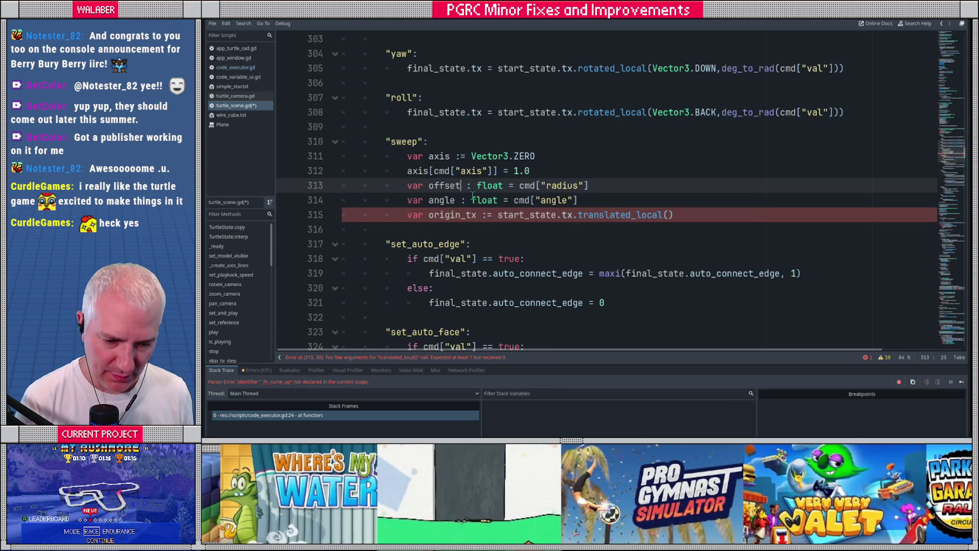
double_click(486, 186)
text(Vector)
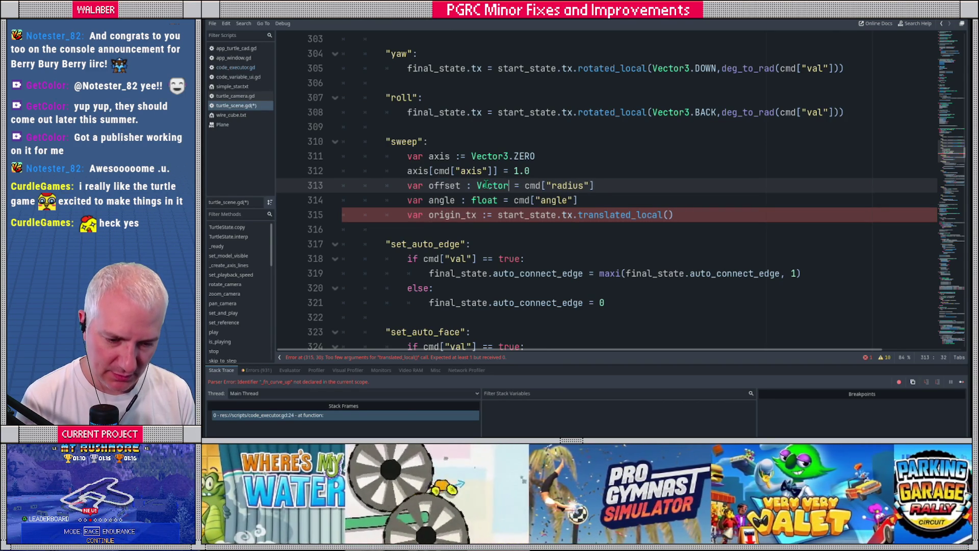
text(3)
key(Right)
key(Right)
key(Right)
key(Right)
key(shift+Right)
key(shift+Right)
key(shift+Right)
text(offset)
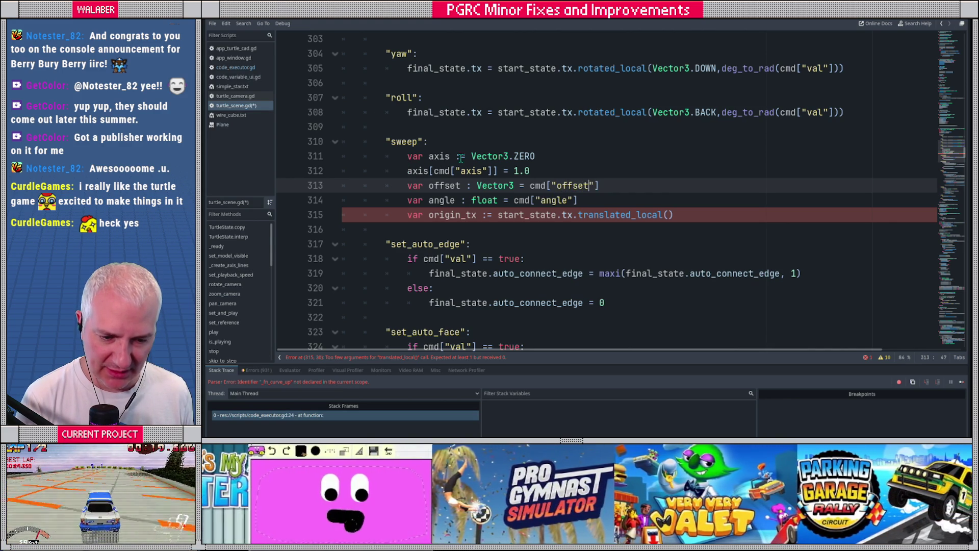
- Rewrite the axis declaration as a Vector3 read from cmd, removing the leftover assignment code
double_click(461, 156)
key(BackSpace)
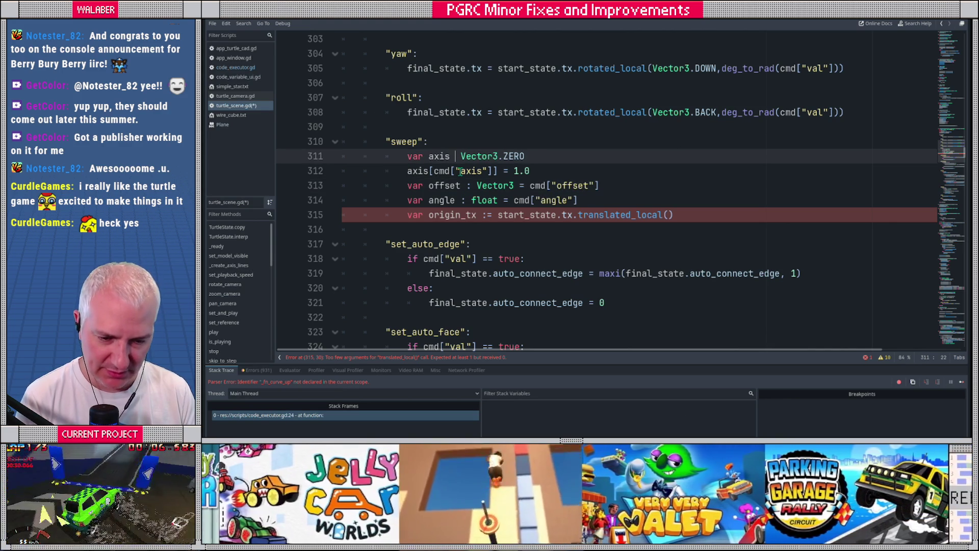
text(:)
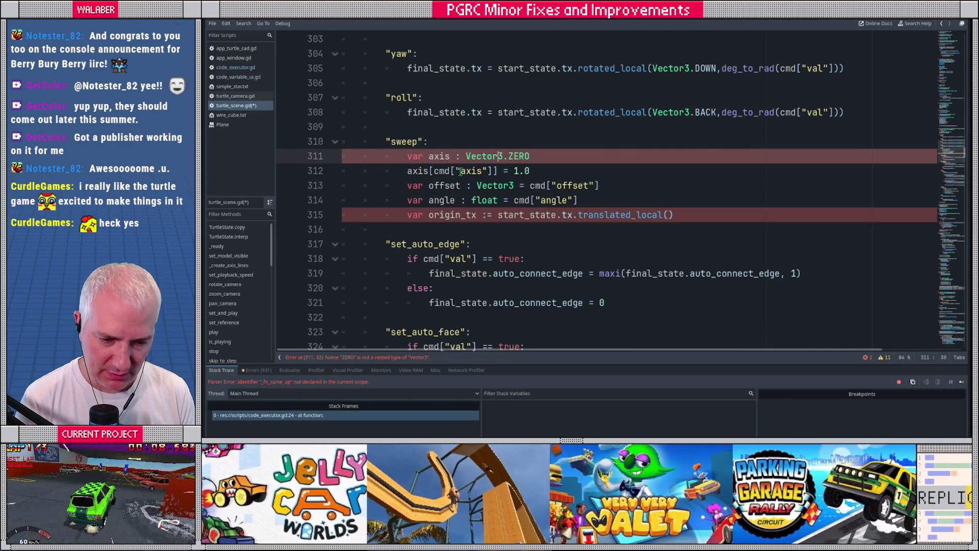
key(Right)
key(shift+End)
key(Delete)
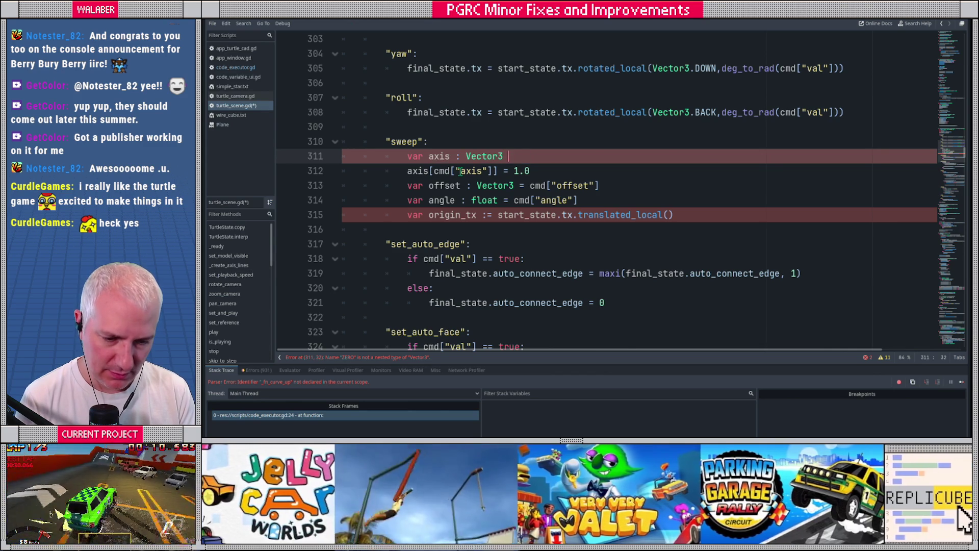
key(Delete)
key(Delete)
key(Delete)
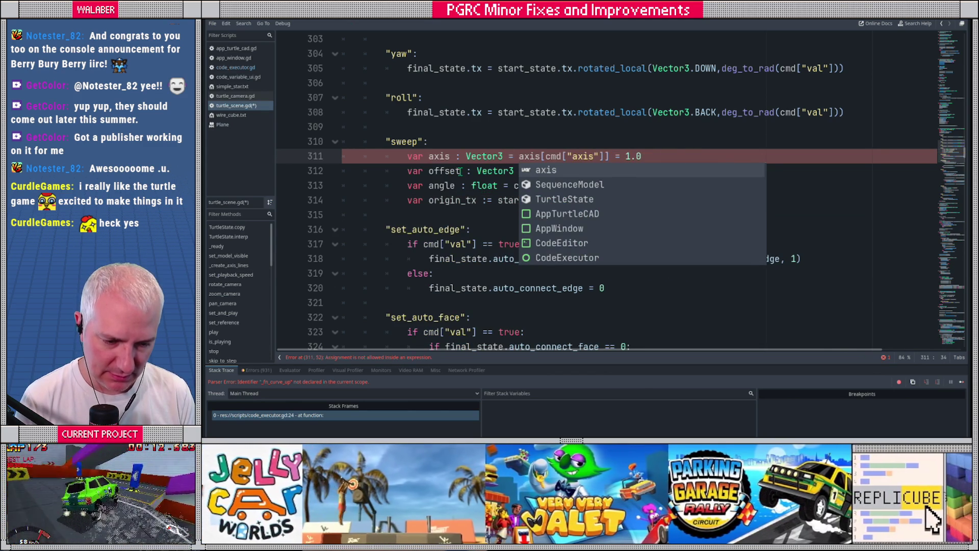
key(ctrl+Right)
key(ctrl+BackSpace)
key(Delete)
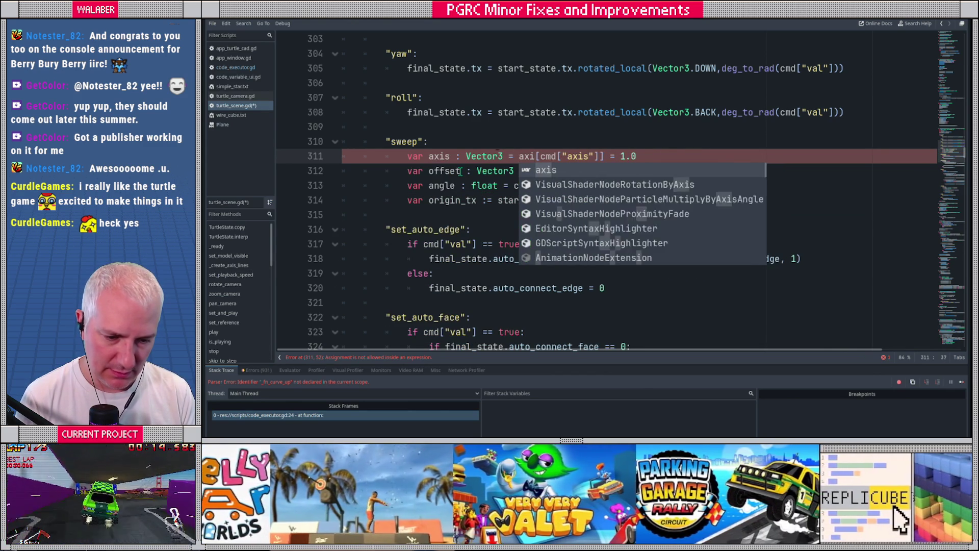
key(ctrl+Right)
key(ctrl+Right)
key(ctrl+Right)
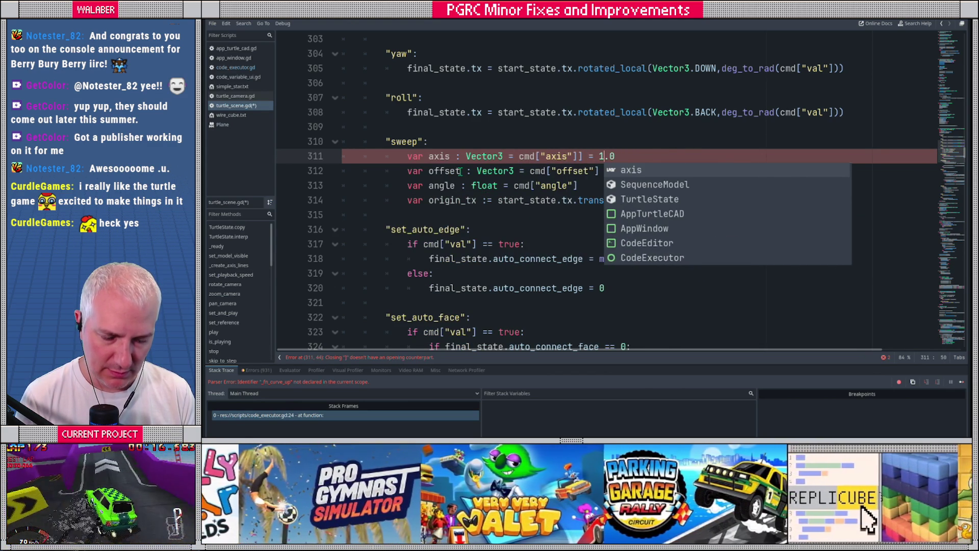
key(Delete)
key(Delete)
key(BackSpace)
key(BackSpace)
key(BackSpace)
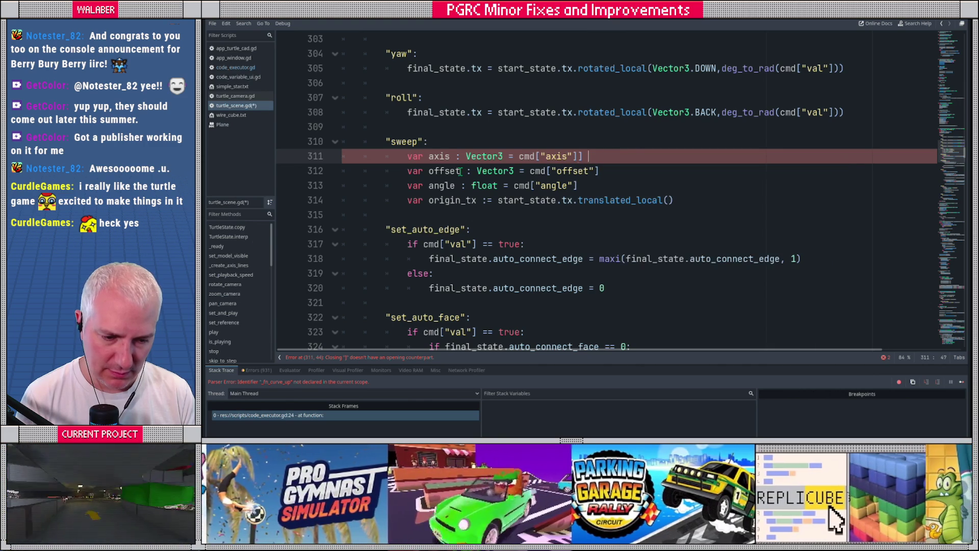
key(BackSpace)
key(BackSpace)
- Pass offset into origin_tx's translated_local() call
click(587, 185)
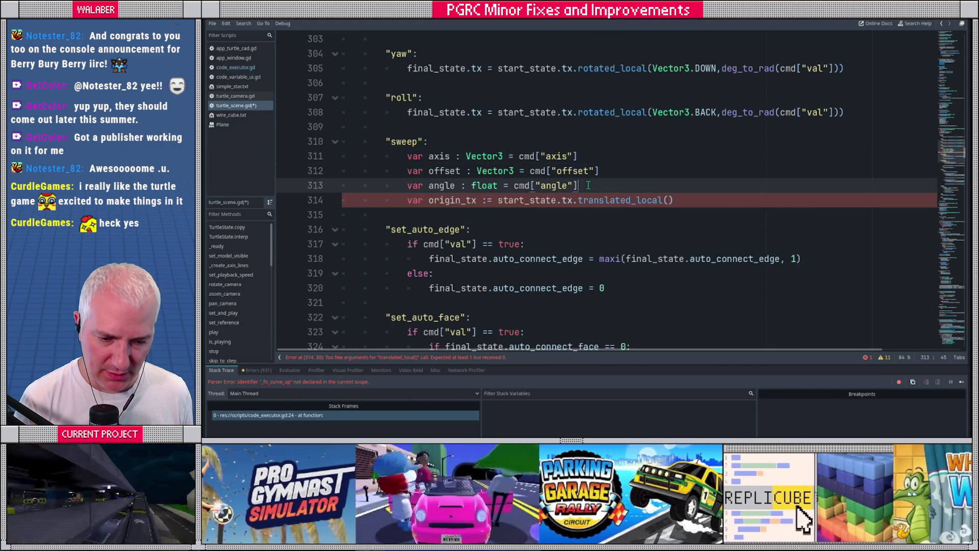
drag(586, 185, 367, 192)
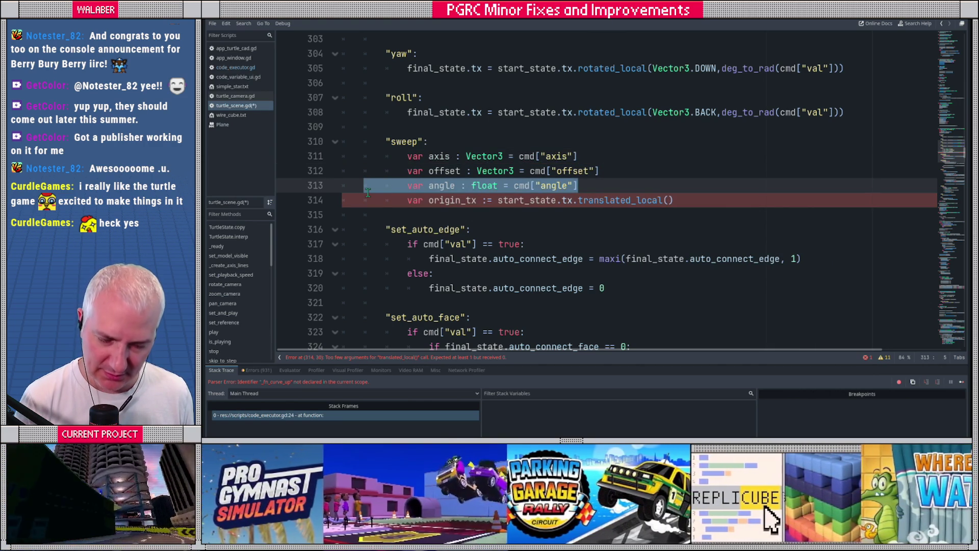
click(434, 173)
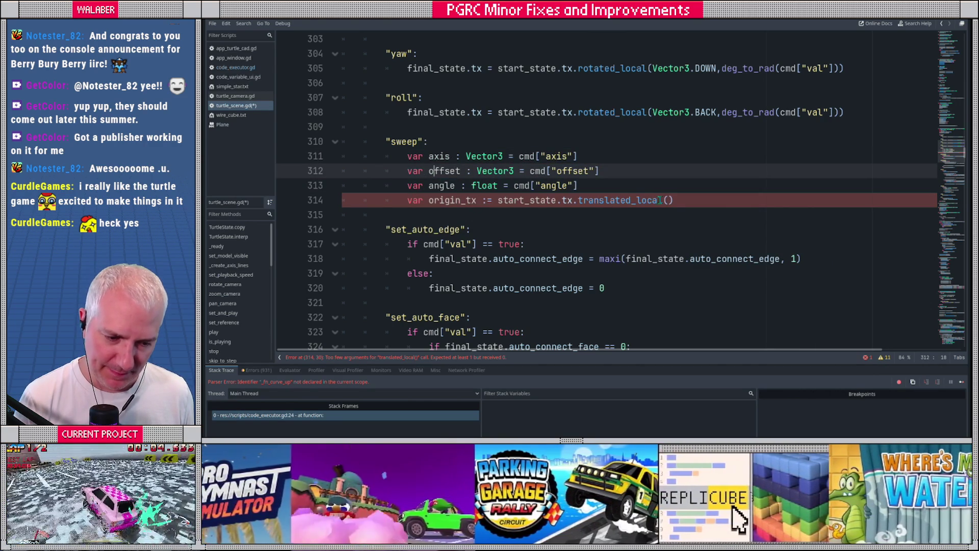
click(672, 200)
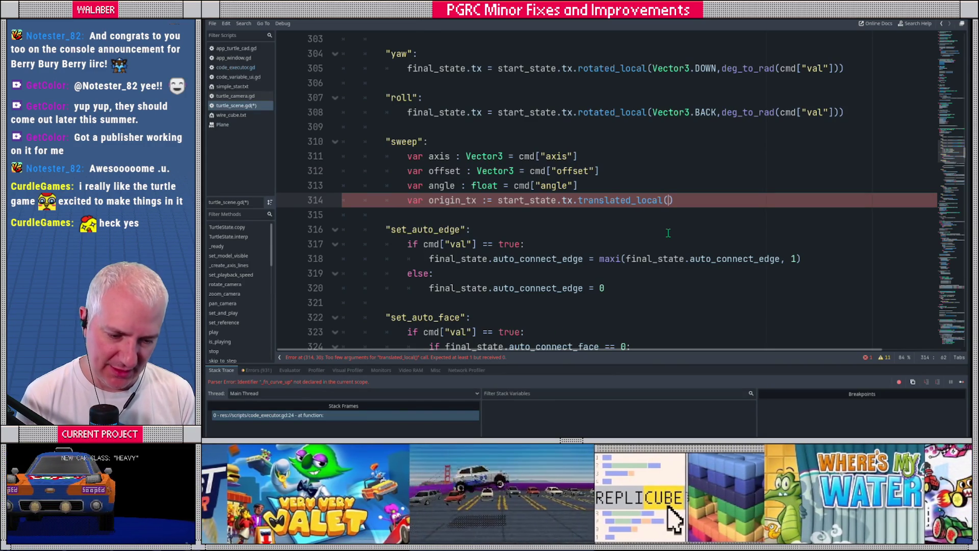
text(offset)
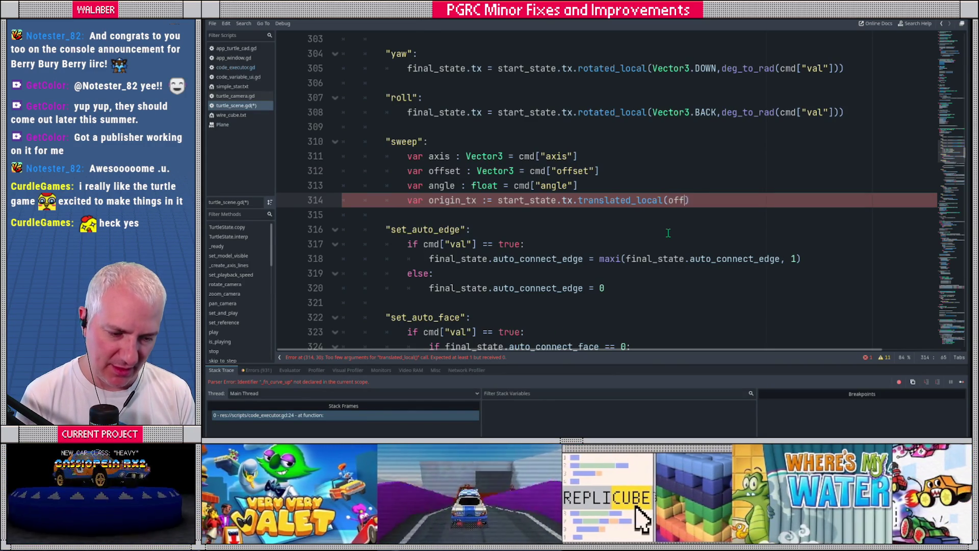
text())
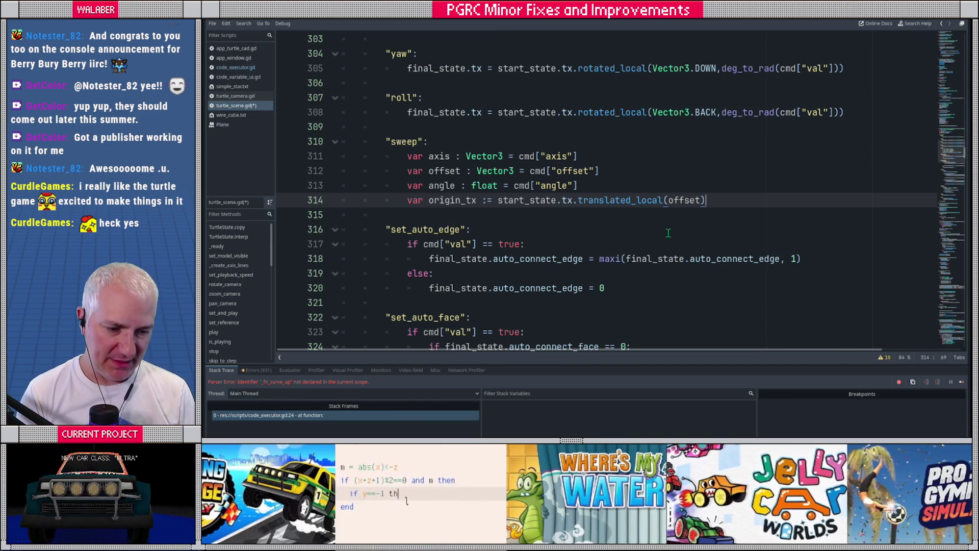
- Begin a new var rel_tx := declaration below origin_tx
key(Return)
text(var re)
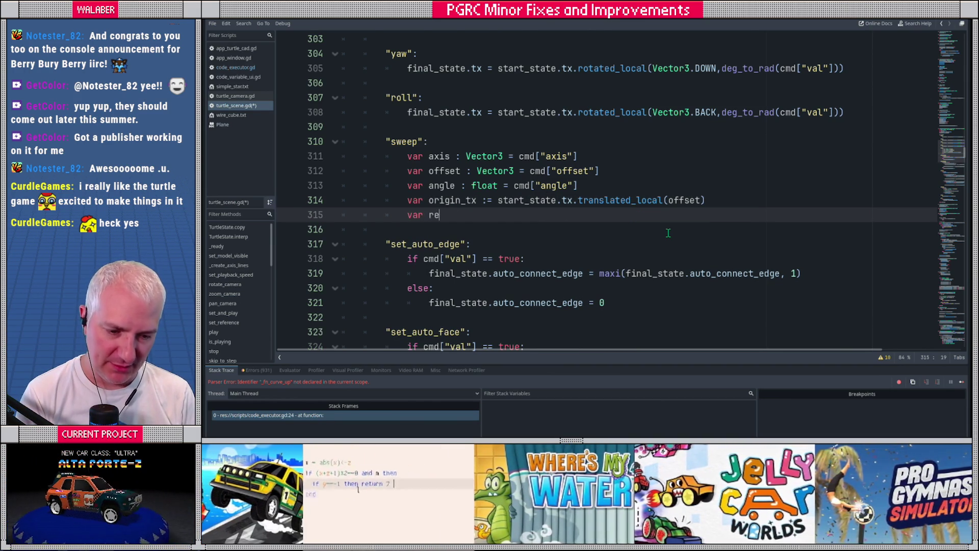
text(_tx :=)
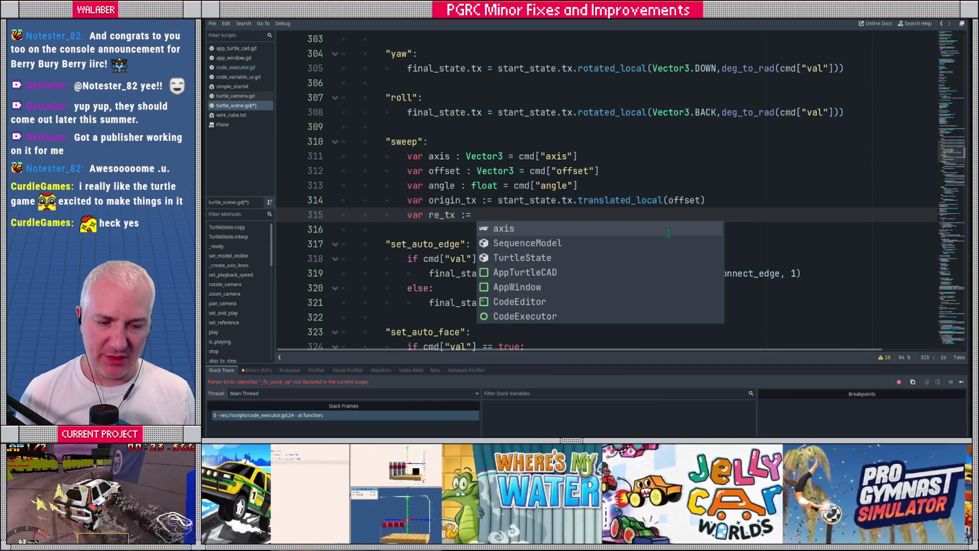
key(Left)
key(Left)
key(Left)
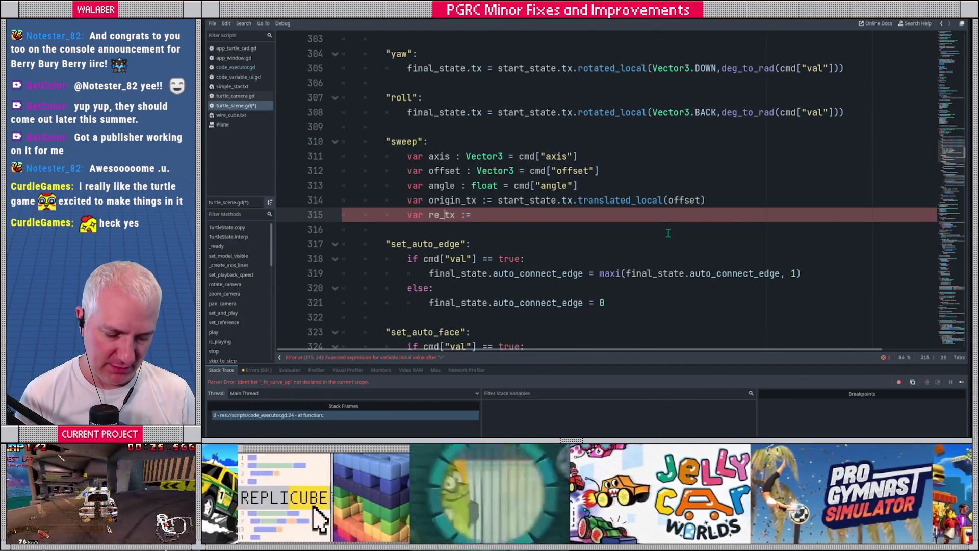
text(l)
key(Right)
key(Right)
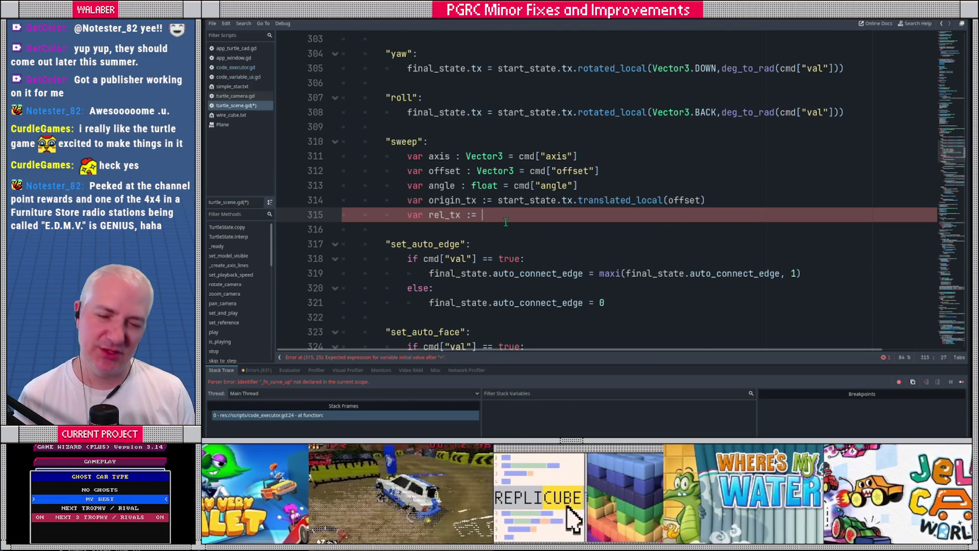
- Define rel_tx as start_state.tx * origin_tx.inverse()
text(start_state)
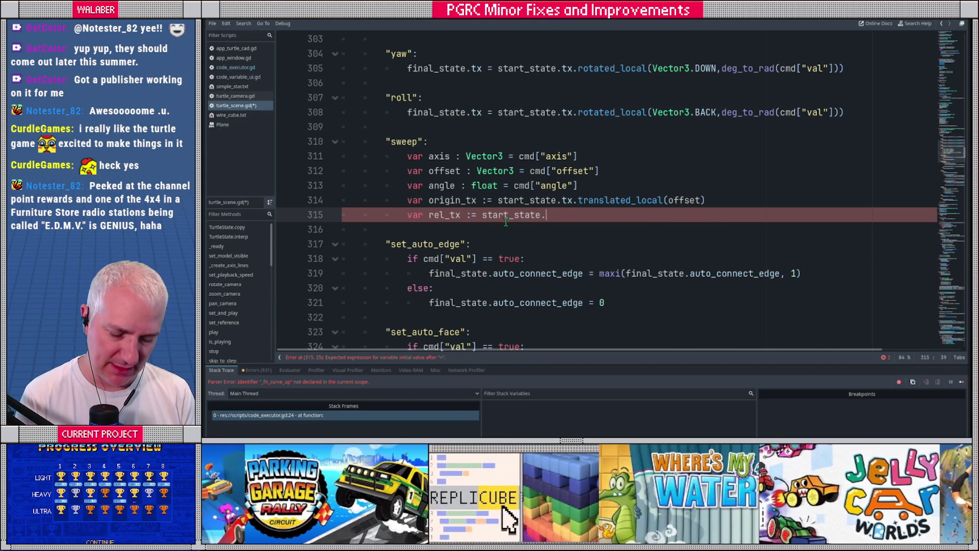
text(.tx * ori)
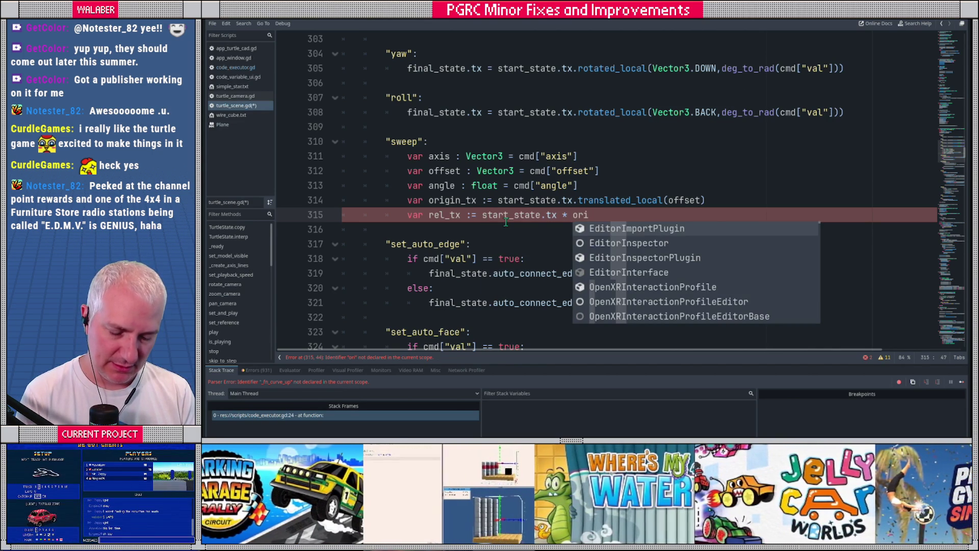
text(gin_tx.inv)
key(Return)
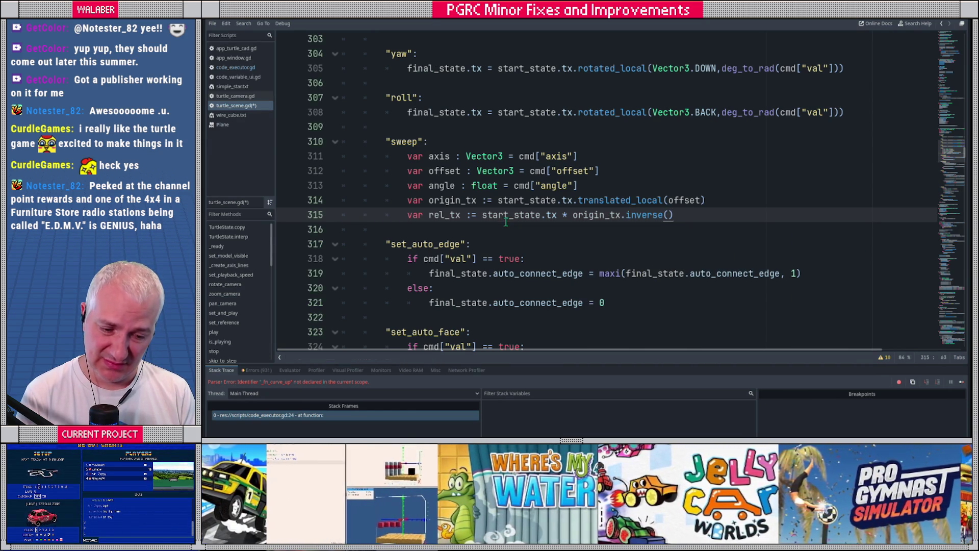
key(Return)
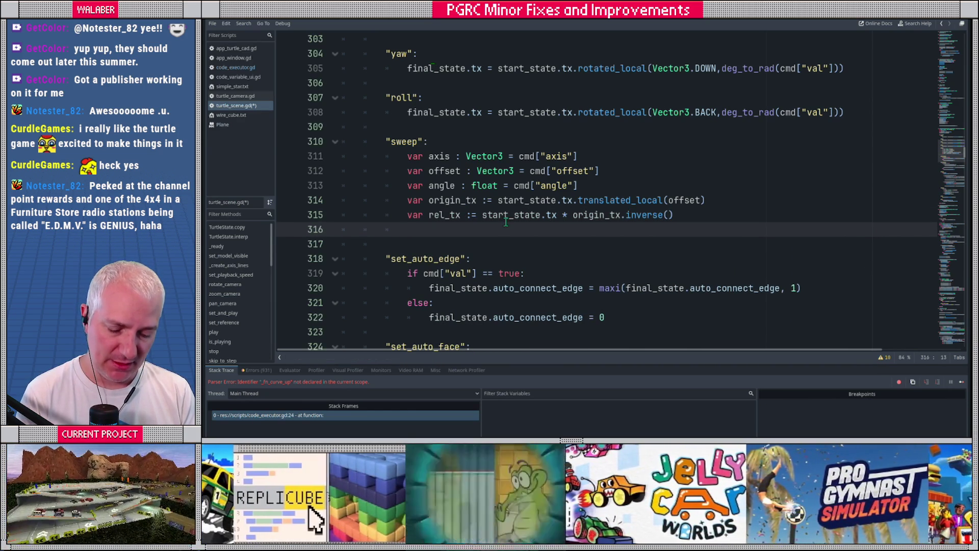
- Rotate origin_tx with rotated_local about axis by deg_to_rad(angle)
text(orig)
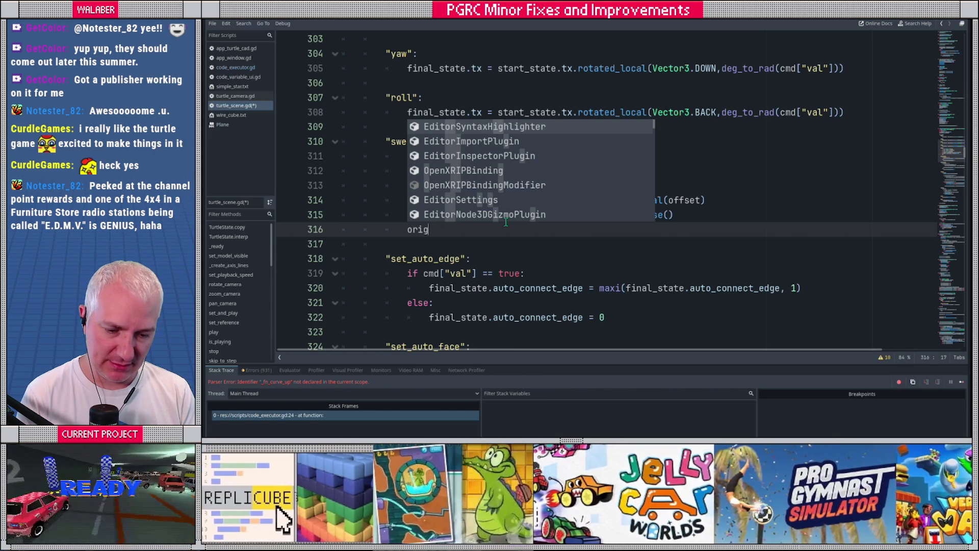
text(in_tx)
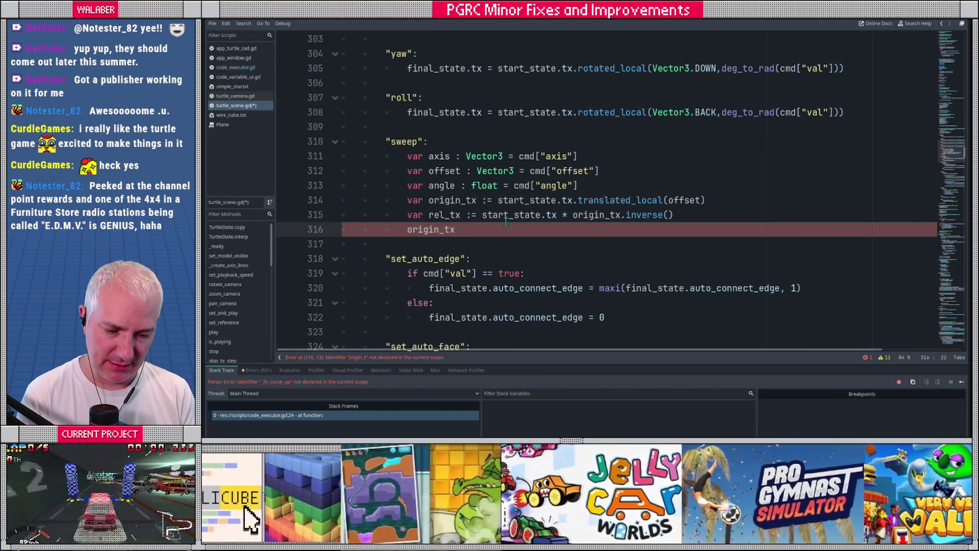
text( = origin_tx.rotated_local()
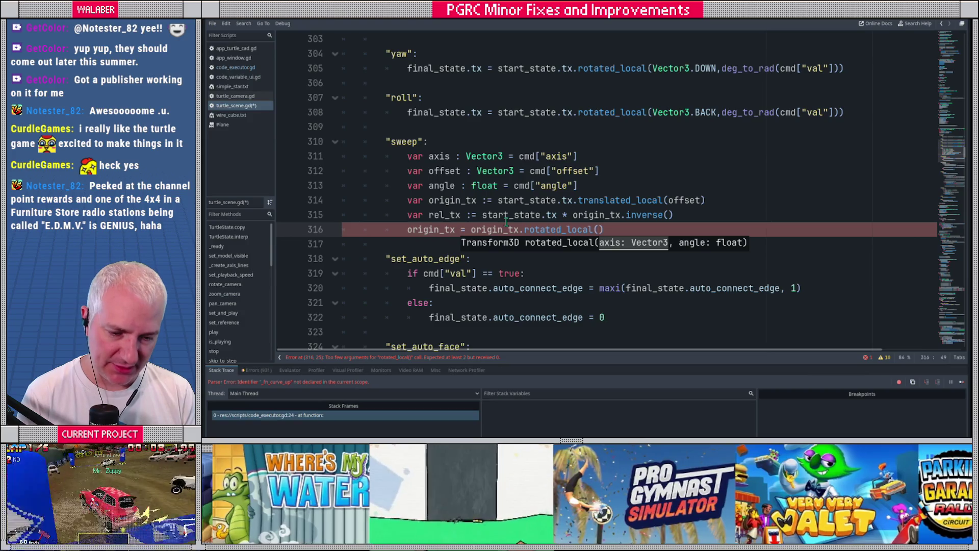
text(axis)
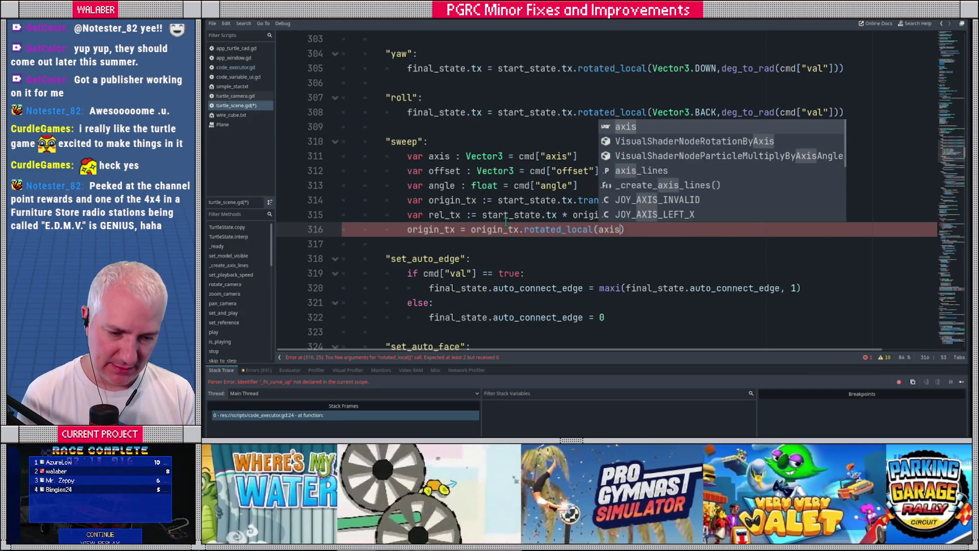
text(, an)
key(BackSpace)
key(BackSpace)
text(rad_)
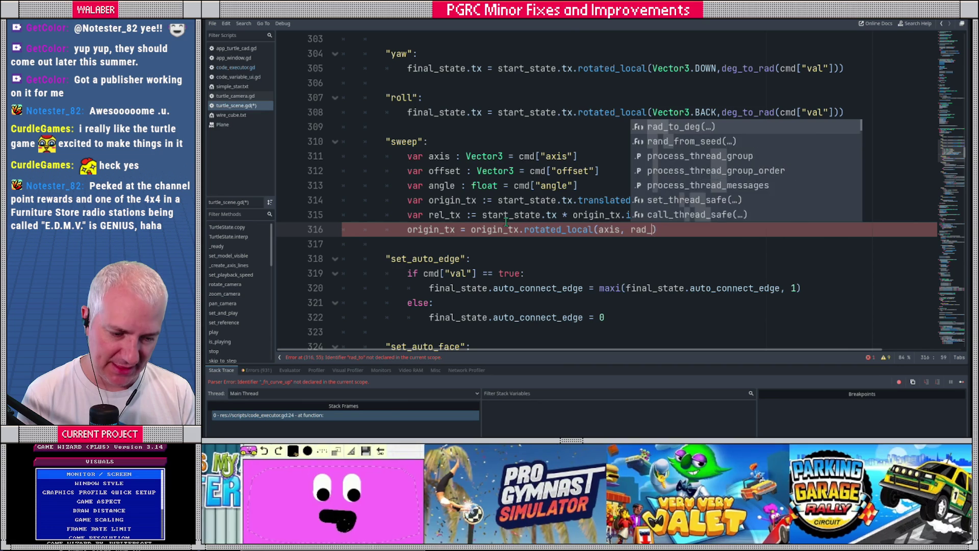
key(BackSpace)
key(BackSpace)
key(BackSpace)
text(deg_tora)
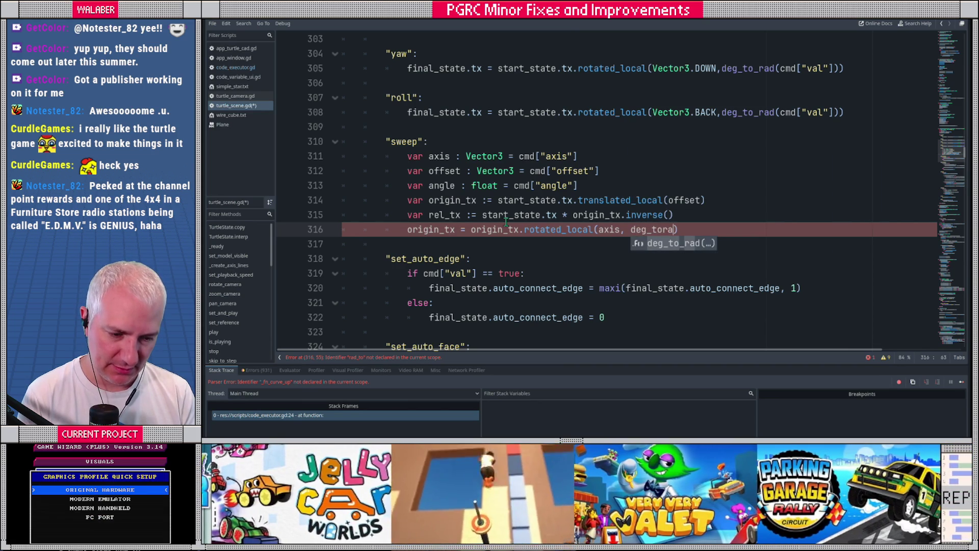
key(Return)
text(angl)
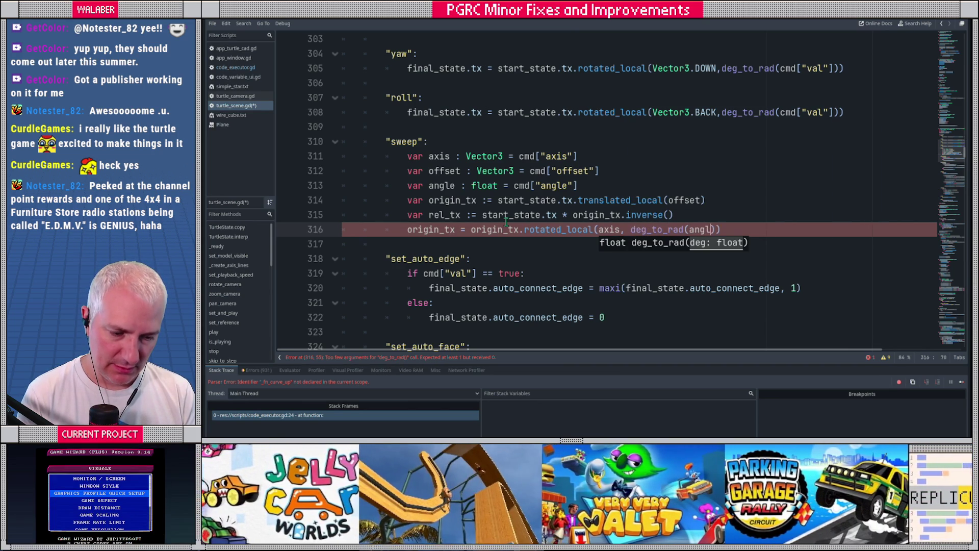
text(e)))
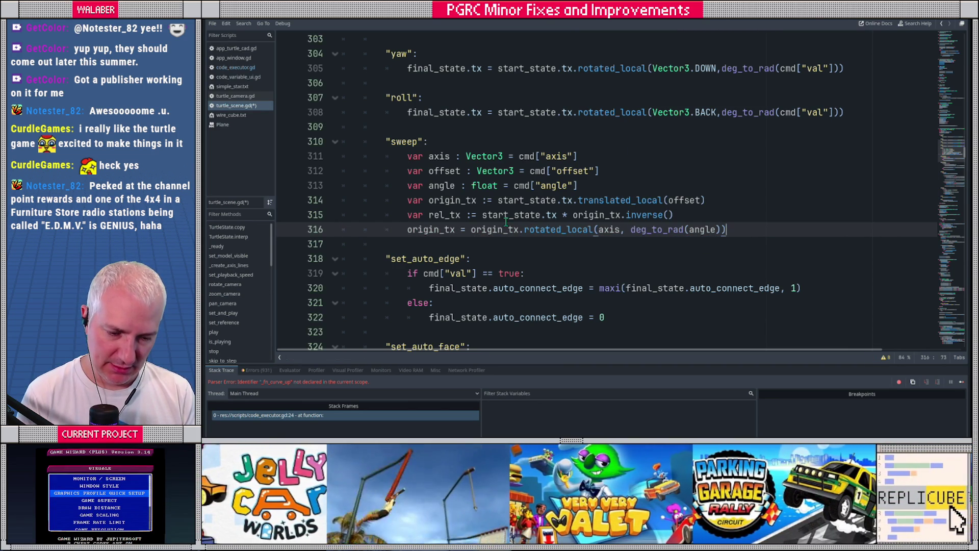
key(Return)
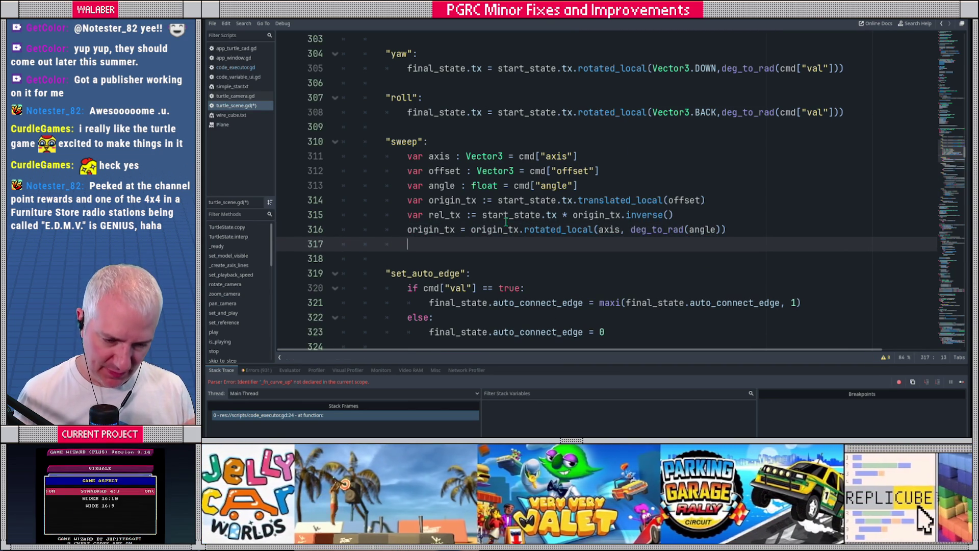
- Set final_state.tx = origin_tx * rel_tx, save turtle_scene.gd and run the project with F5
text(final_state)
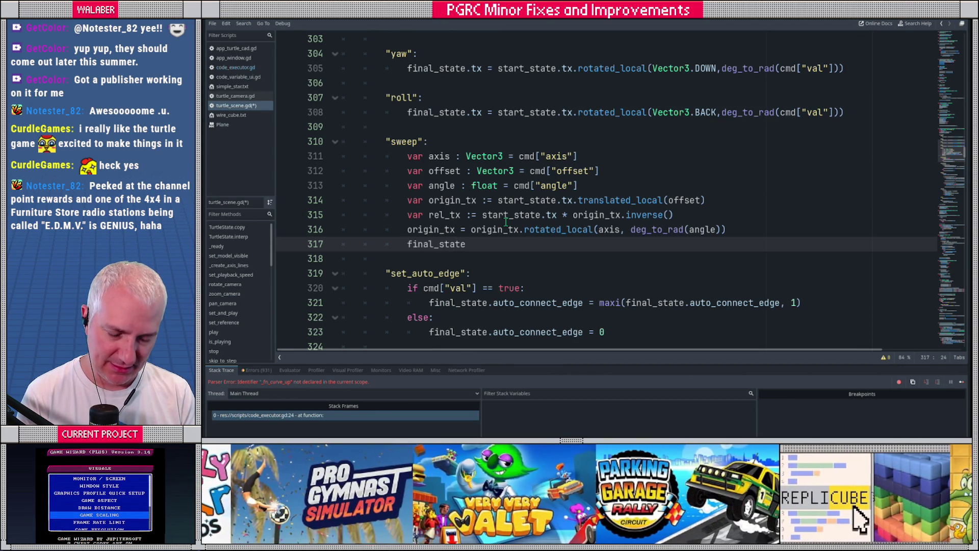
text(.tx =)
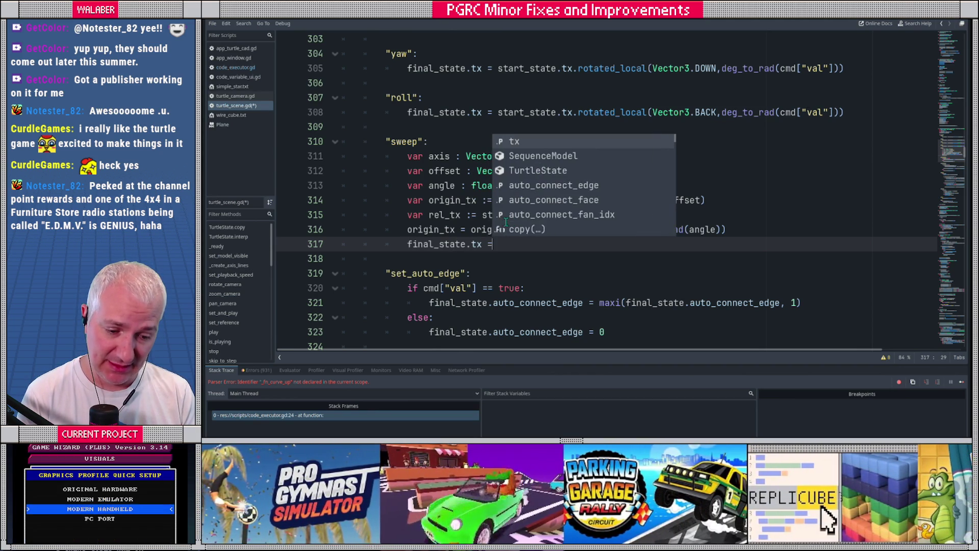
text( orig)
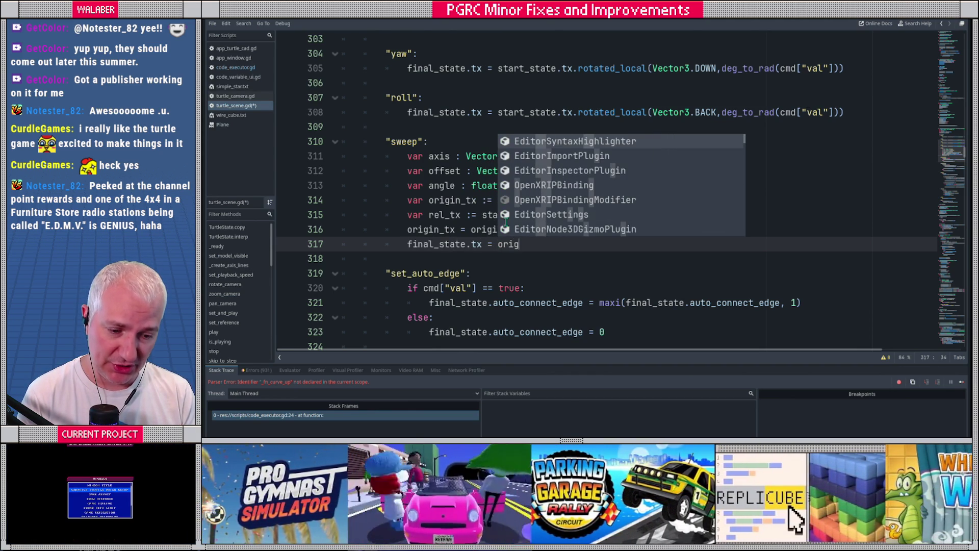
text(in_)
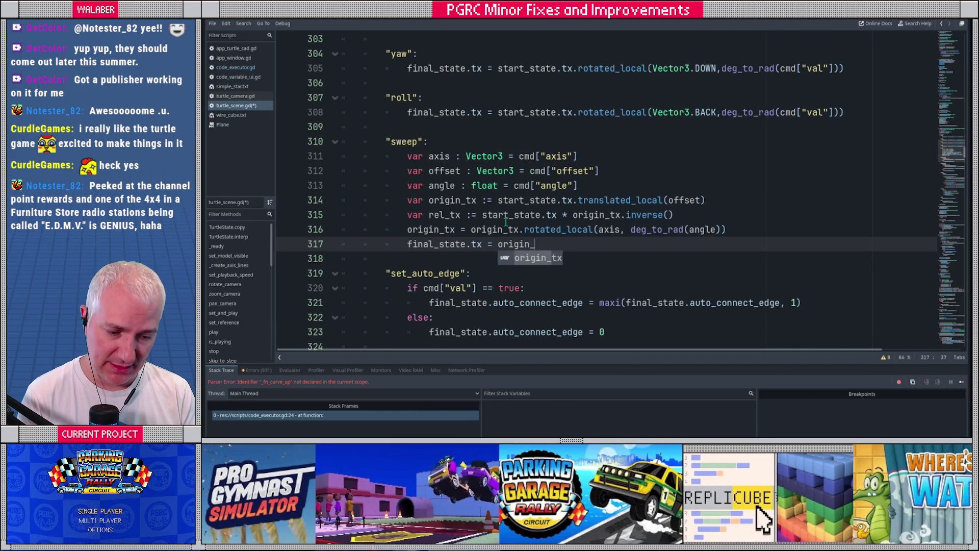
text(tx * rel_tx)
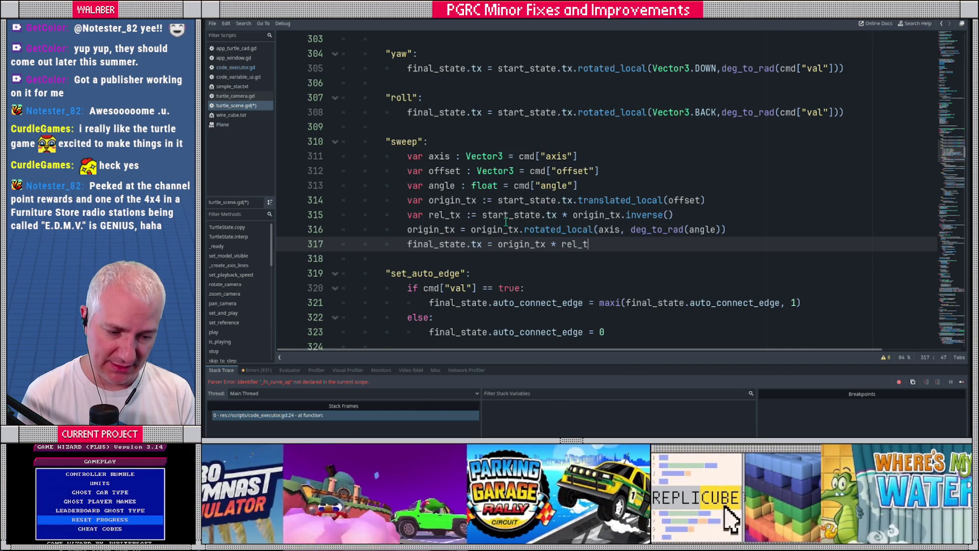
key(Escape)
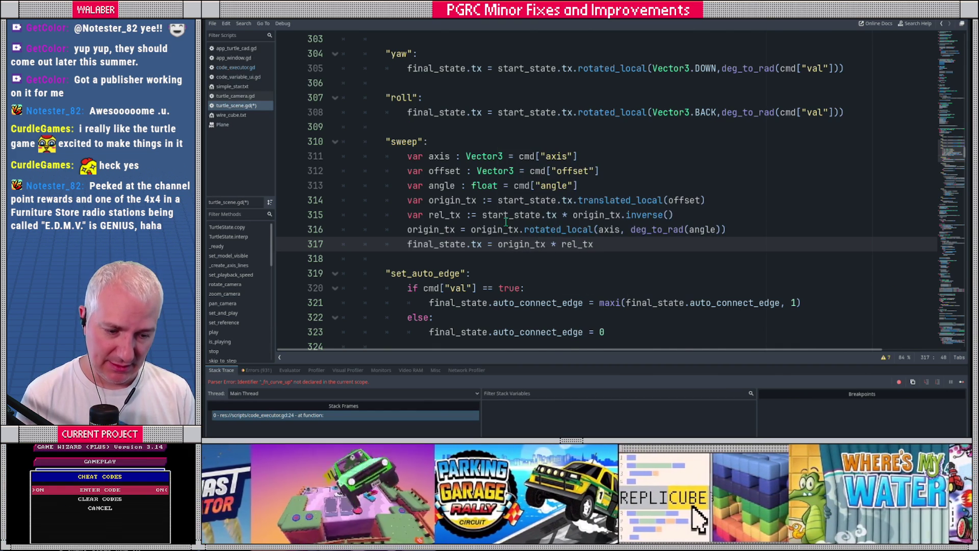
key(Return)
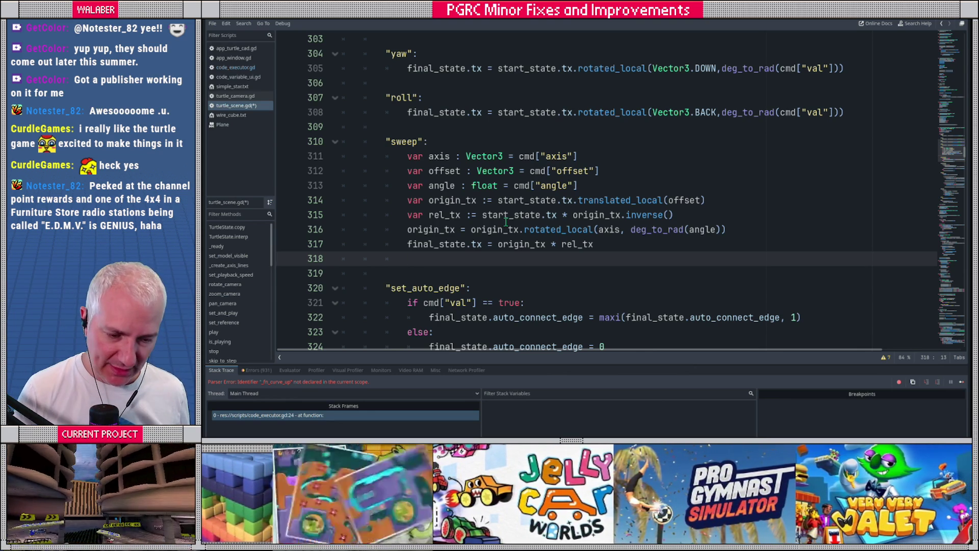
key(ctrl+s)
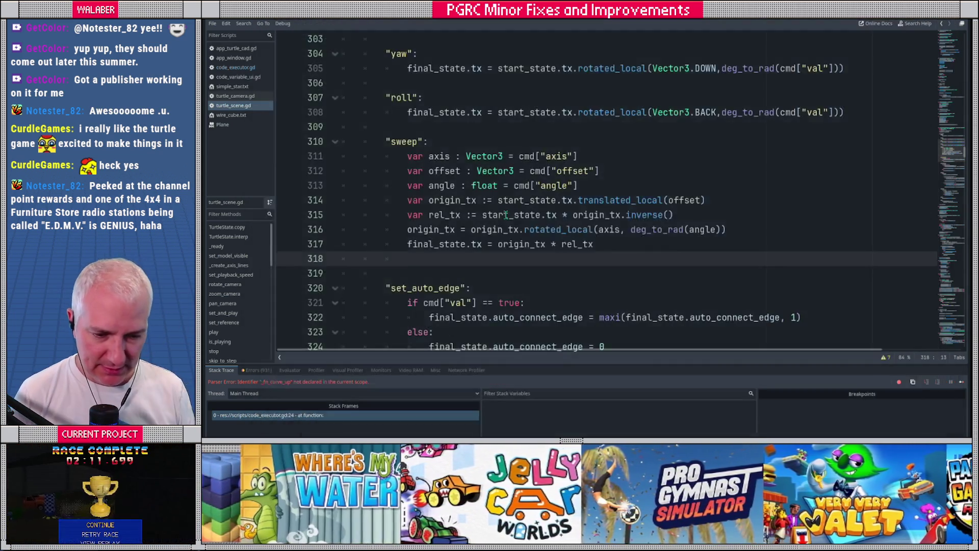
key(F5)
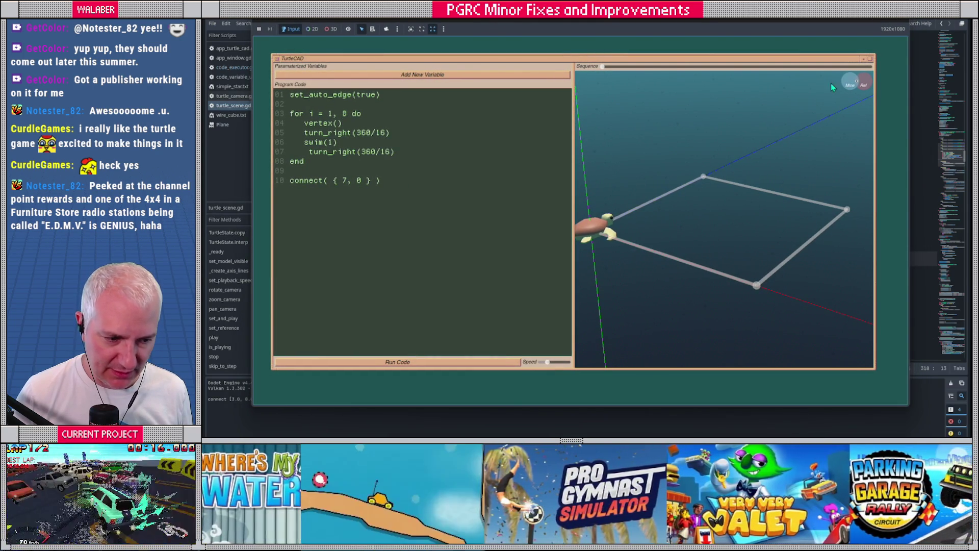
- Select all the program code in the running TurtleCAD app, then return to Godot's script editor
click(291, 161)
key(ctrl+a)
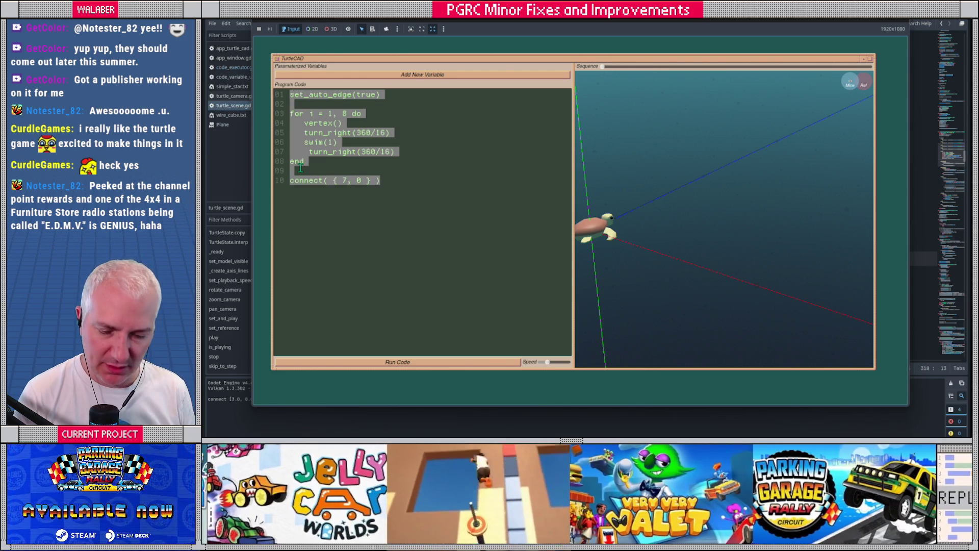
key(alt+Tab)
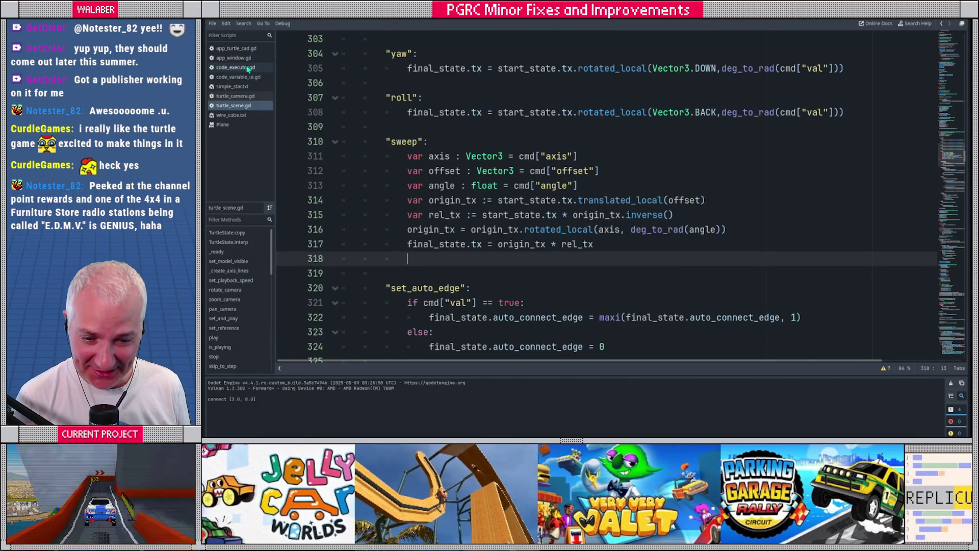
- Check the curve function names in code_executor.gd, then replace TurtleCAD's program with curve_right(1, 90
click(239, 67)
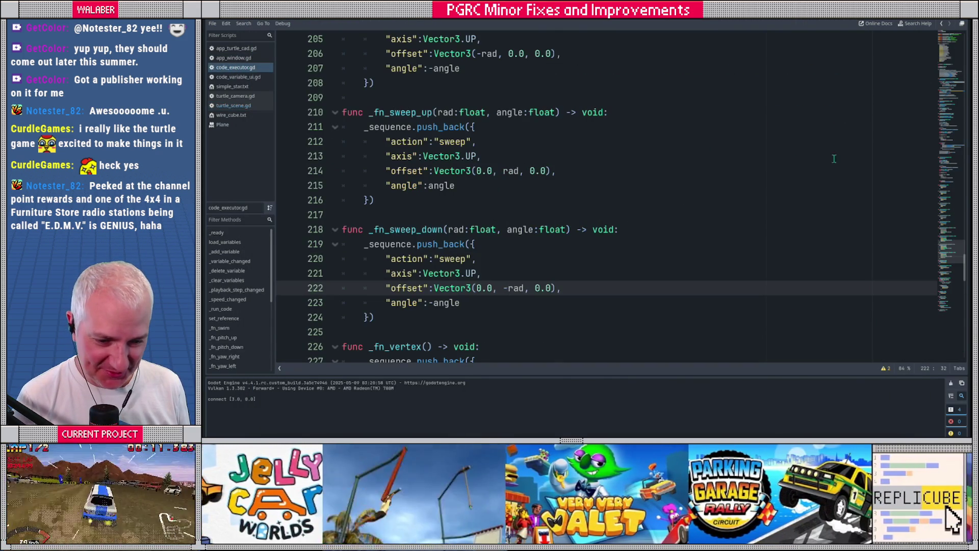
scroll(848, 154, up, 20)
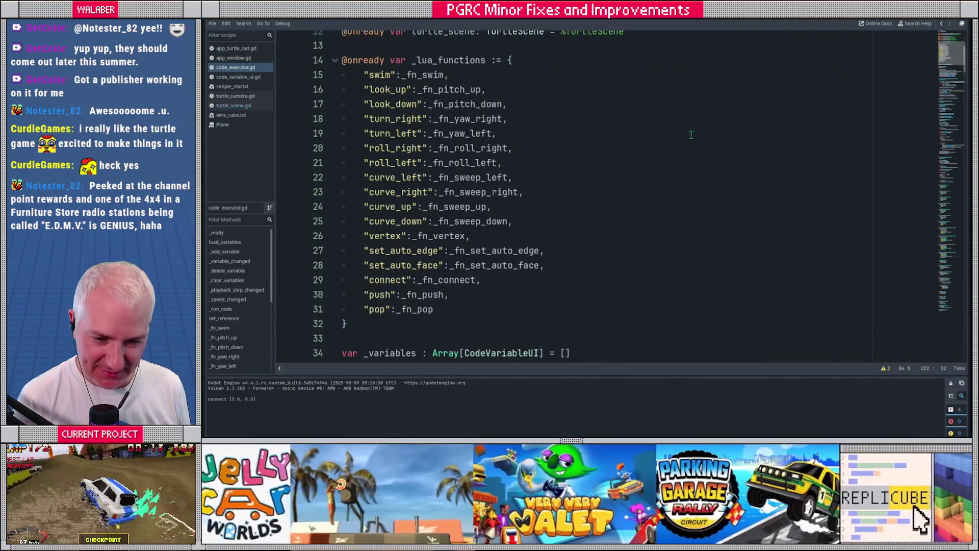
key(alt+Tab)
key(ctrl+a)
text(curve_right()
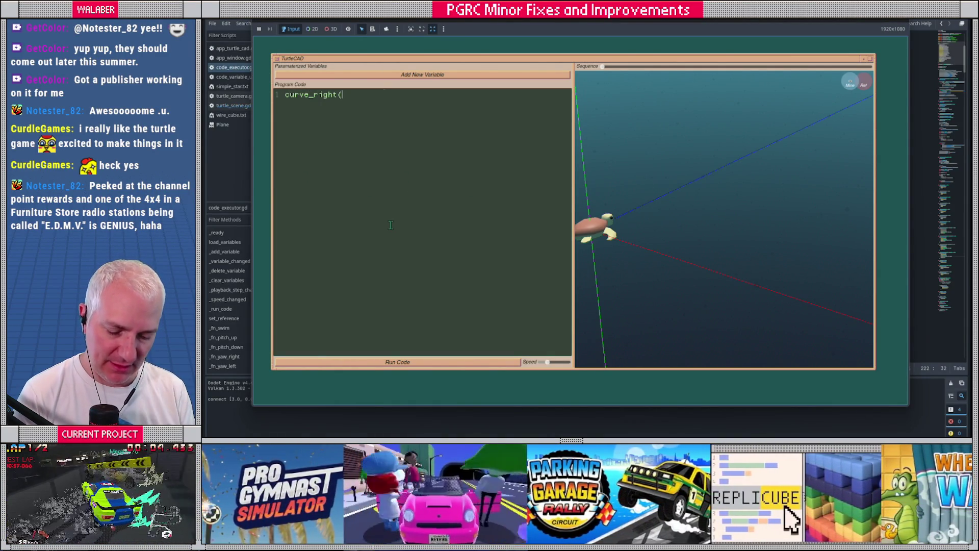
text(1, )
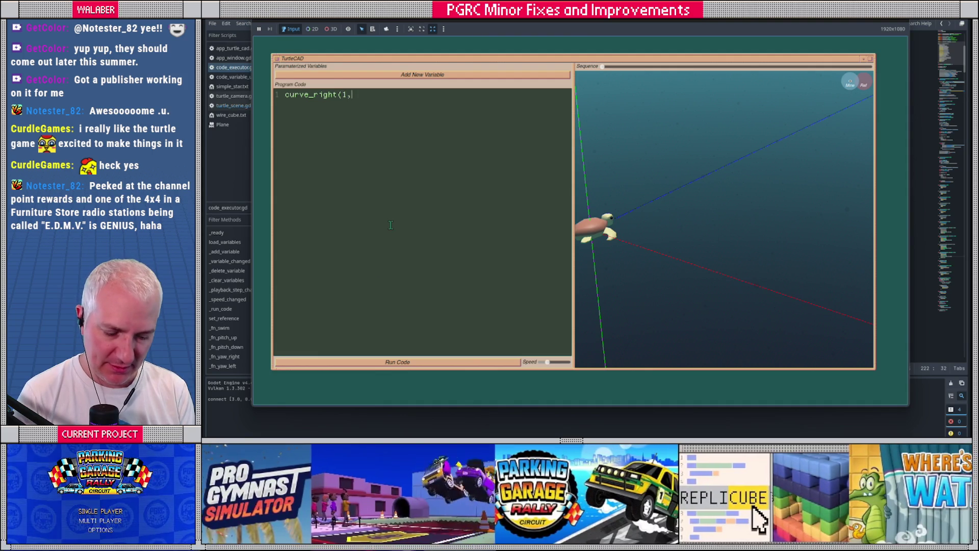
text(90))
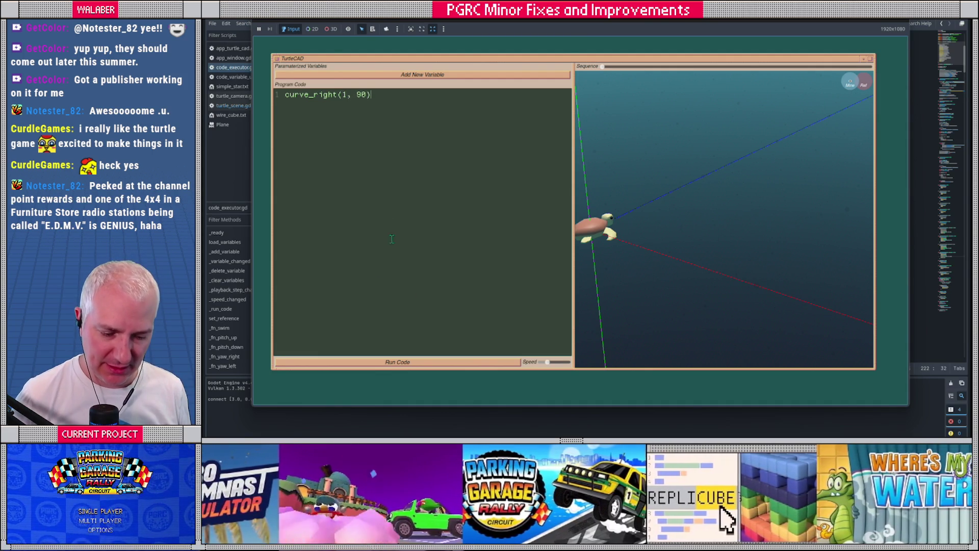
- Run curve_right(1, 90) in TurtleCAD at a slower speed, then close it and return to turtle_scene.gd
drag(548, 362, 540, 362)
click(502, 363)
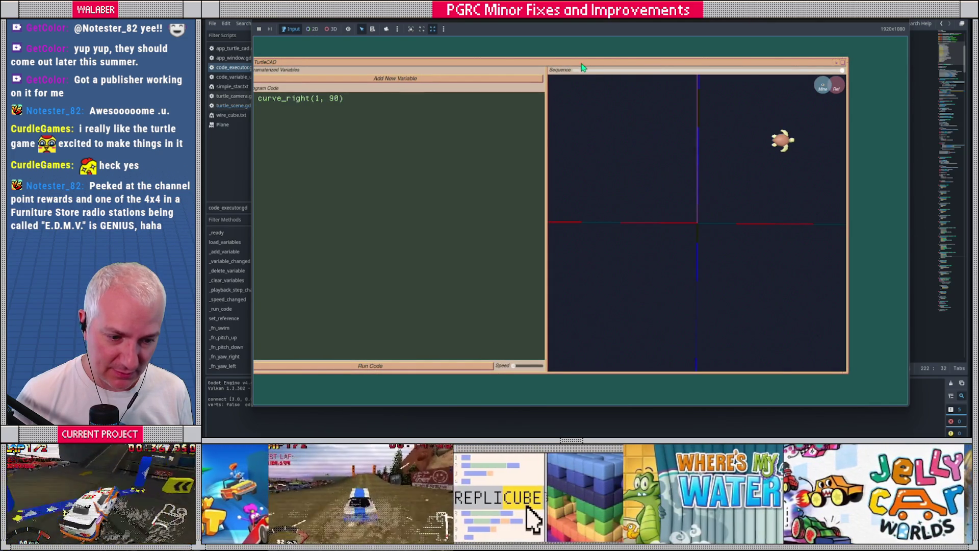
key(F8)
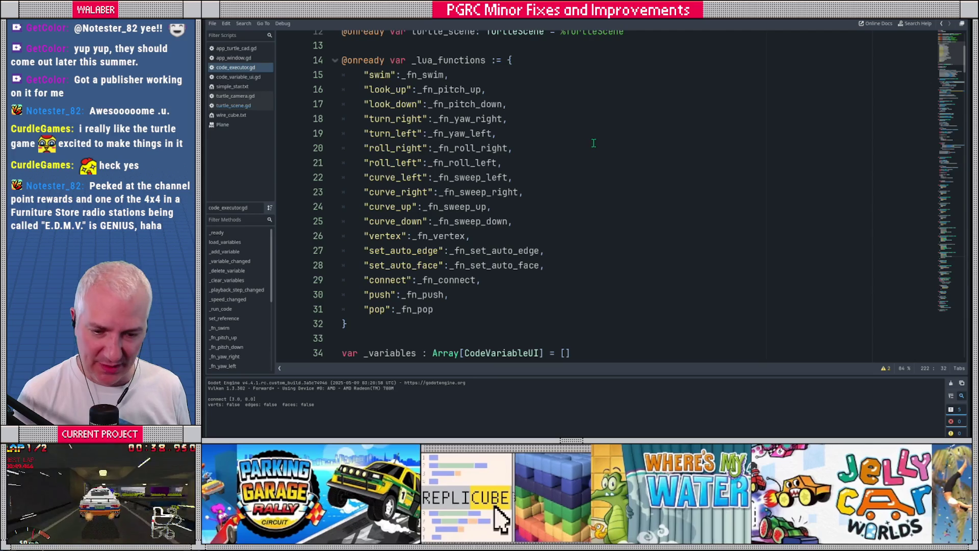
click(233, 105)
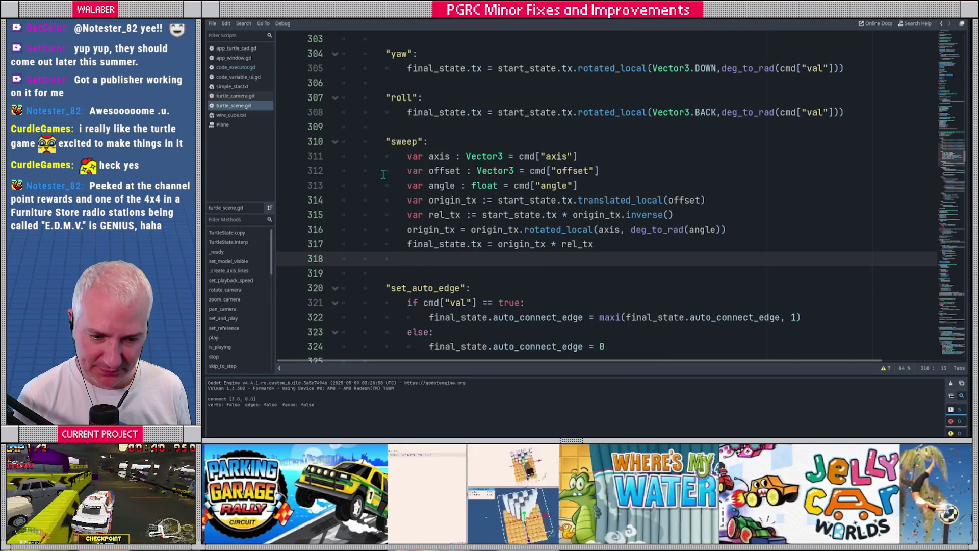
- Search turtle_scene.gd for 'duration' to reach _calculate_command_duration and its swim and pitch/yaw/roll cases
scroll(385, 176, down, 4)
scroll(386, 179, down, 7)
scroll(384, 179, down, 10)
click(384, 179)
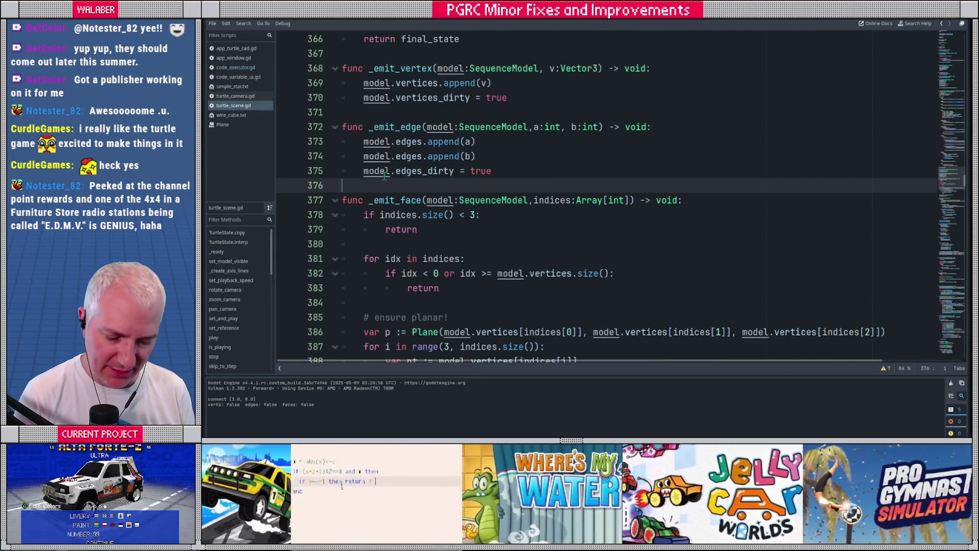
key(ctrl+f)
text(duration)
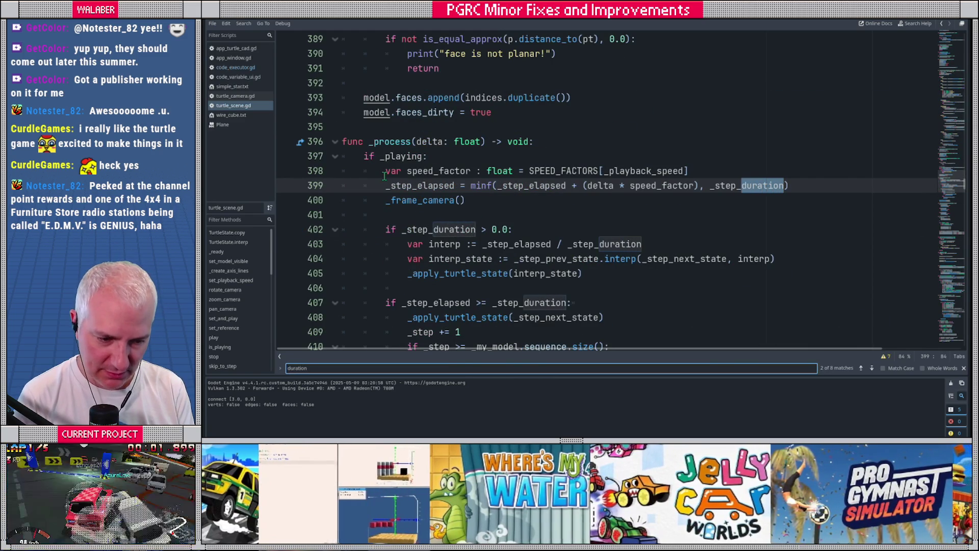
key(Return)
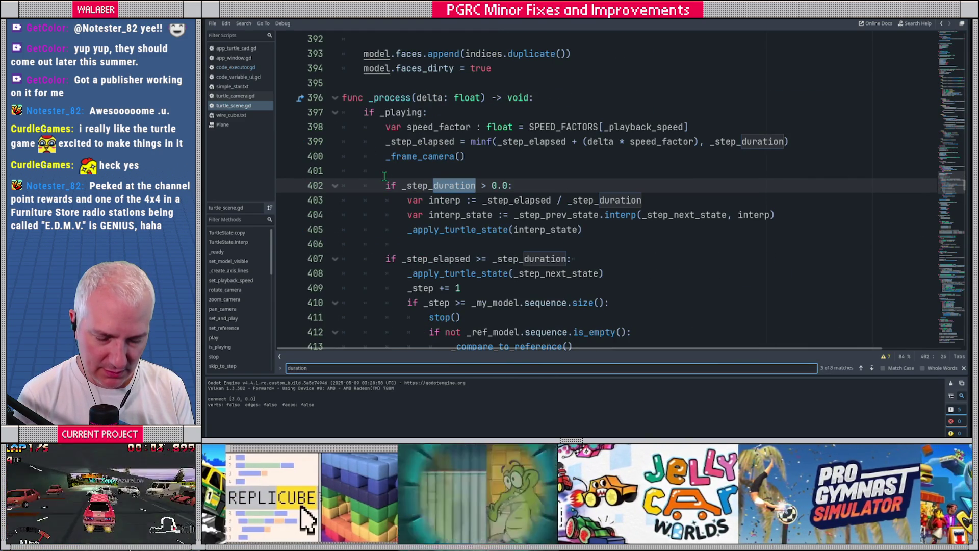
key(Return)
key(Return)
key(Return)
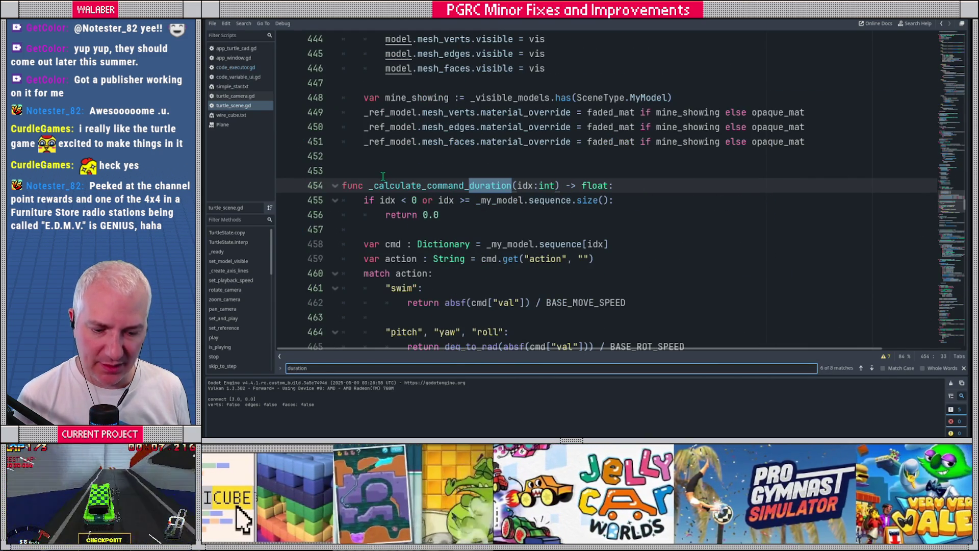
scroll(384, 175, down, 2)
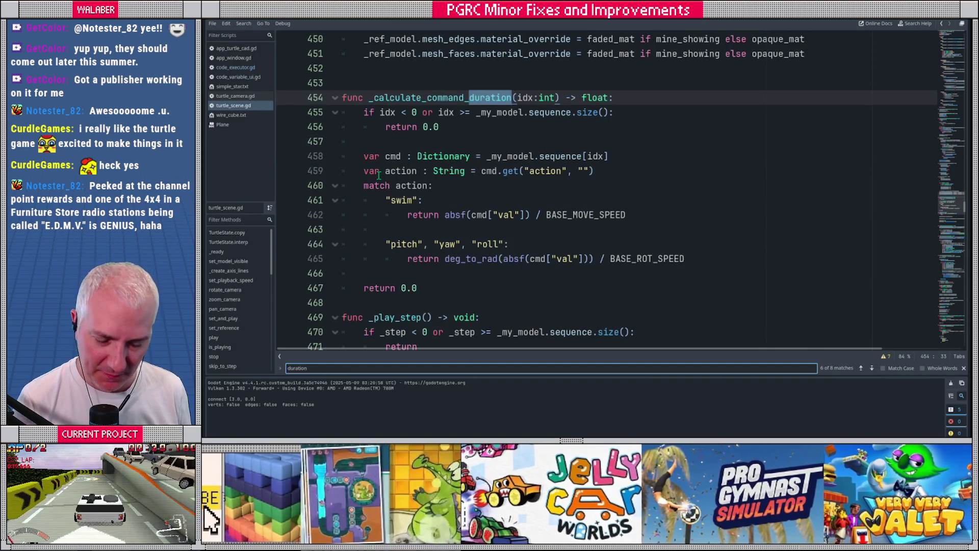
scroll(379, 175, down, 2)
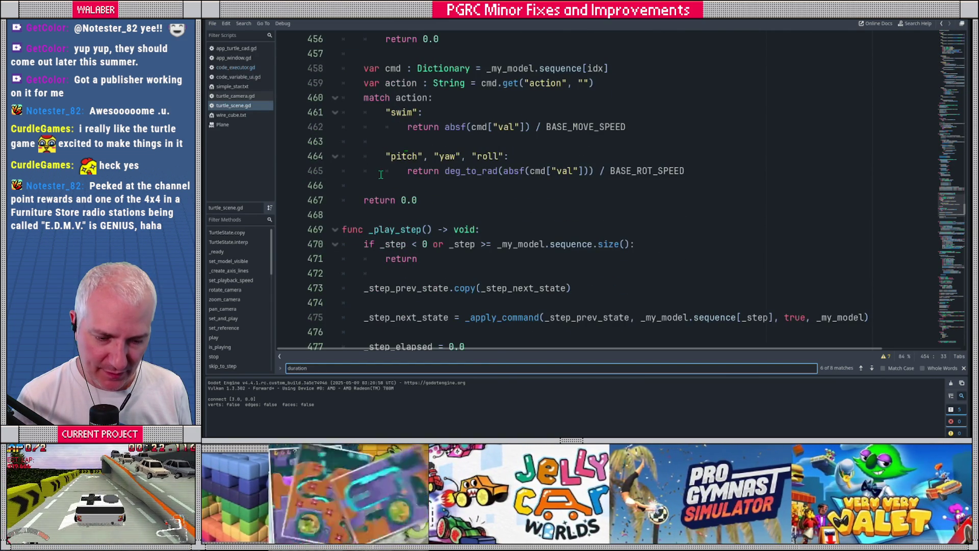
click(700, 169)
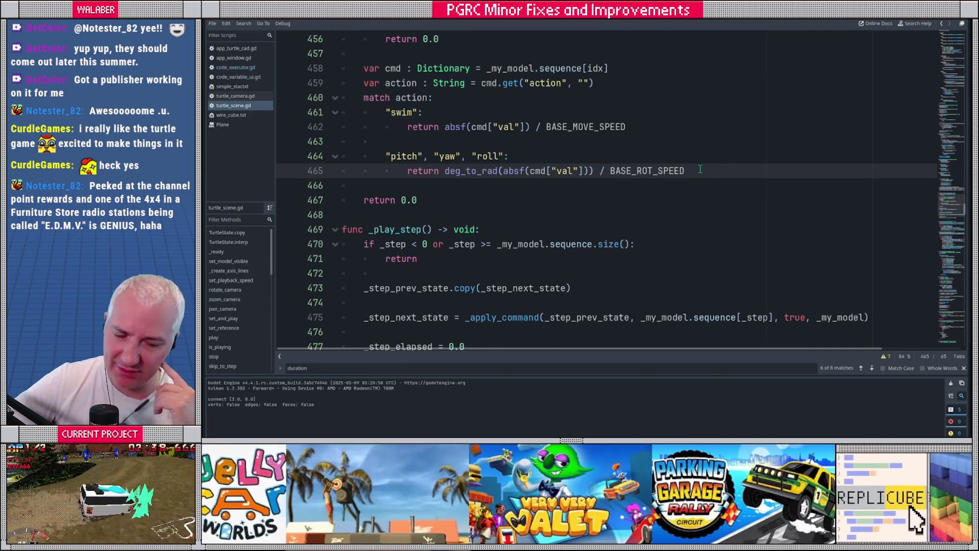
- Start a new match case line below line 465 reading "cur
key(Return)
key(Return)
text(")
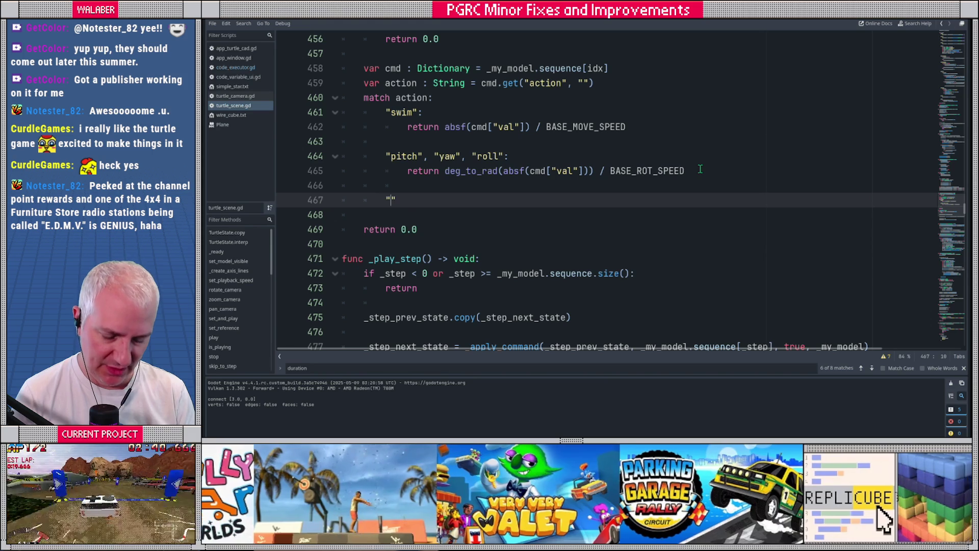
text(cur)
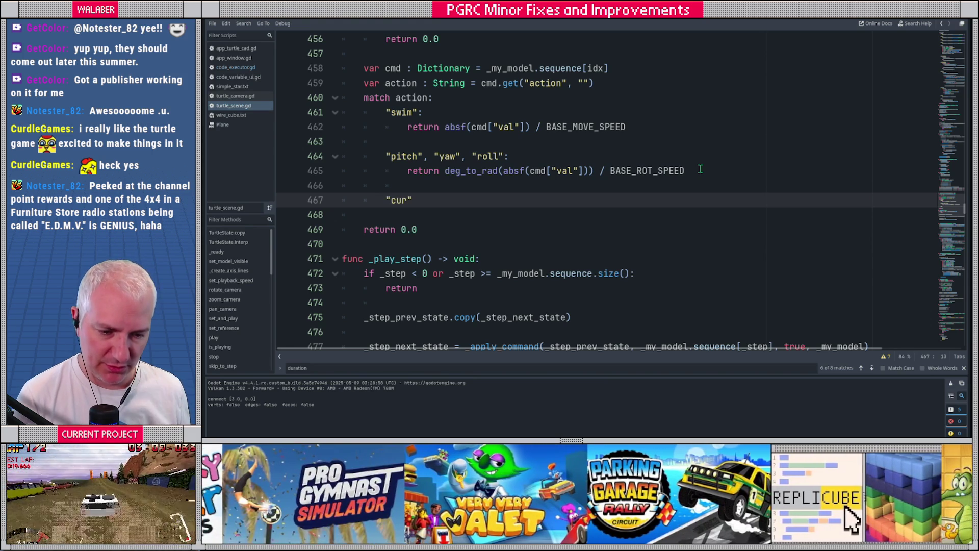
drag(952, 204, 952, 45)
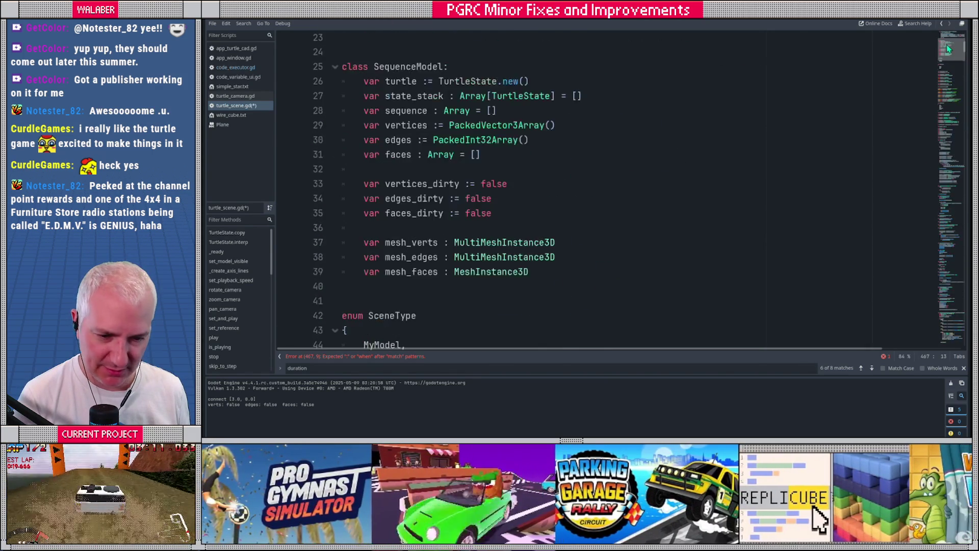
- Check the curve command entries and _fn_sweep_down in code_executor.gd, then return to line 467
click(251, 68)
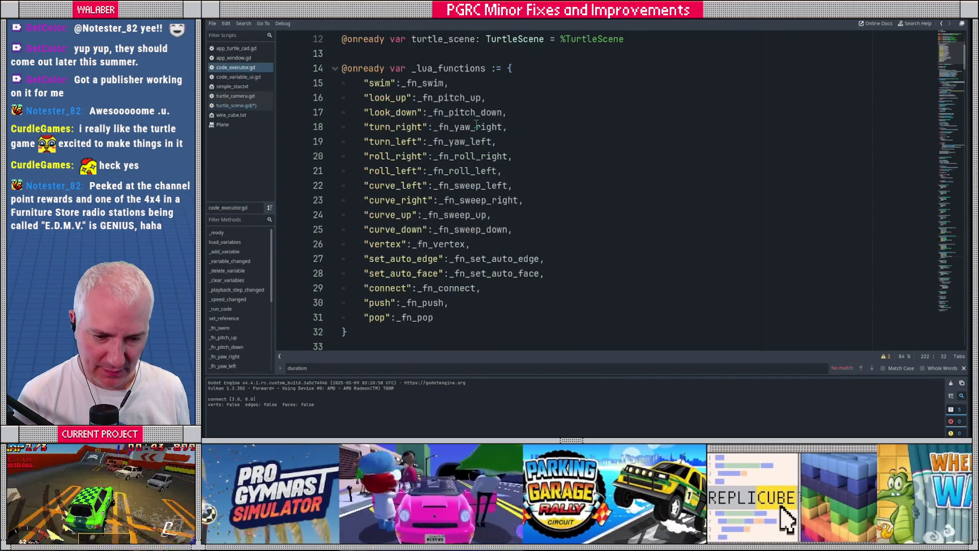
click(371, 187)
key(shift+Down)
key(shift+Down)
key(shift+Down)
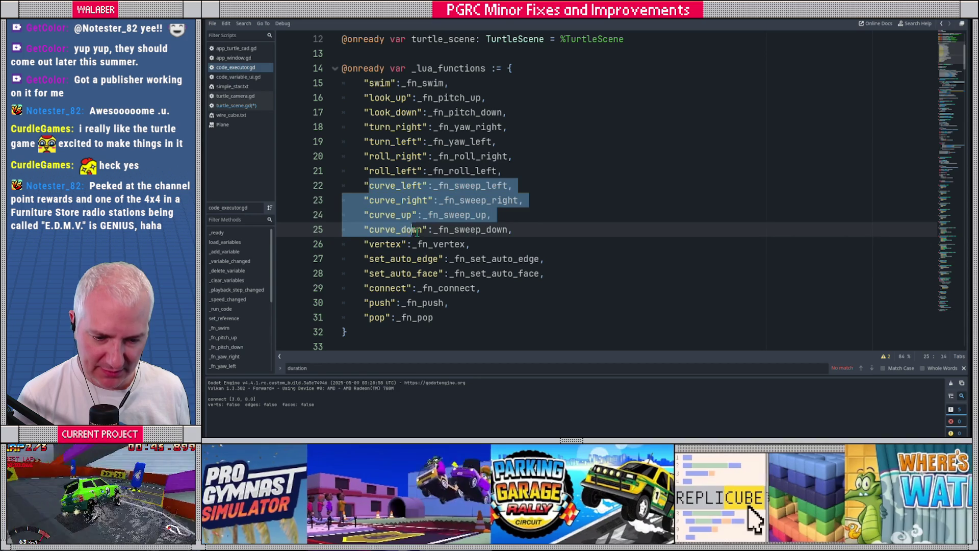
key(ctrl+shift+Right)
key(alt+Left)
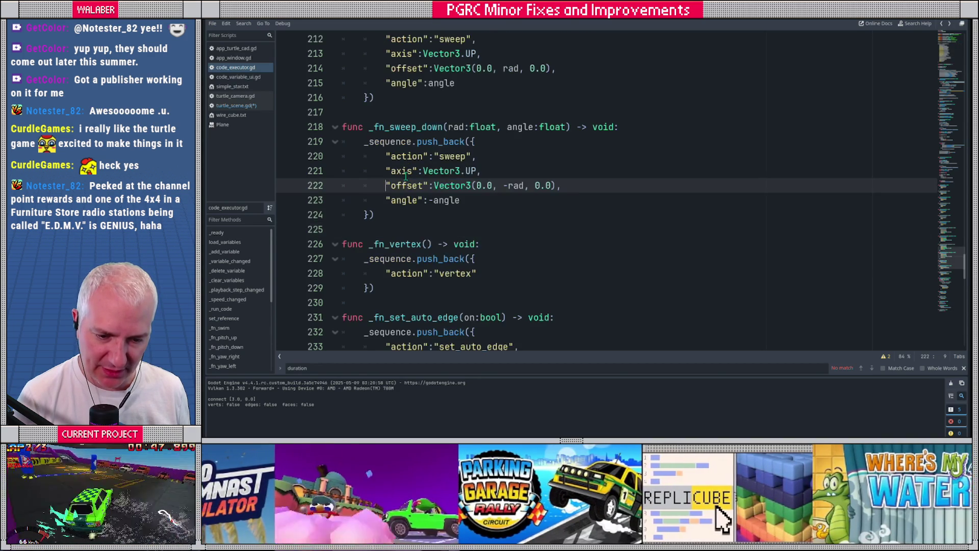
key(alt+Left)
key(alt+Left)
key(alt+Left)
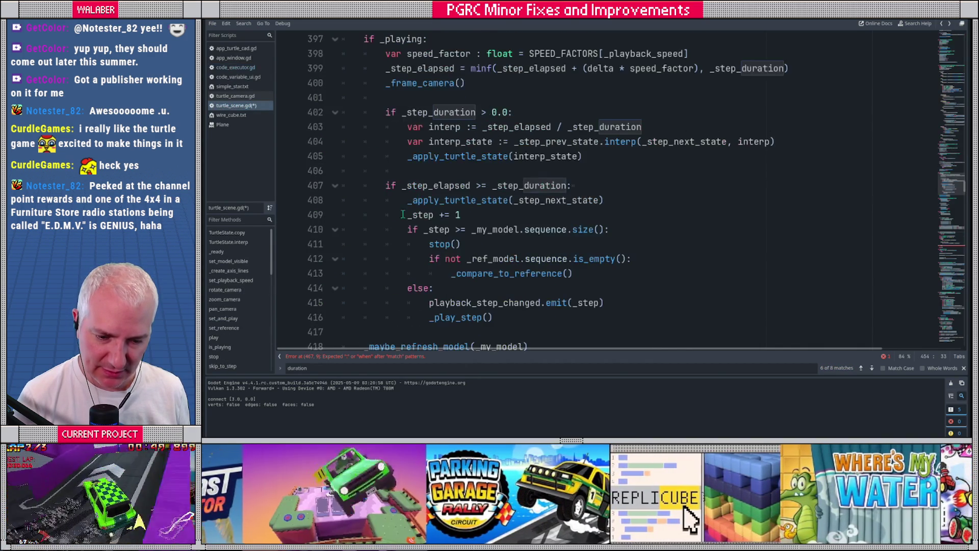
scroll(431, 203, down, 3)
click(407, 243)
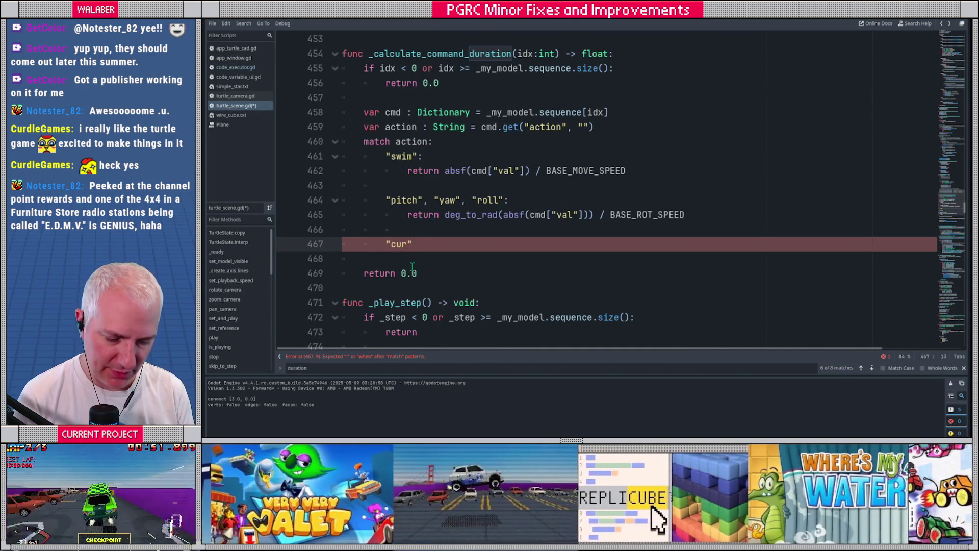
- Complete the case as "curve_left", "curve_right", "curve_up", "curve_down": with var radius from cmd["offset"].length()
text(ve_left",)
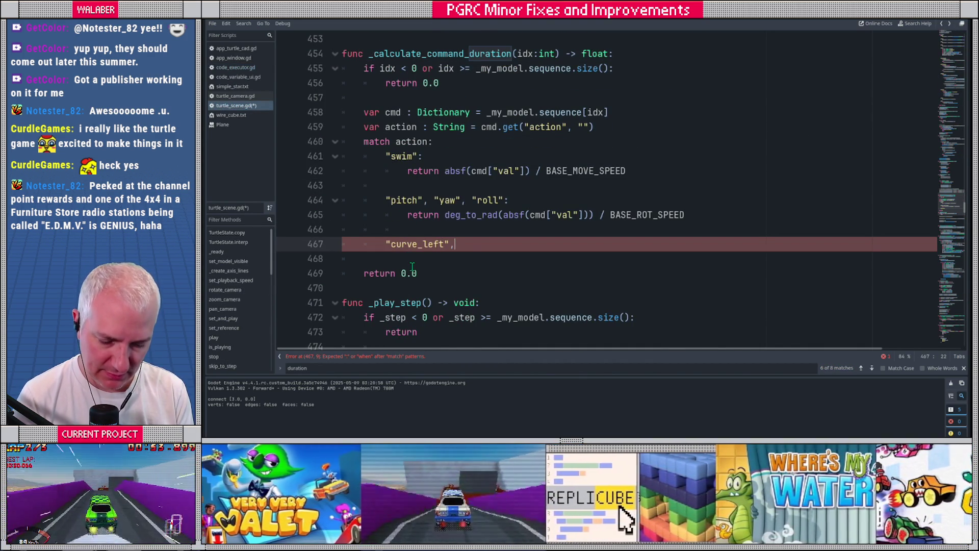
text( "curve_right", )
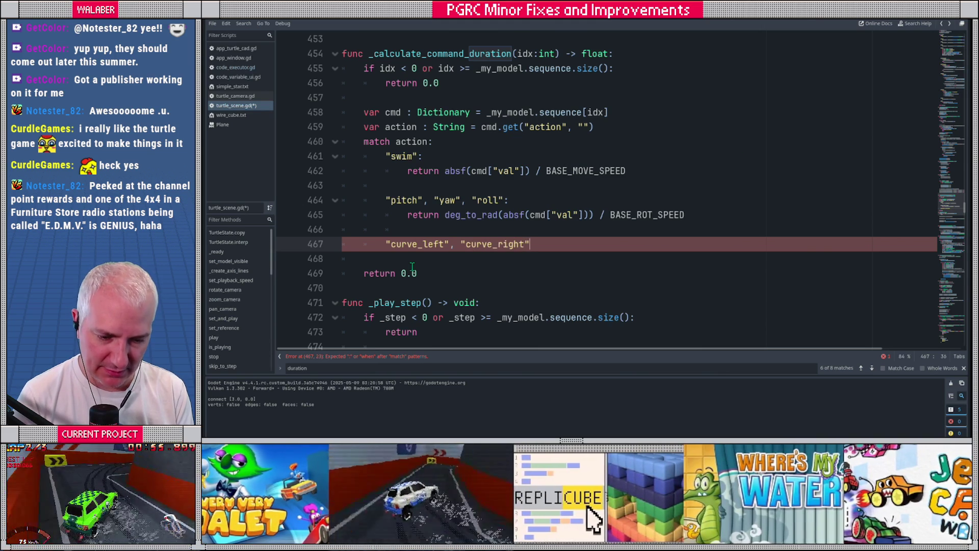
text("curve_up", c)
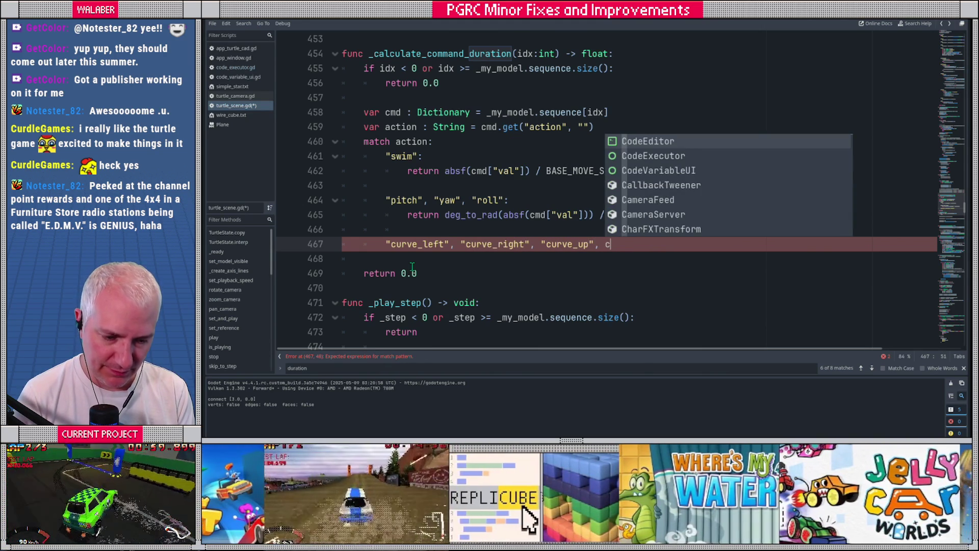
key(BackSpace)
text("curve_down")
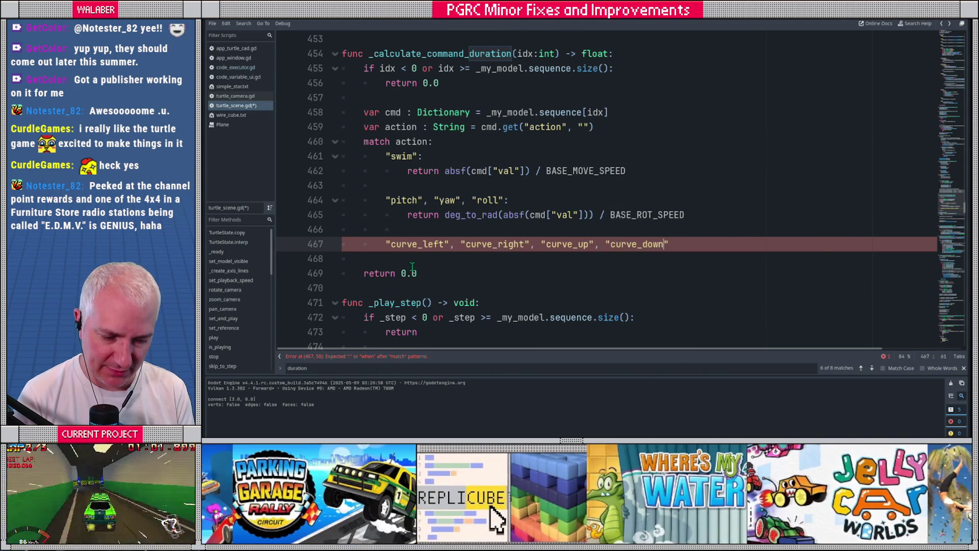
text(:)
key(Return)
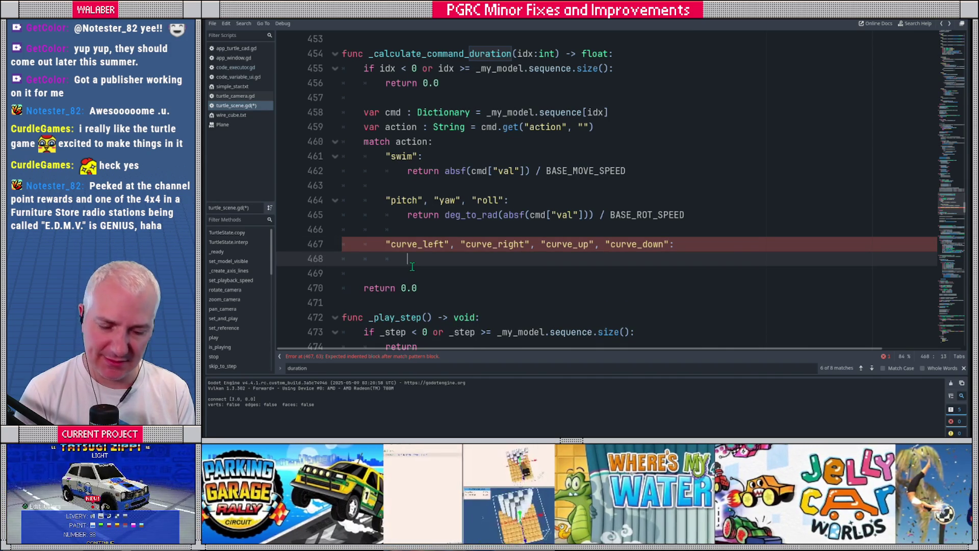
text(var radius :=)
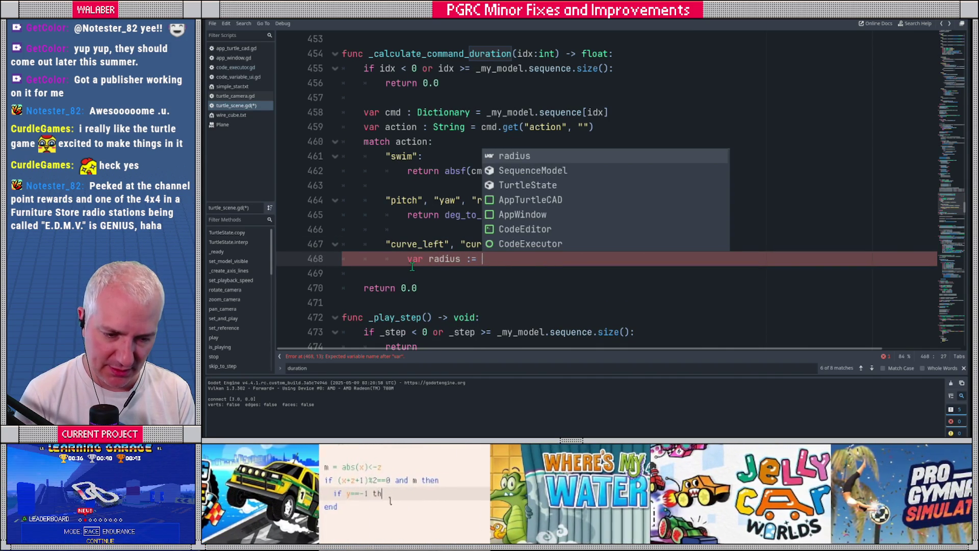
text( cd)
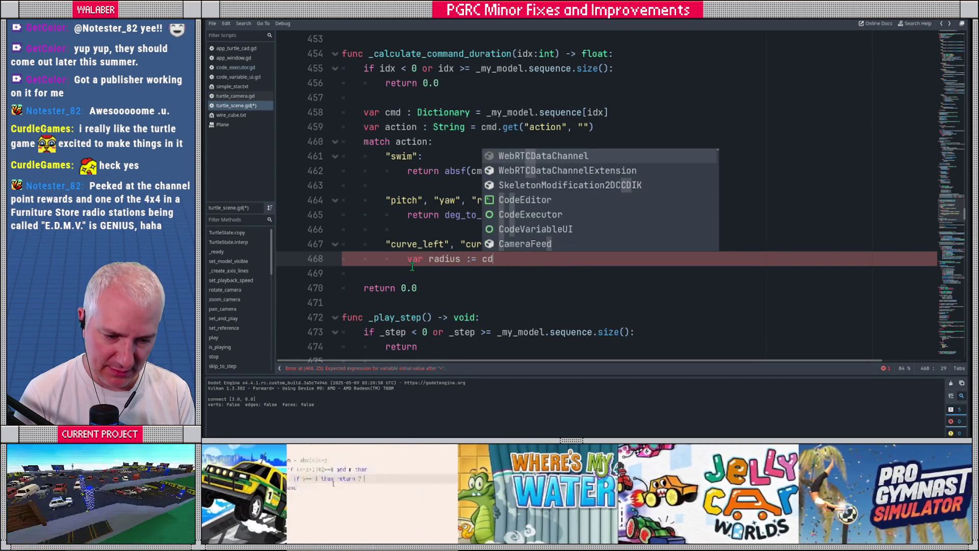
text([)
key(BackSpace)
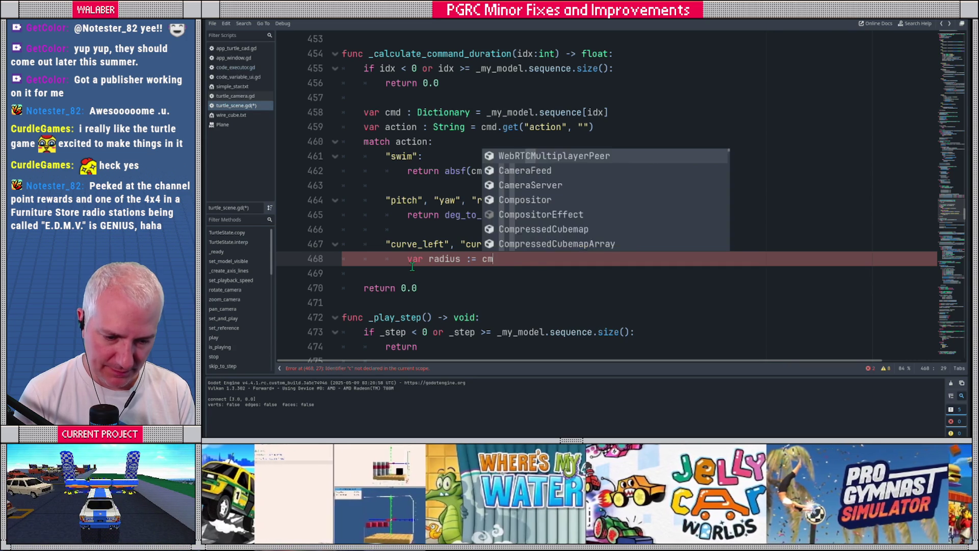
text(md["offset"].)
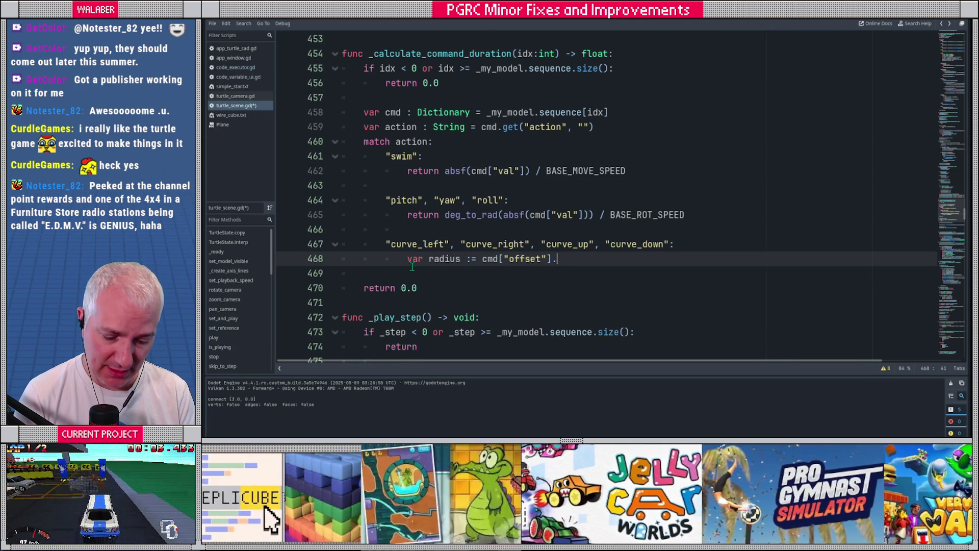
key(BackSpace)
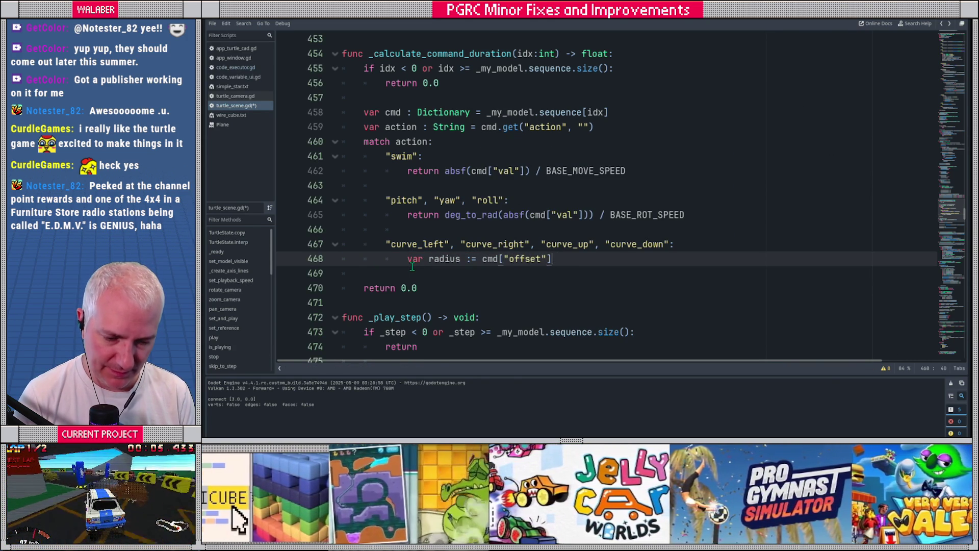
text(.length())
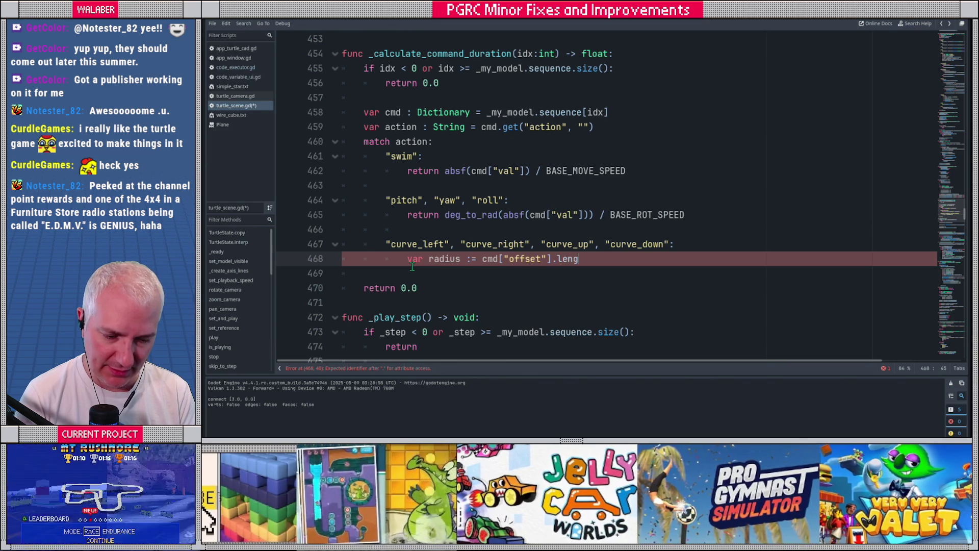
- Add var angle := cmd["angle"] on the next line of the curve case
key(Return)
text(var an)
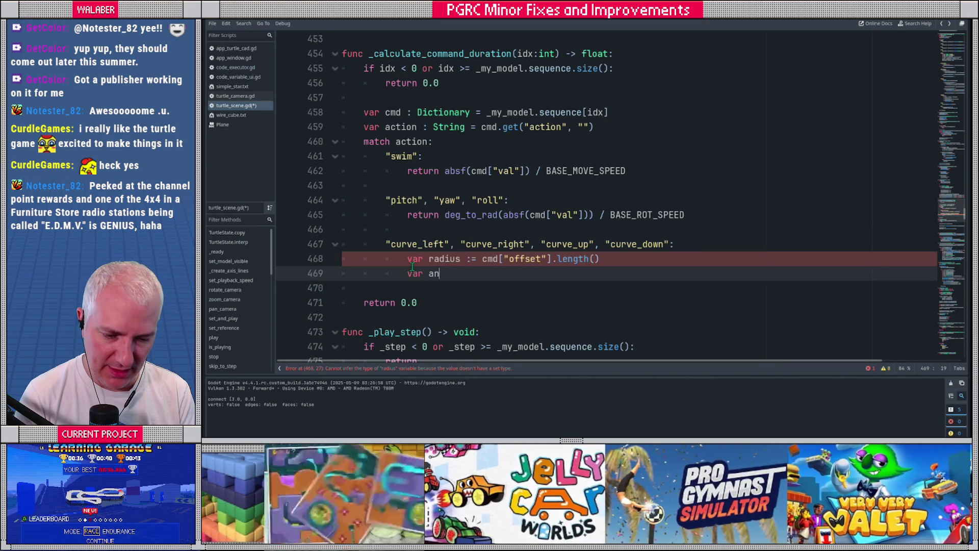
text(gle := cmd.)
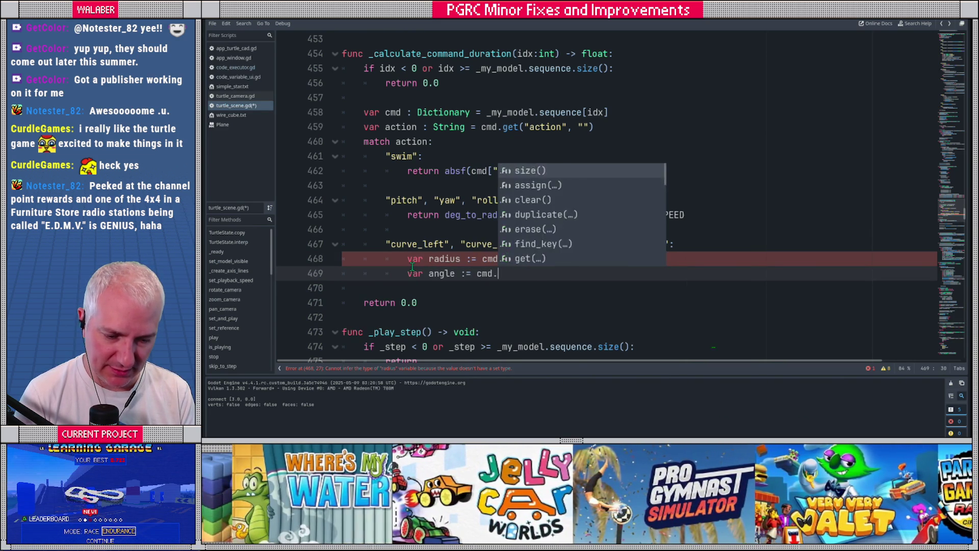
key(BackSpace)
text(["angle"])
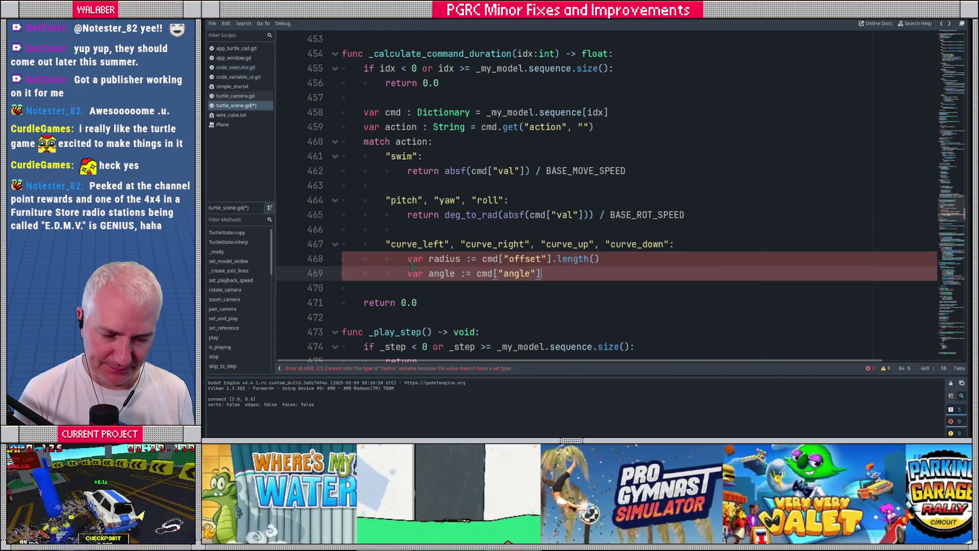
click(235, 67)
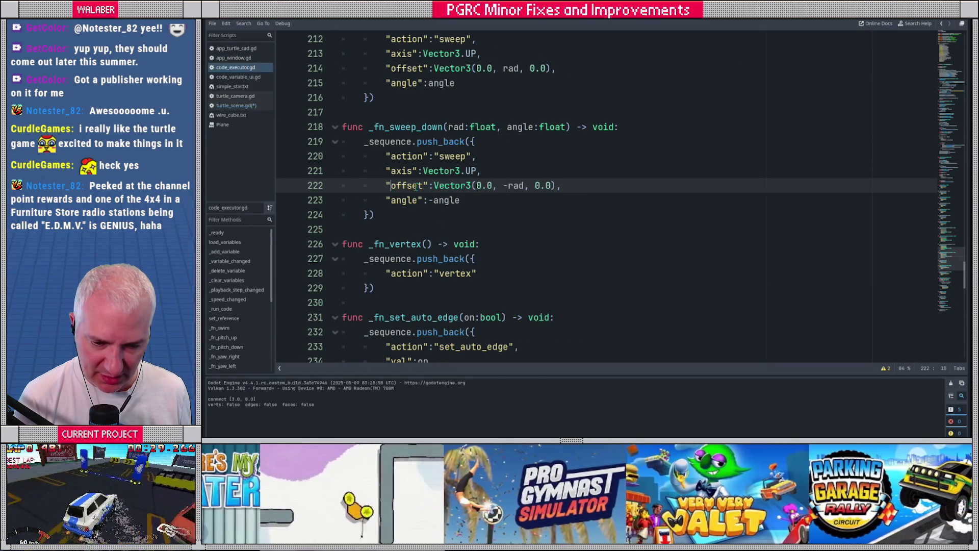
- Check the sweep-down offset entry in code_executor.gd and return to the radius line in turtle_scene.gd
drag(390, 185, 561, 185)
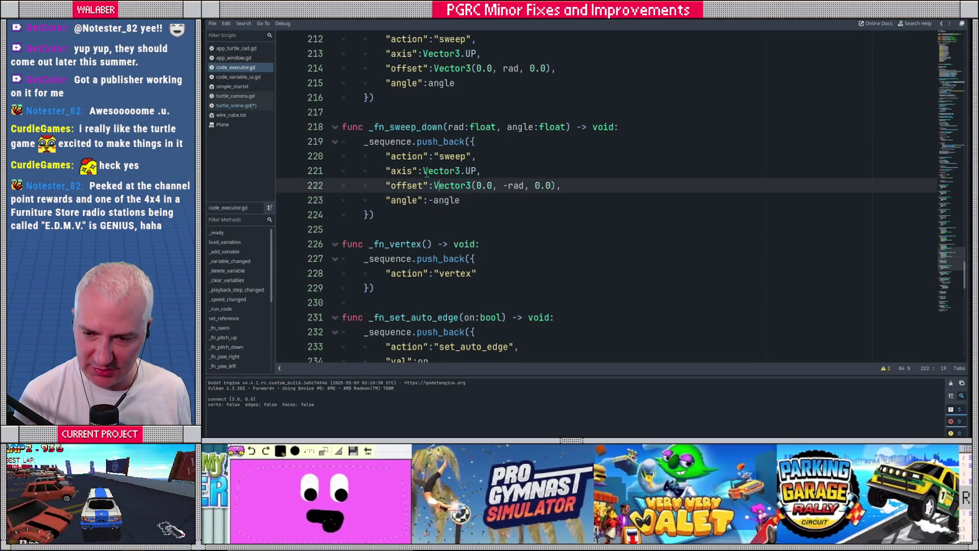
key(alt+Left)
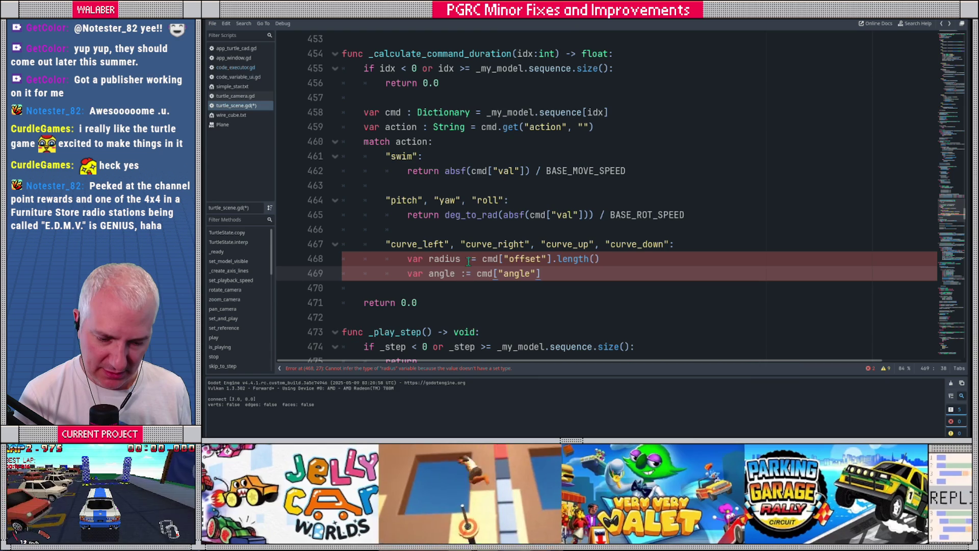
click(472, 260)
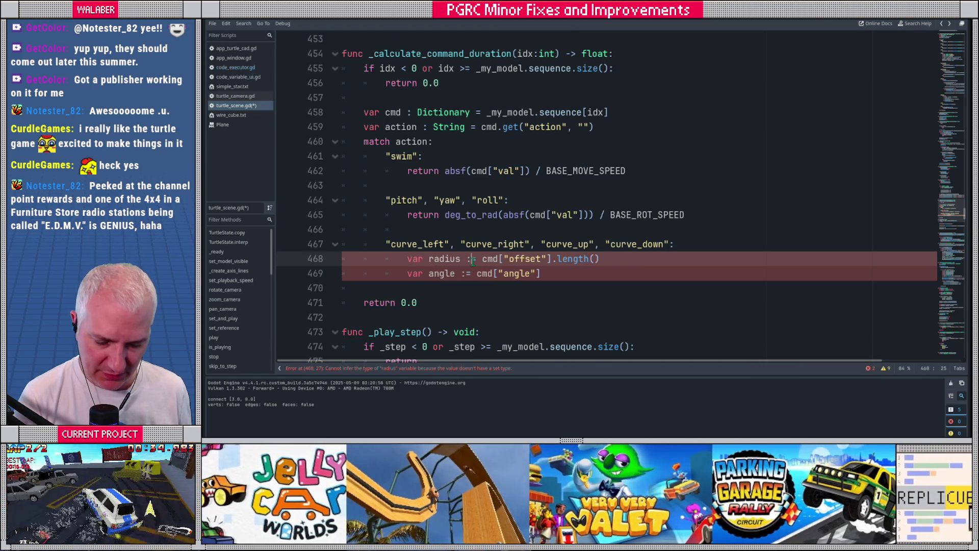
- Type radius as float and declare angle as float = deg_to_rad(cmd["angle"])
text(float)
key(Down)
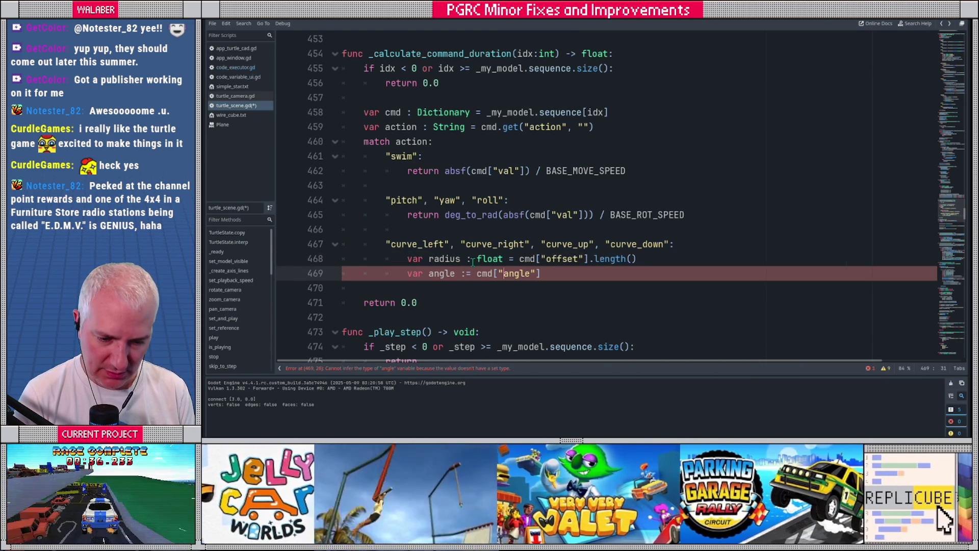
text(float = )
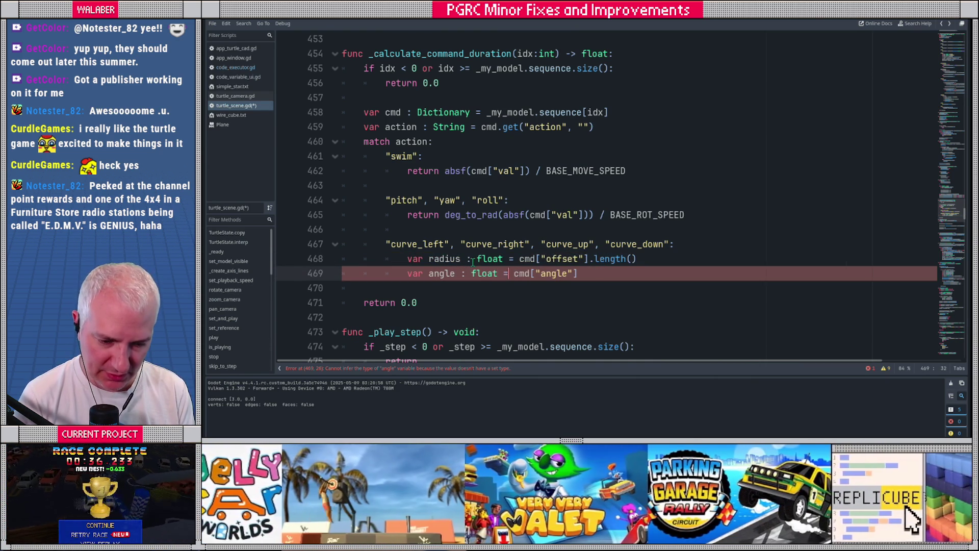
text(deg_to_rad()
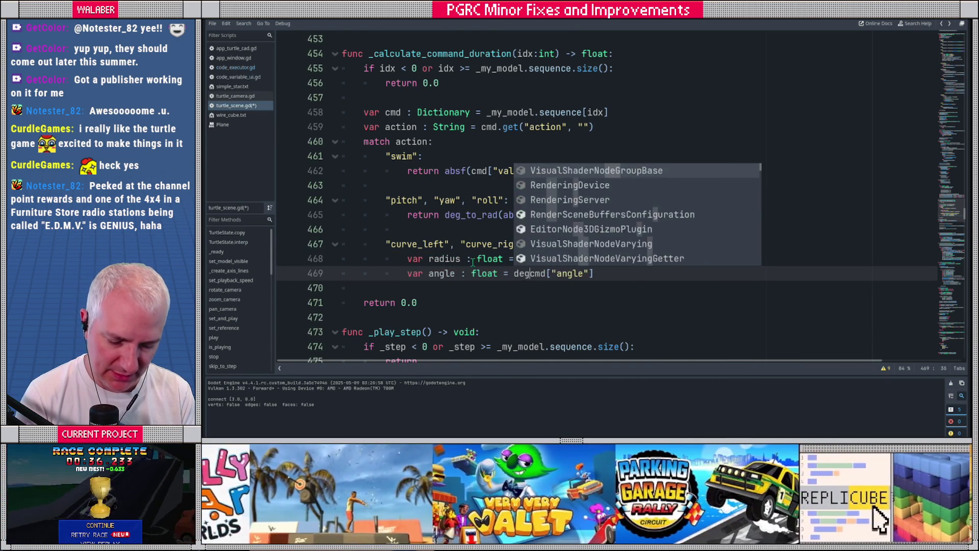
key(Right)
key(Right)
key(Right)
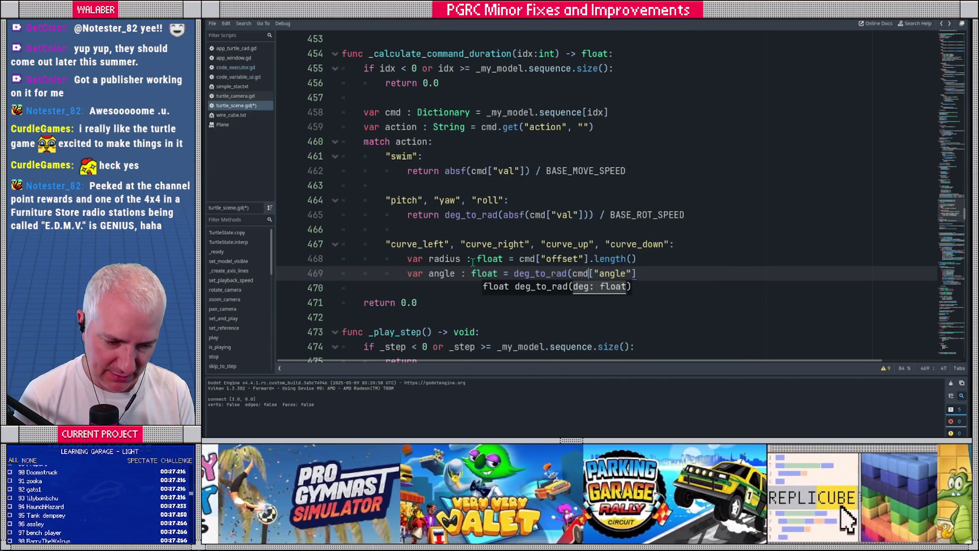
text())
key(Return)
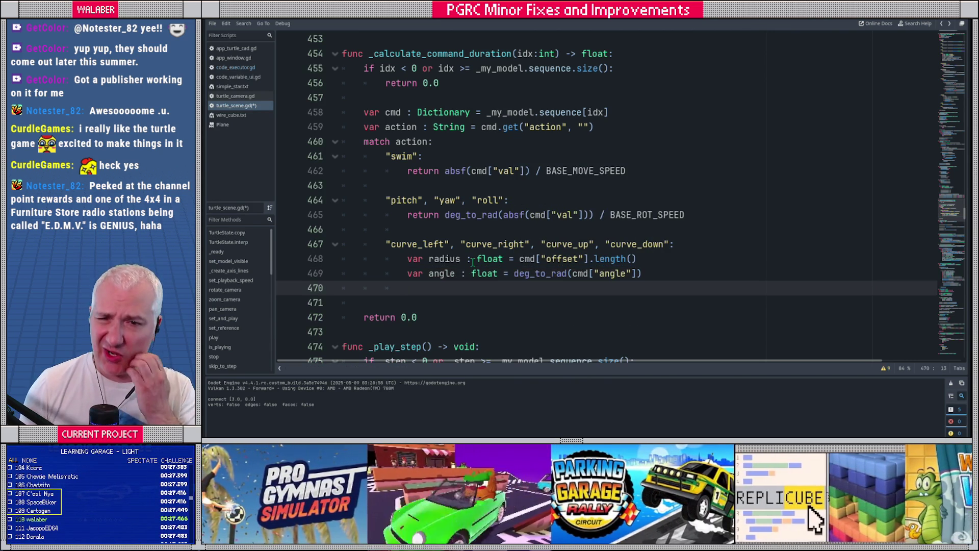
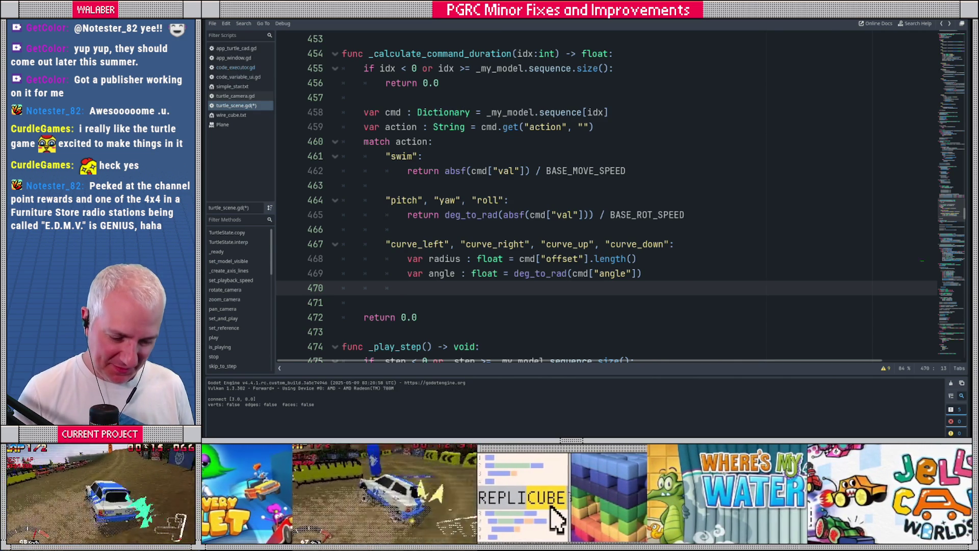
- Switch from the Godot script editor to a blank browser tab
key(alt+Tab)
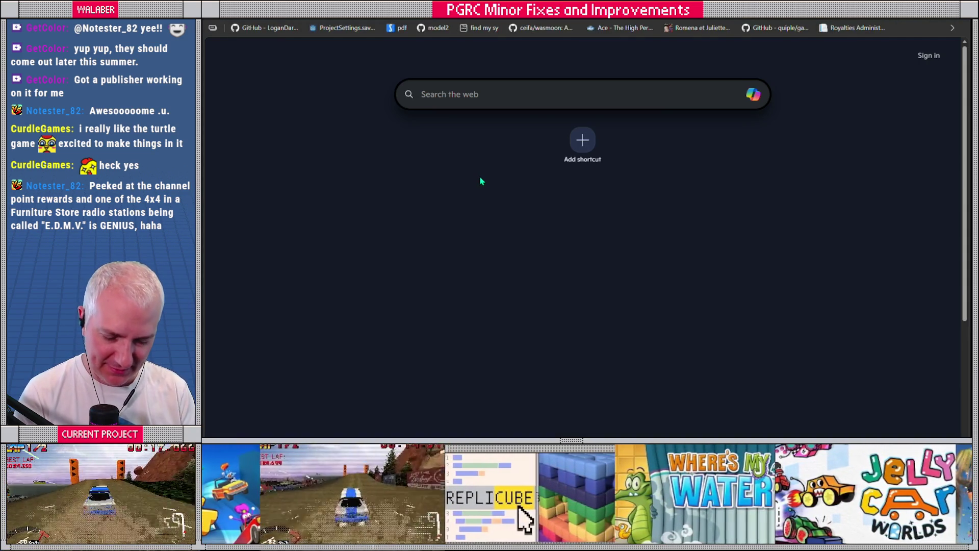
- Search 'calculate arch length' and read the Arc Length = r × θ result, then return to Godot
text(calculte)
key(BackSpace)
key(BackSpace)
text(ate arch l)
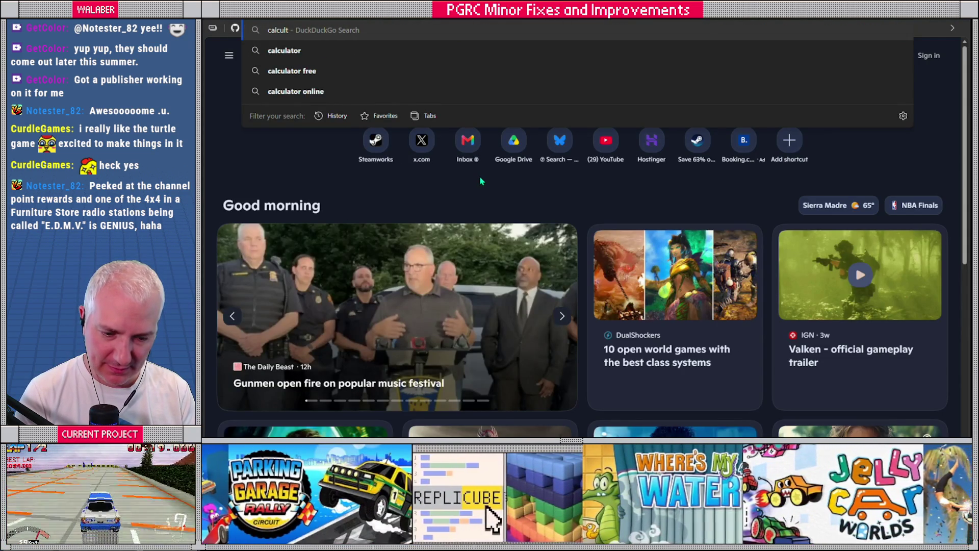
text(ength)
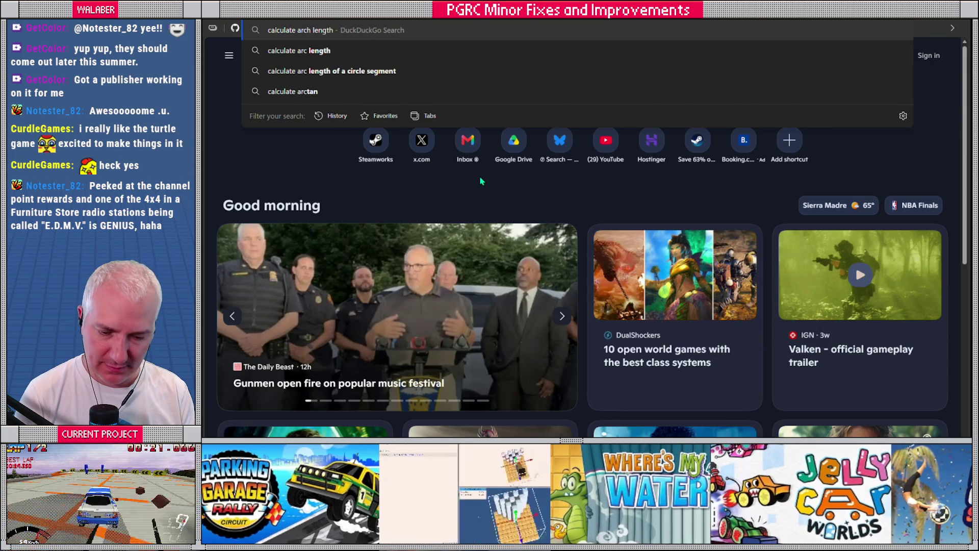
key(Return)
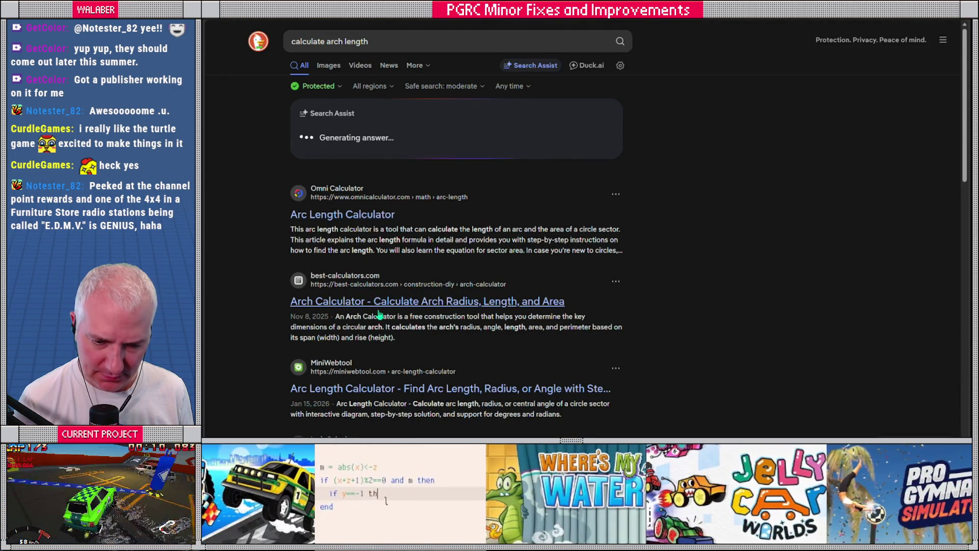
scroll(342, 271, down, 1)
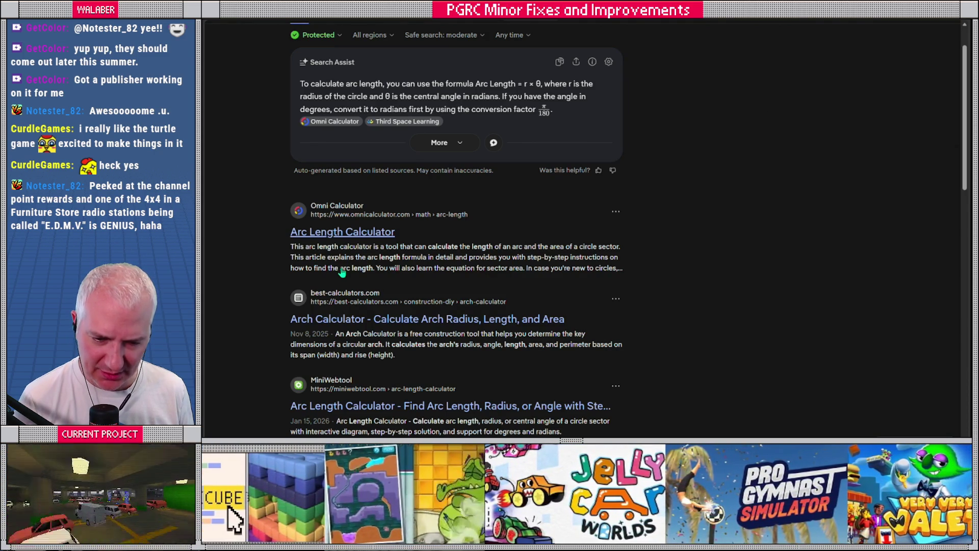
scroll(339, 275, down, 3)
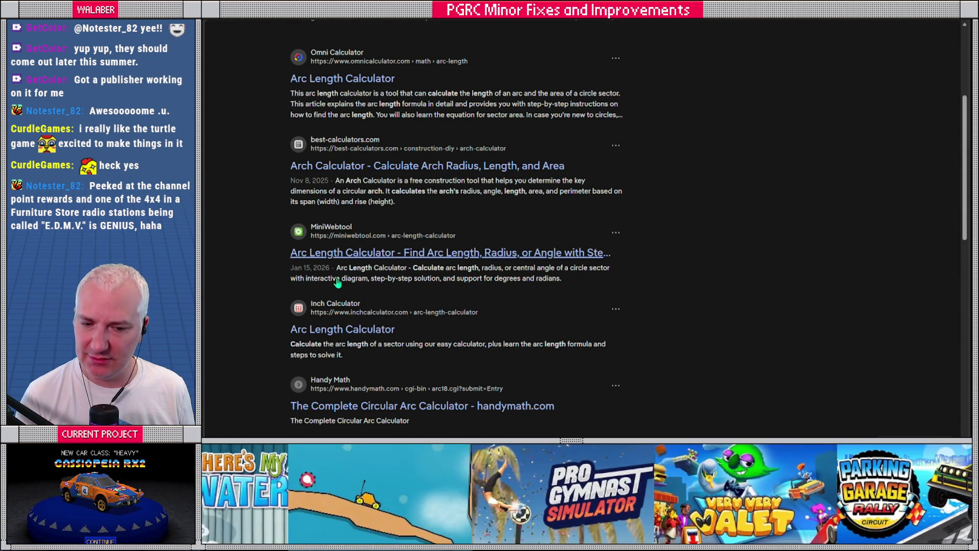
key(alt+Tab)
- Make the curve case return absf(radius * angle) / BASE_MOVE_SPEED, save the script and run it
click(439, 288)
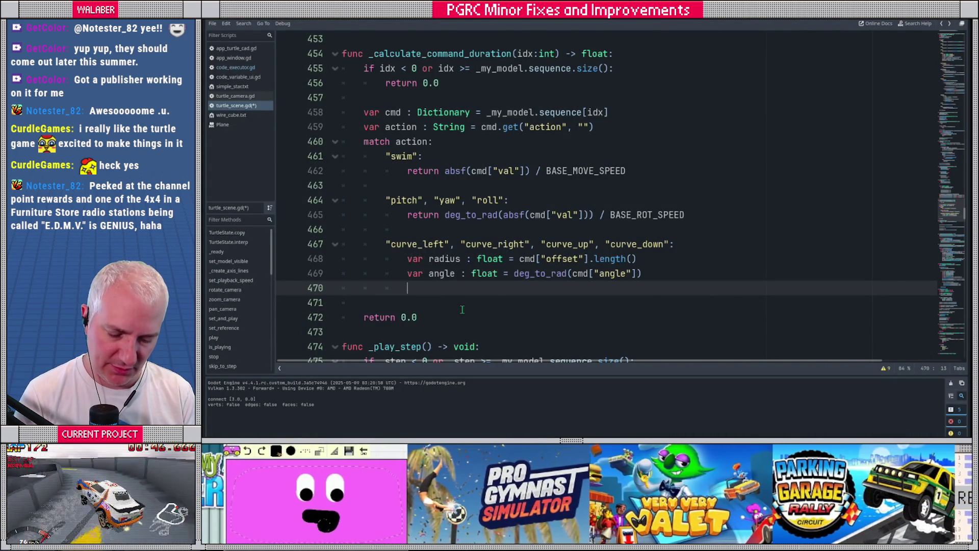
text(var d)
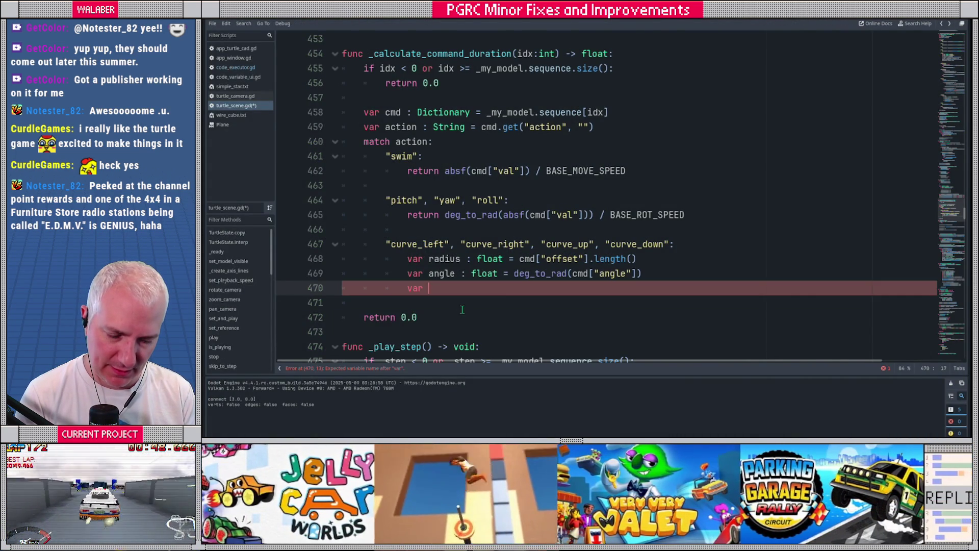
text(ist :)
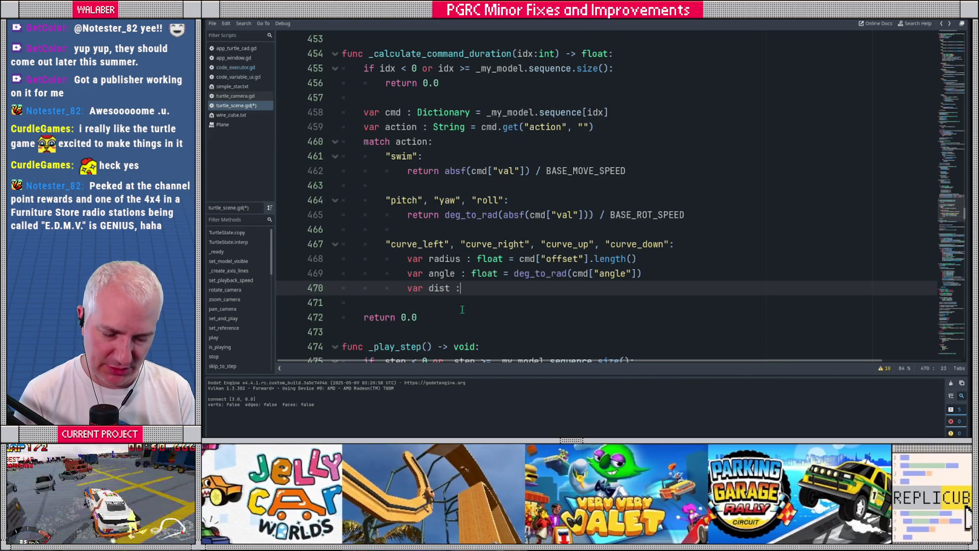
text(= radius *)
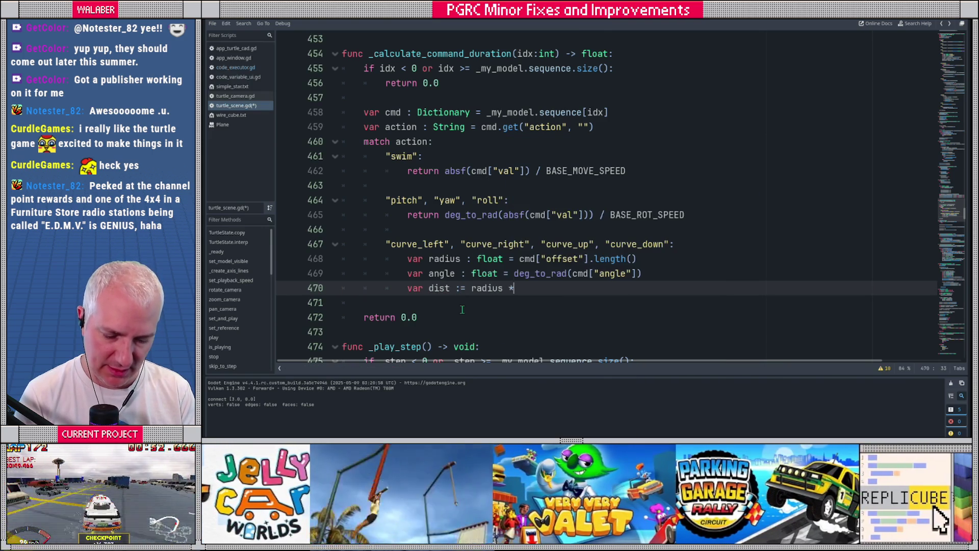
text( angle)
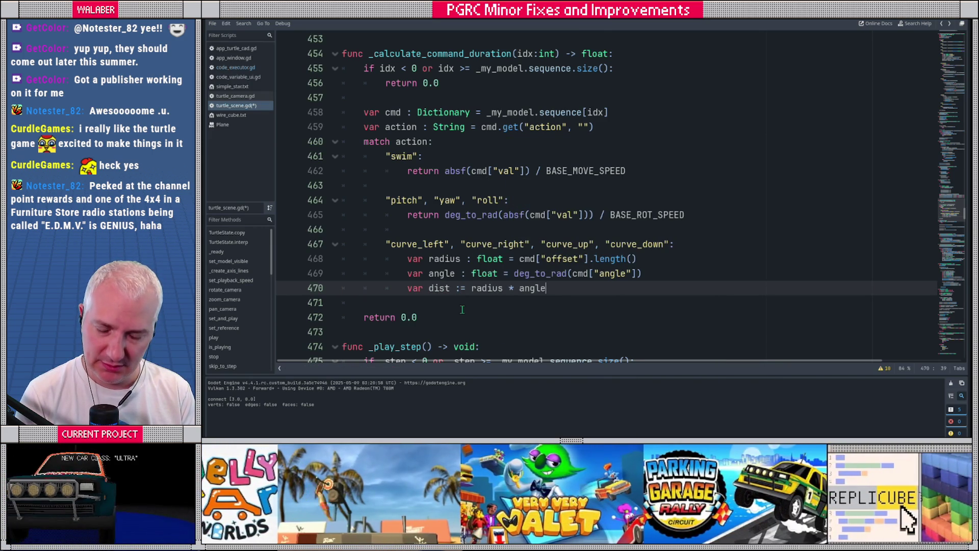
key(Return)
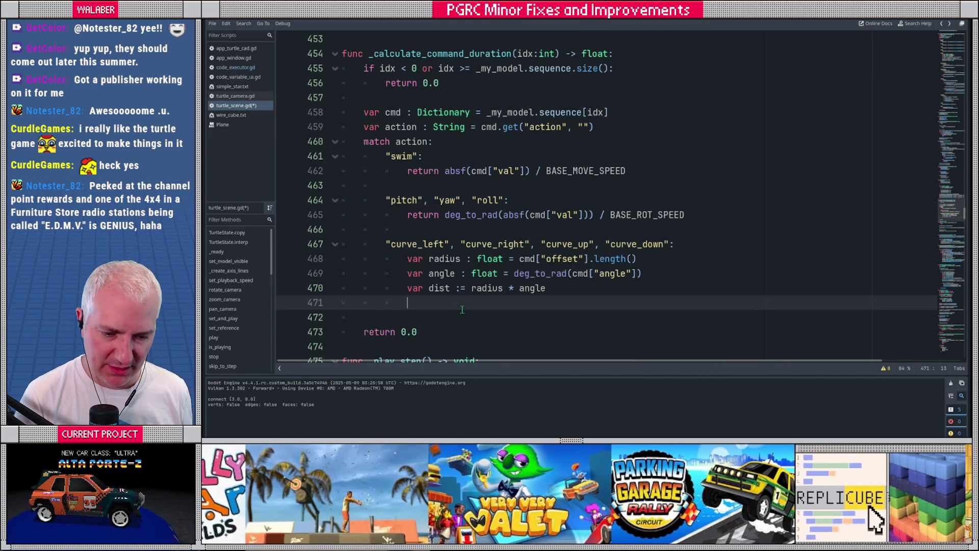
text(return )
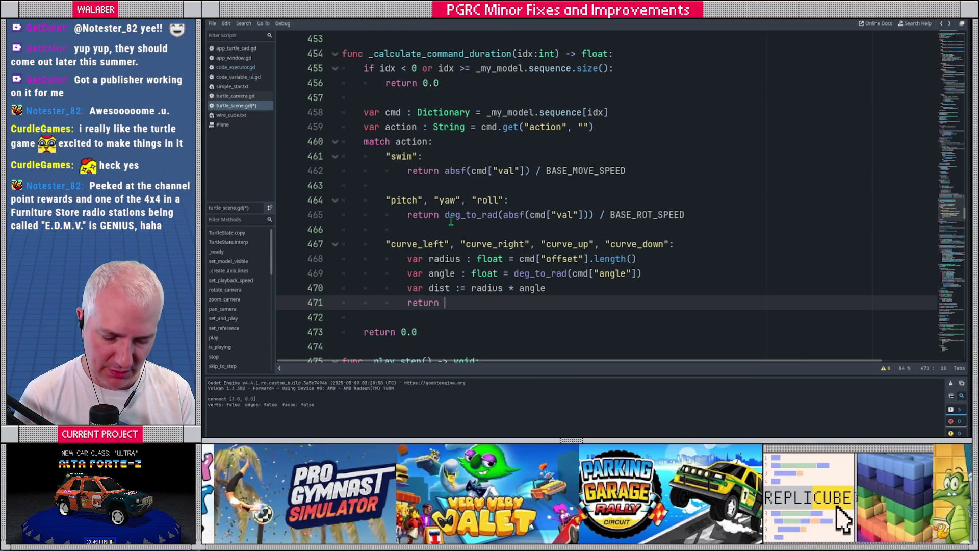
text(absf(dist)
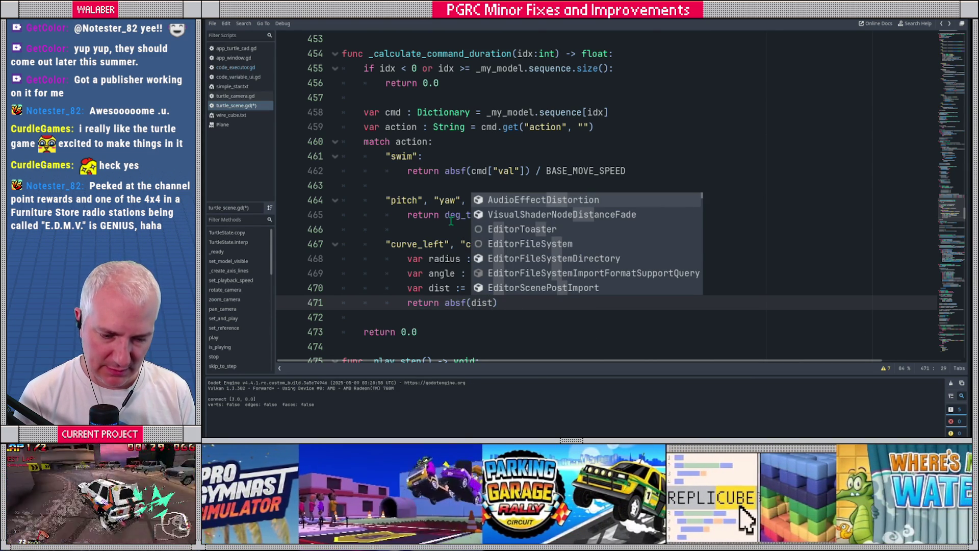
text() / BASE_M)
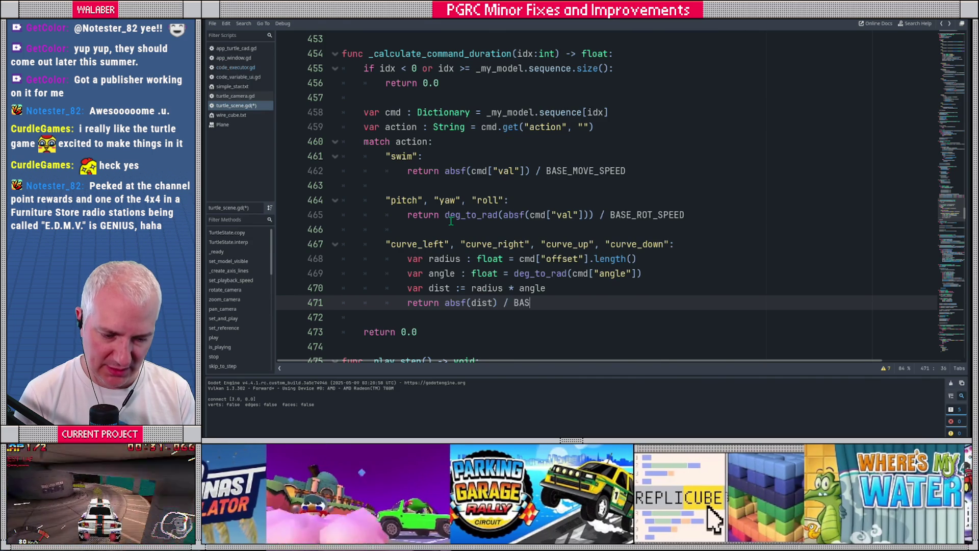
key(Return)
key(ctrl+s)
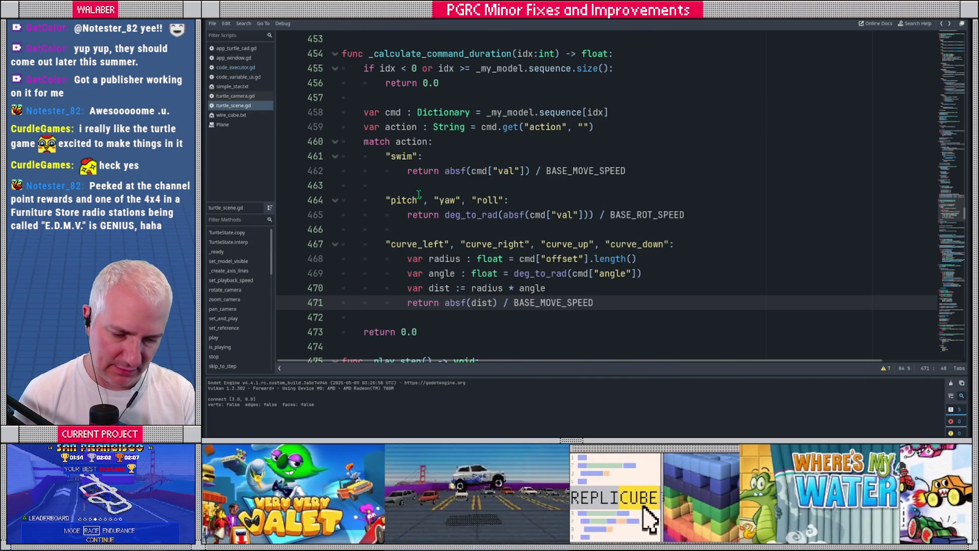
key(F5)
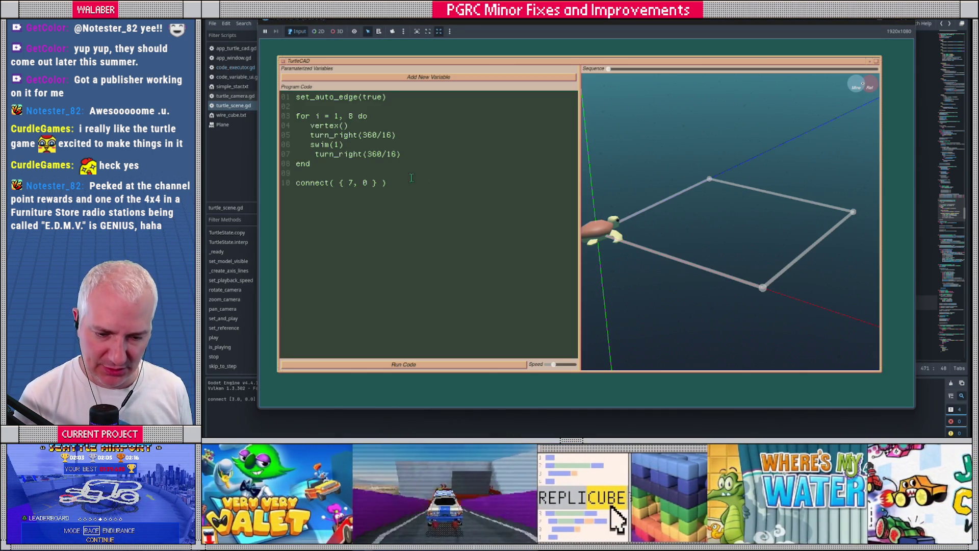
- Replace the program with curve_right(1.0, 90.0) and run it at slower playback speed
key(ctrl+a)
text(cur)
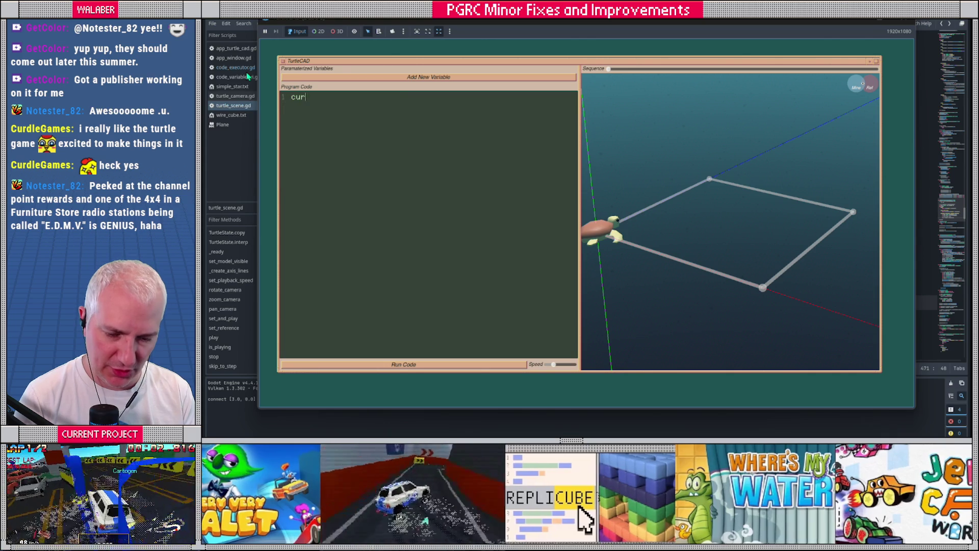
text(ve_right(100)
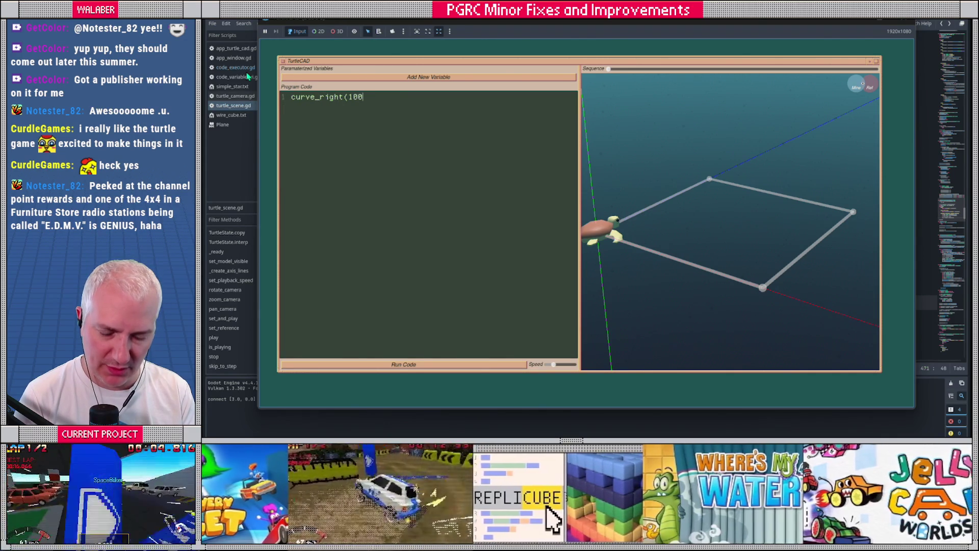
key(BackSpace)
text(.0, 90.0)
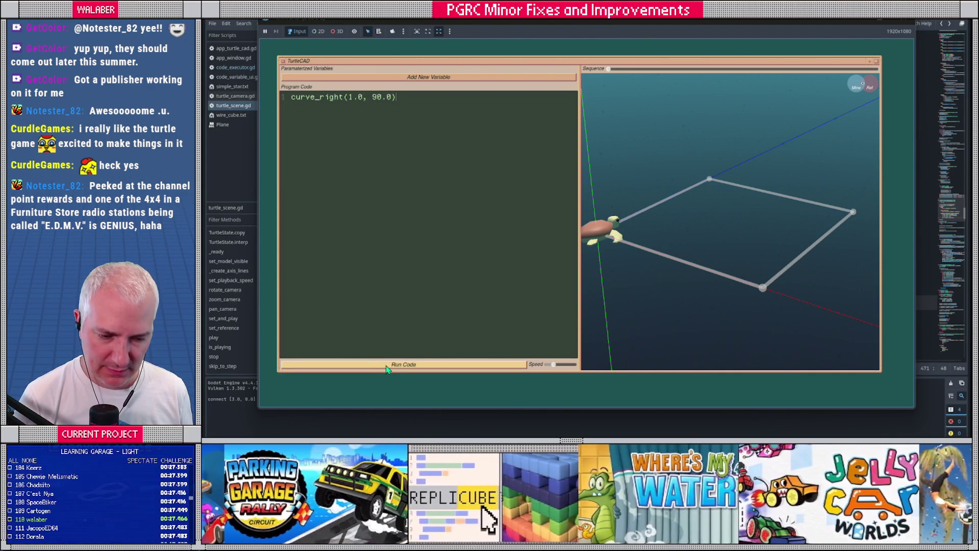
click(387, 366)
drag(553, 364, 546, 364)
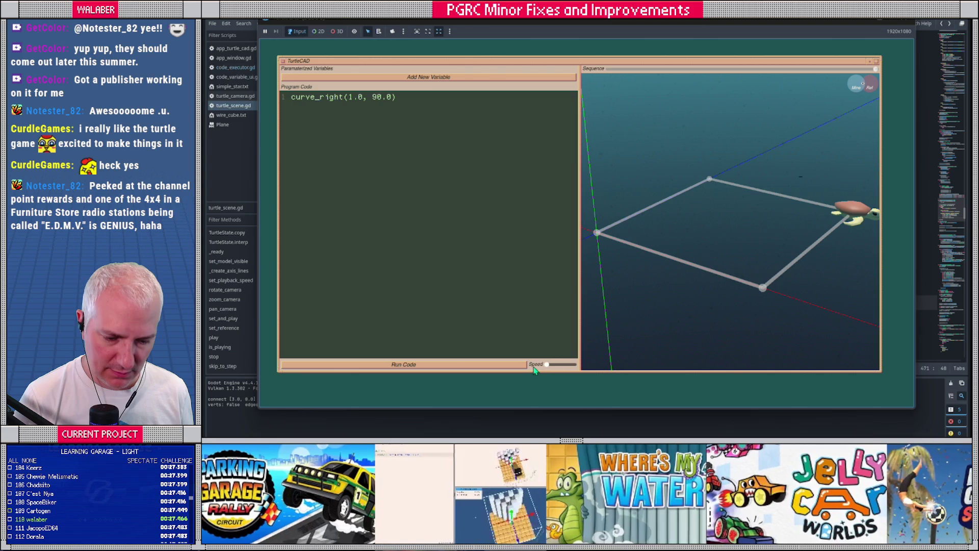
click(515, 365)
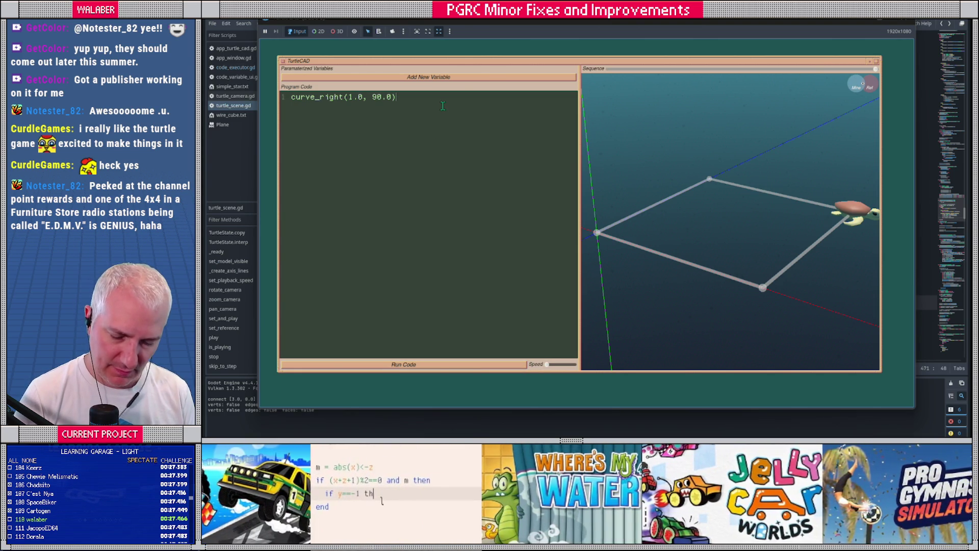
- Duplicate the curve_right(1.0, 90.0) line and run the two-curve program
key(shift+Left)
key(shift+Left)
key(shift+Left)
key(shift+Left)
key(shift+Left)
key(shift+Left)
key(ctrl+c)
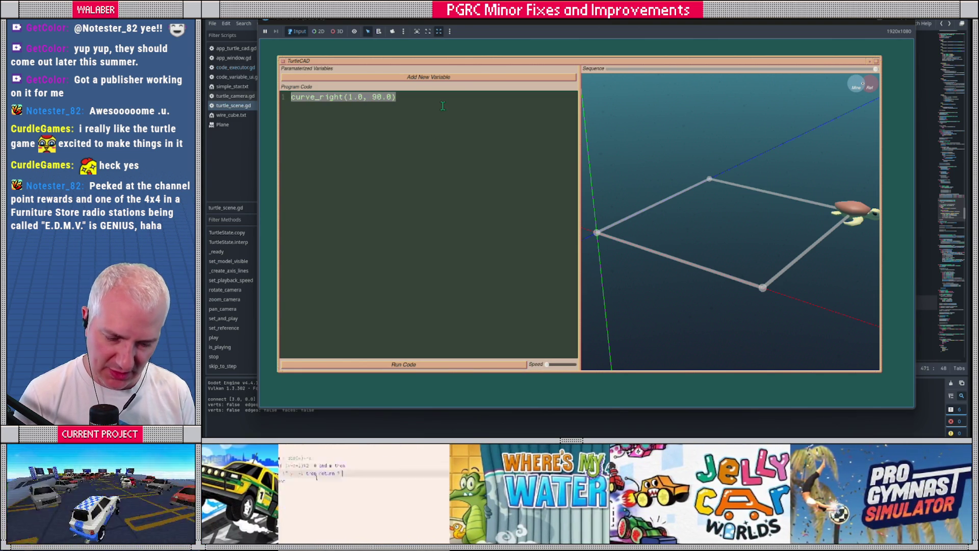
key(End)
key(ctrl+v)
click(411, 364)
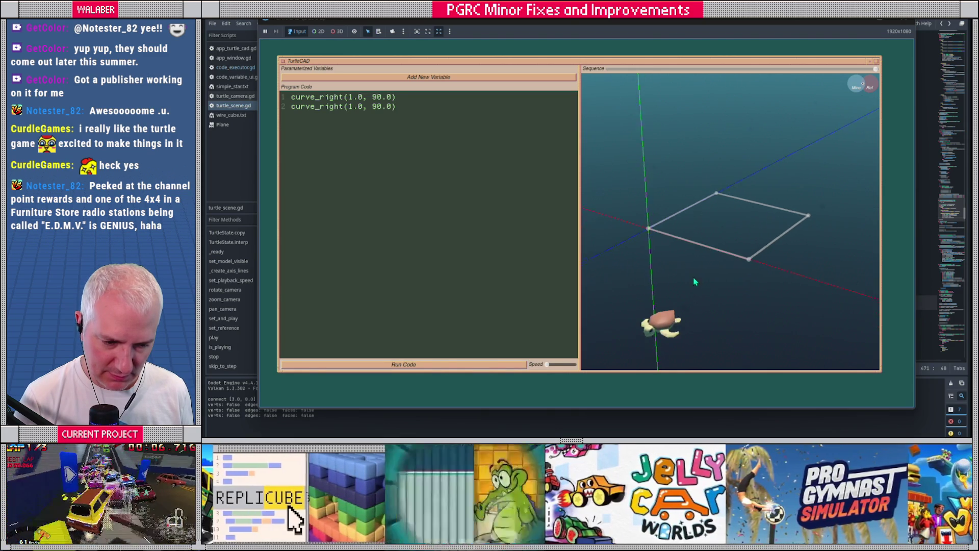
- Replay the turtle's path with the Sequence slider from an orbited view, then return to Godot
click(612, 70)
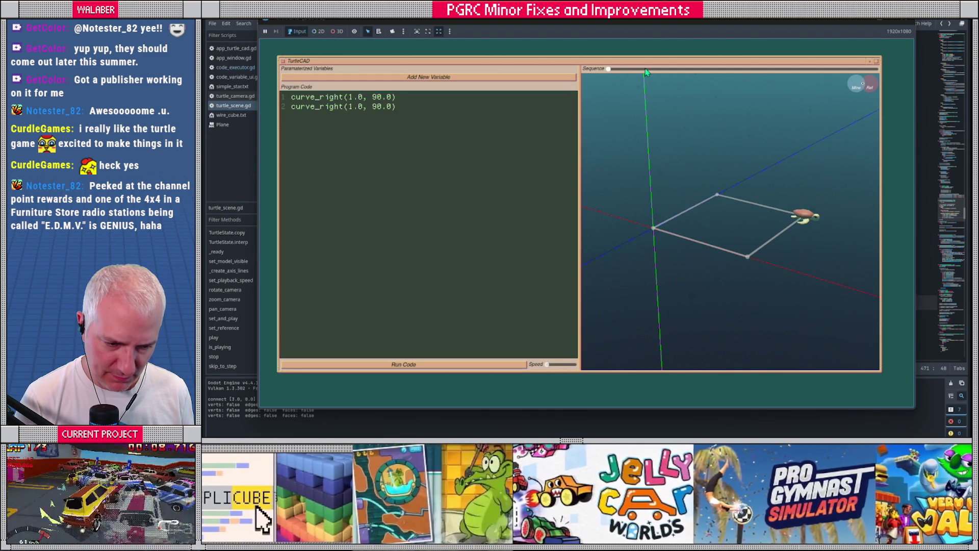
drag(717, 76, 759, 220)
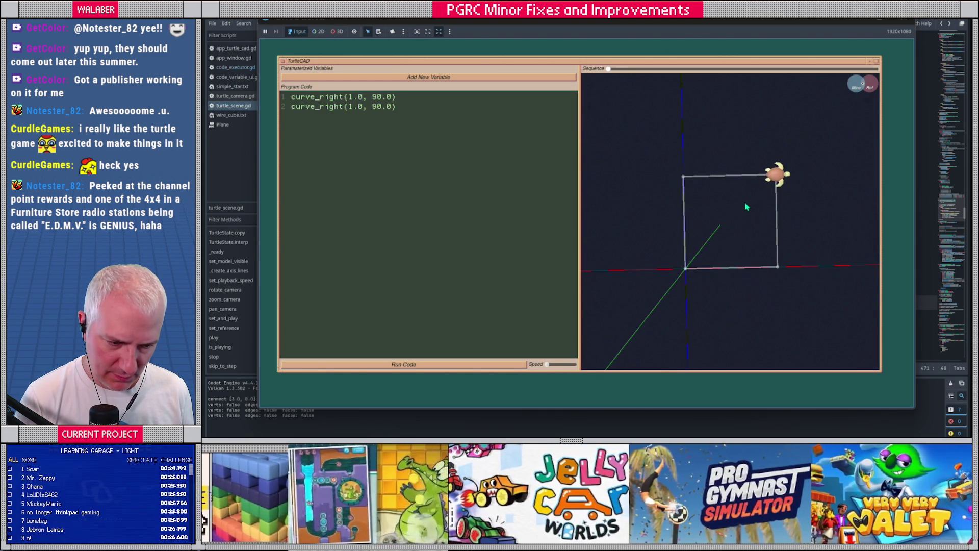
click(773, 70)
drag(772, 76, 594, 71)
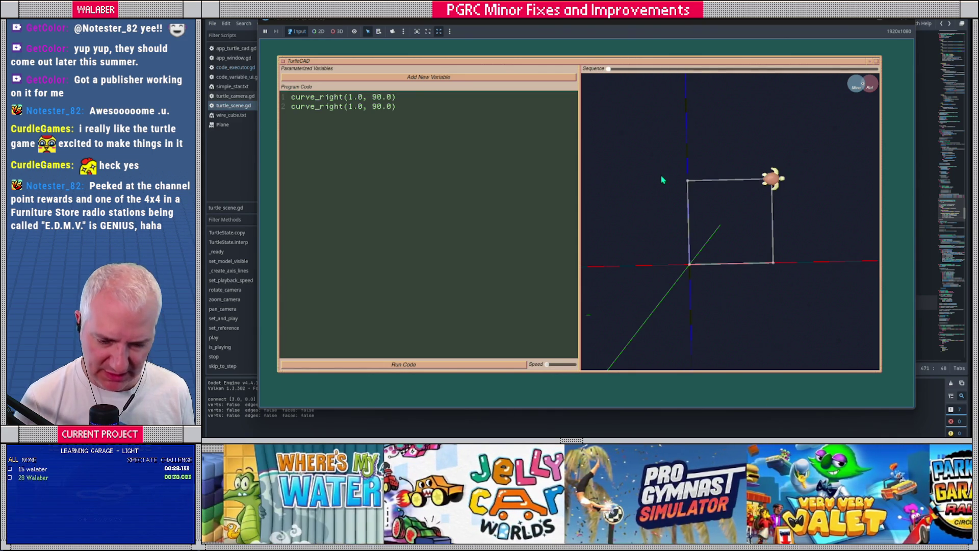
key(alt+Tab)
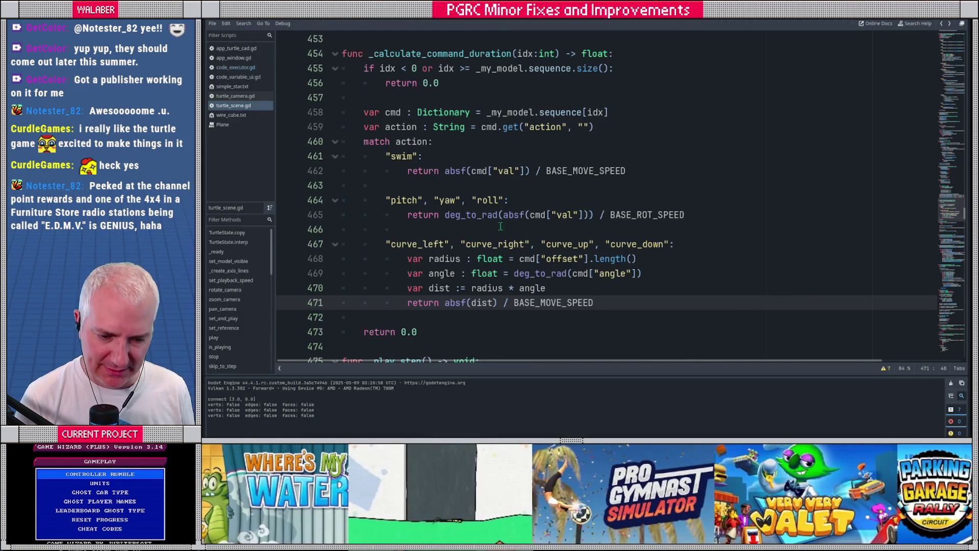
- Put a breakpoint on the radius line 468 and rerun the program in TurtleCAD
scroll(512, 219, down, 1)
scroll(433, 214, up, 1)
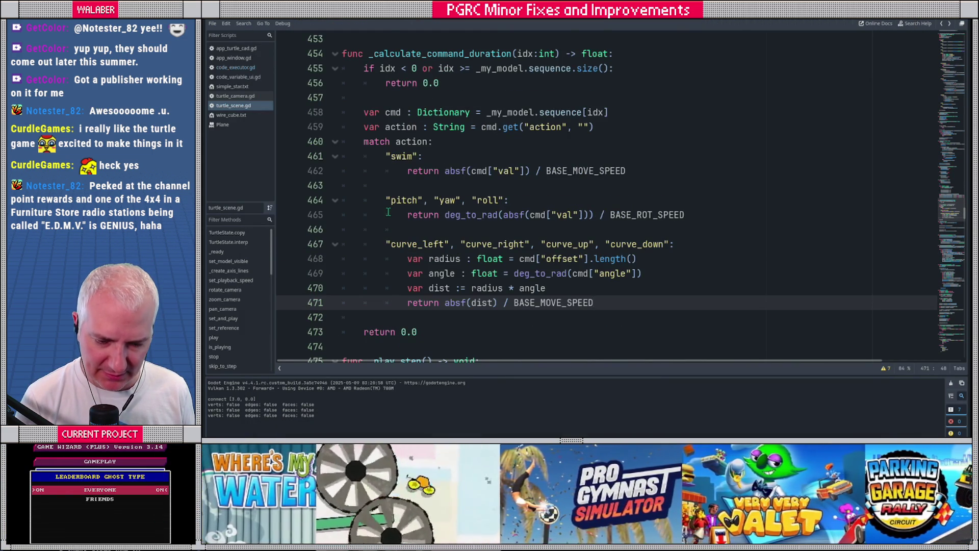
click(396, 258)
key(F9)
key(shift+Down)
key(shift+Down)
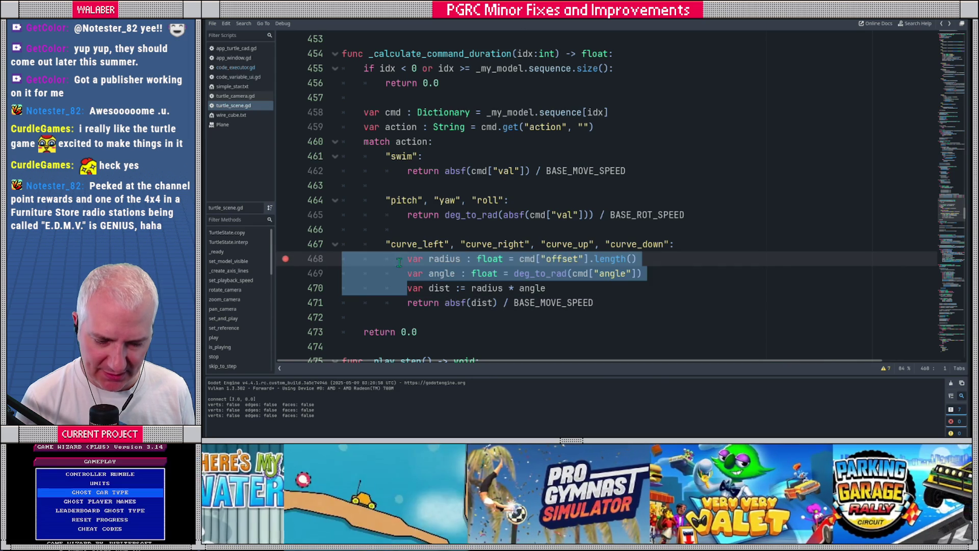
key(alt+Tab)
click(397, 365)
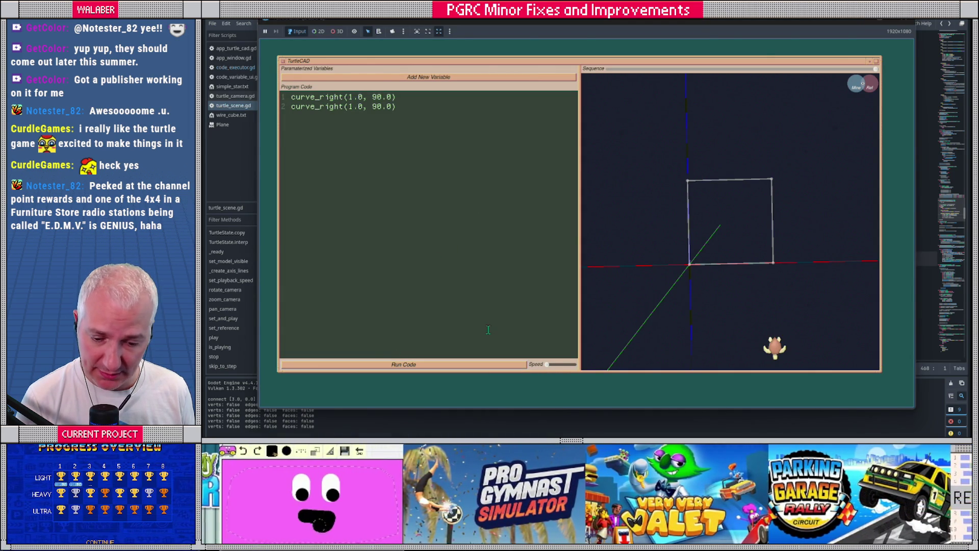
key(alt+Tab)
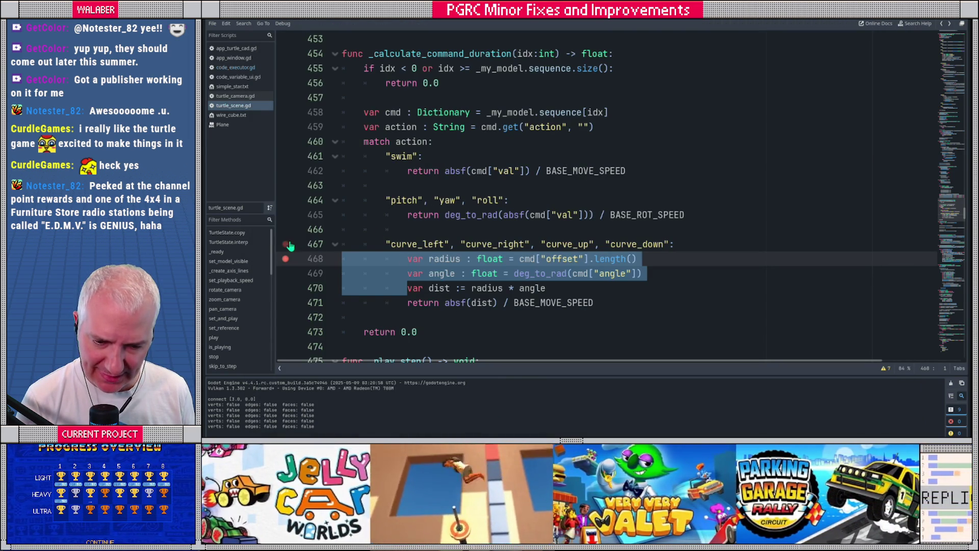
- Breakpoint line 455, run the turtle code, and step with F10 to inspect the action value
click(285, 72)
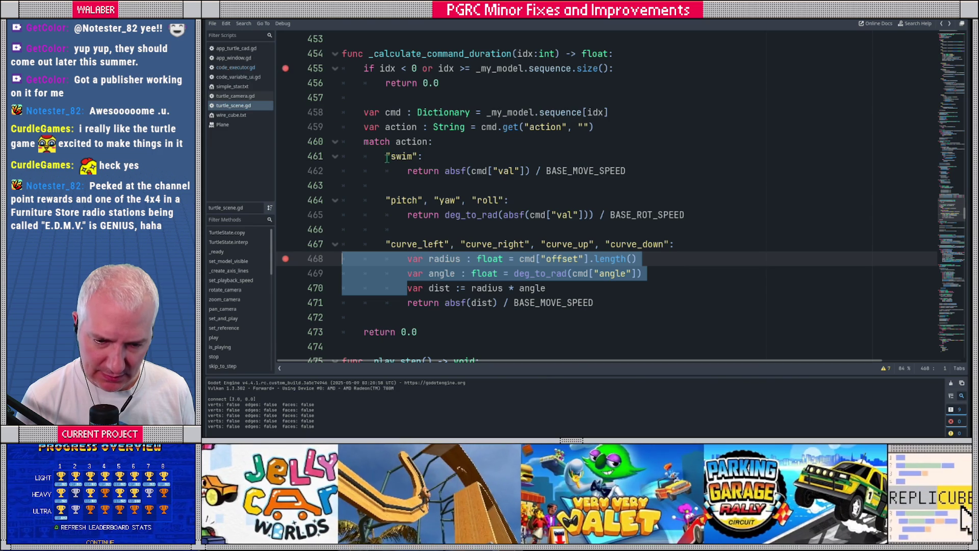
key(alt+Tab)
click(443, 357)
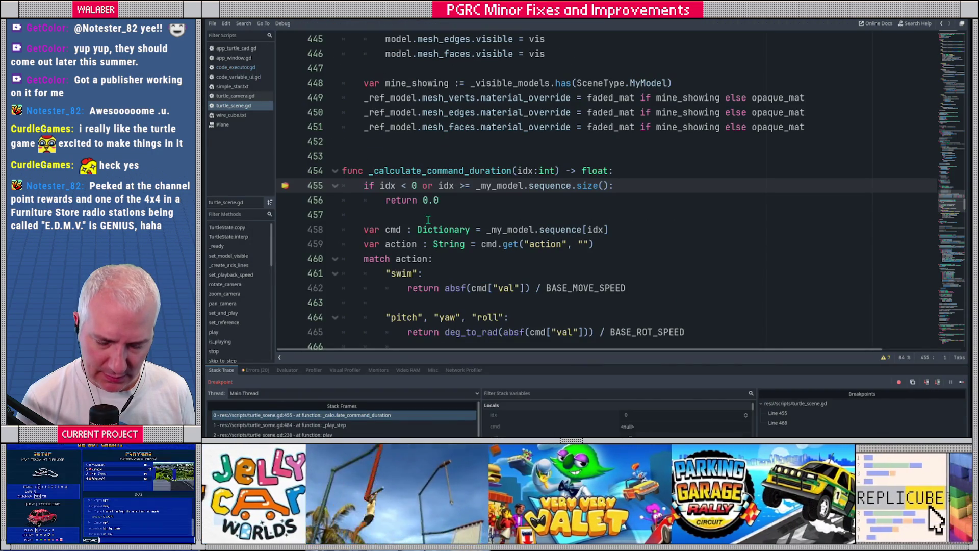
scroll(447, 218, down, 1)
scroll(451, 222, down, 1)
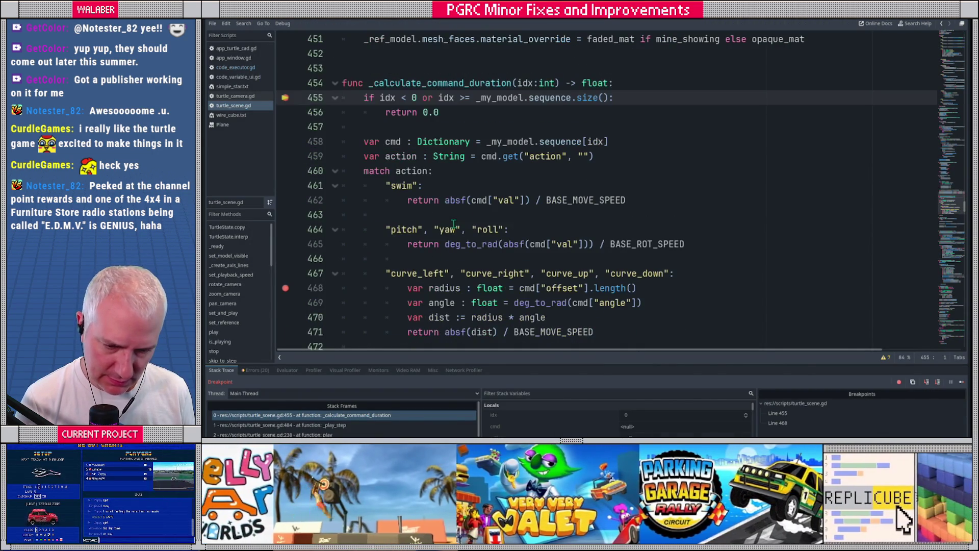
key(F10)
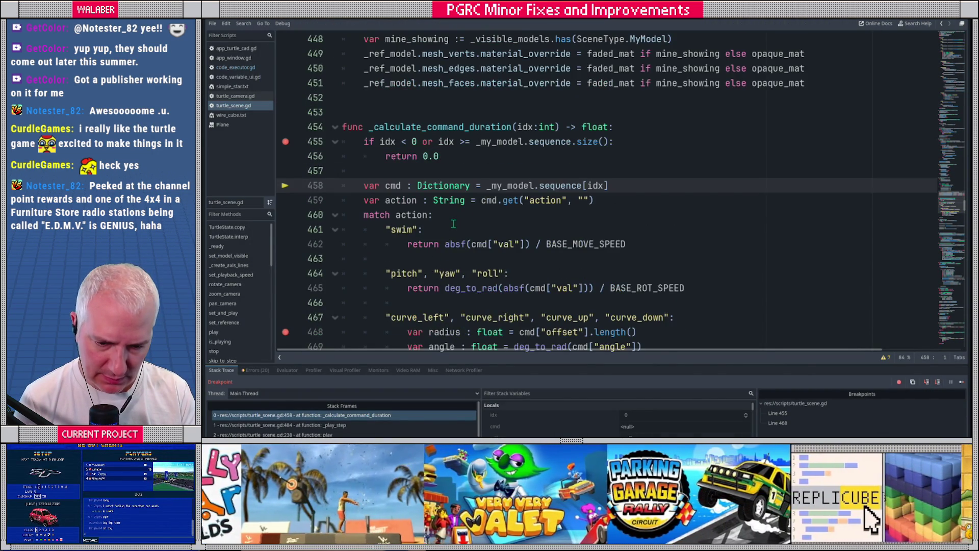
key(F10)
key(F10)
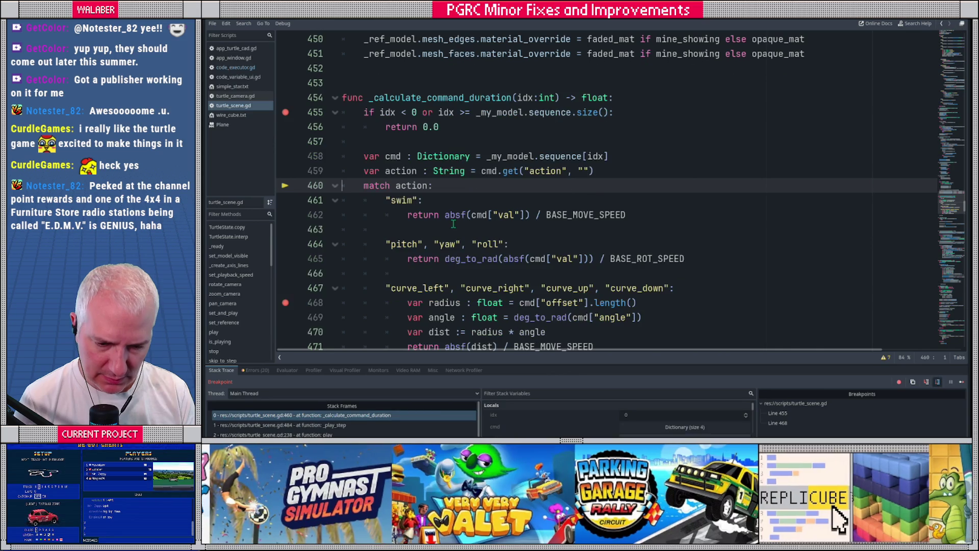
mouse_move(400, 170)
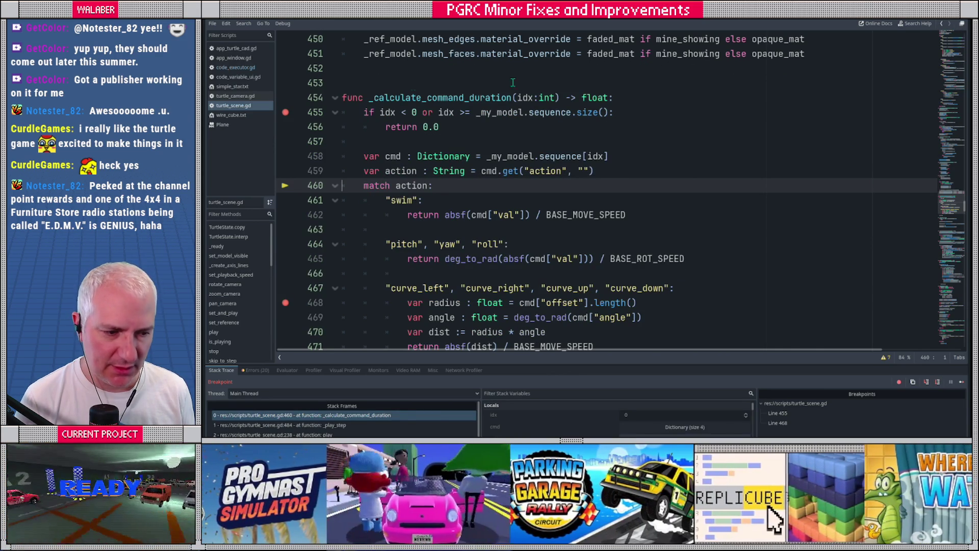
key(F8)
- Replace the four curve action names on line 467 with sweep, clear both breakpoints, and relaunch
drag(390, 288, 663, 288)
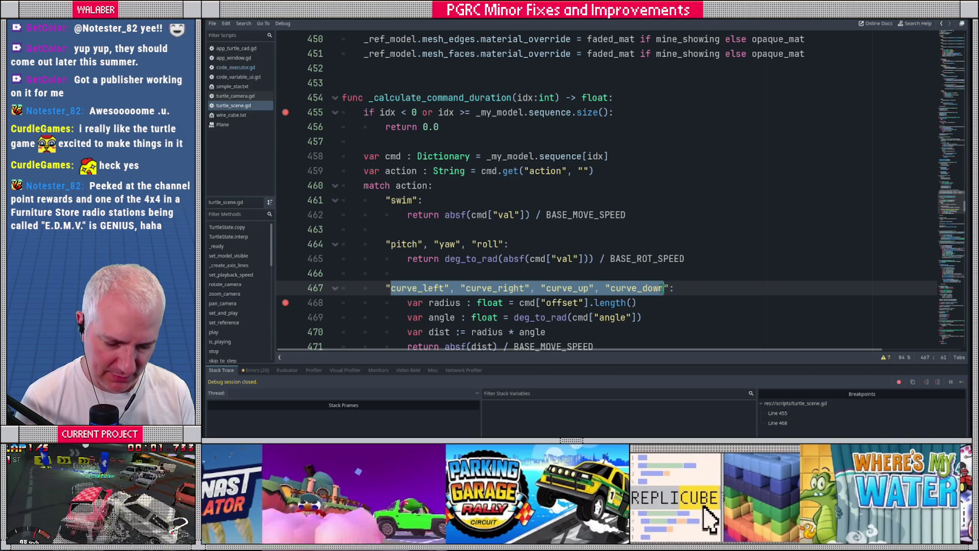
text(sweep)
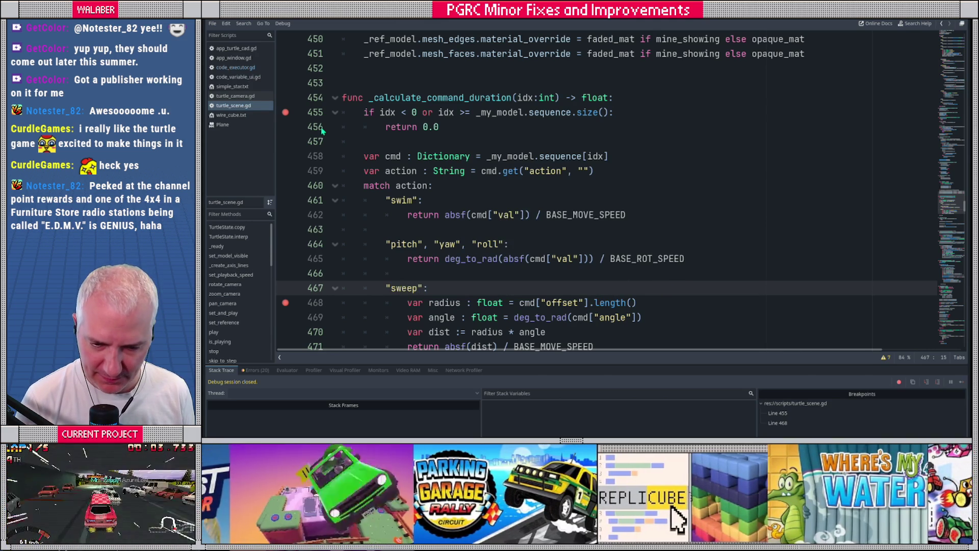
drag(294, 116, 286, 286)
click(285, 302)
click(490, 231)
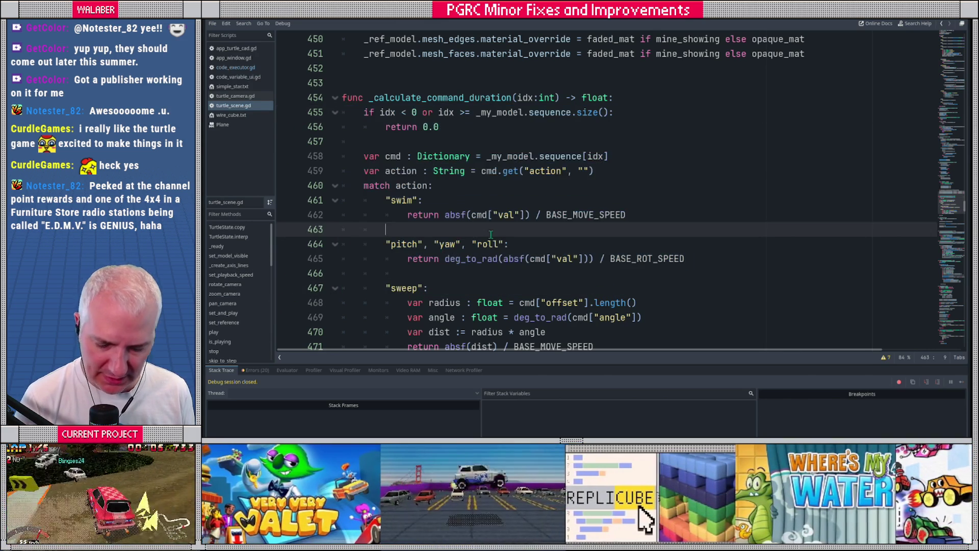
key(F5)
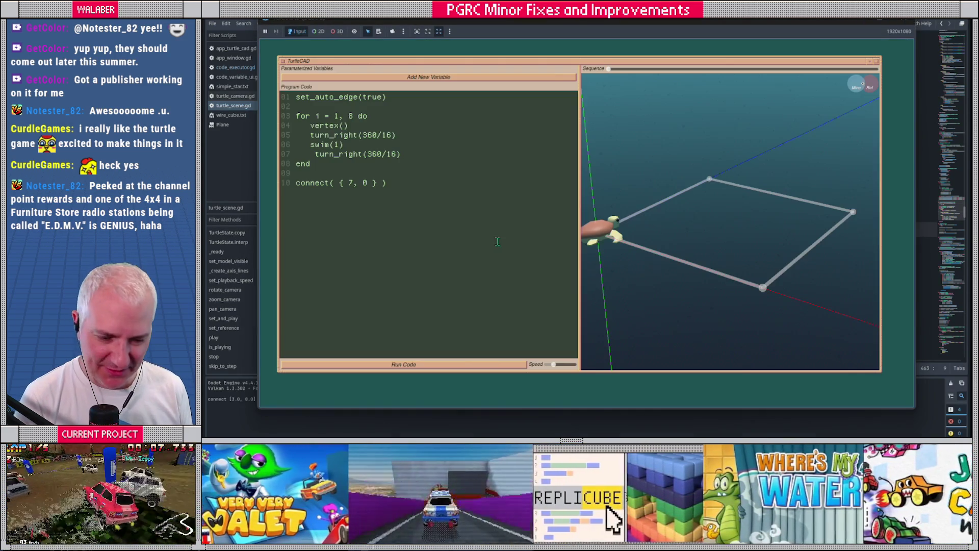
- Replace the program with curve_right(1.0, 0.0) and run it at slightly slower playback
key(ctrl+a)
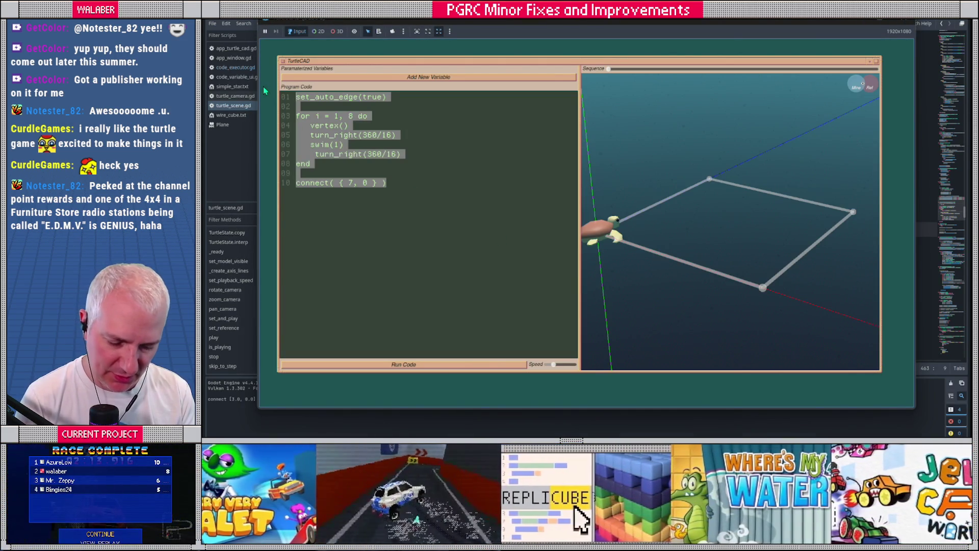
text(curve_right()
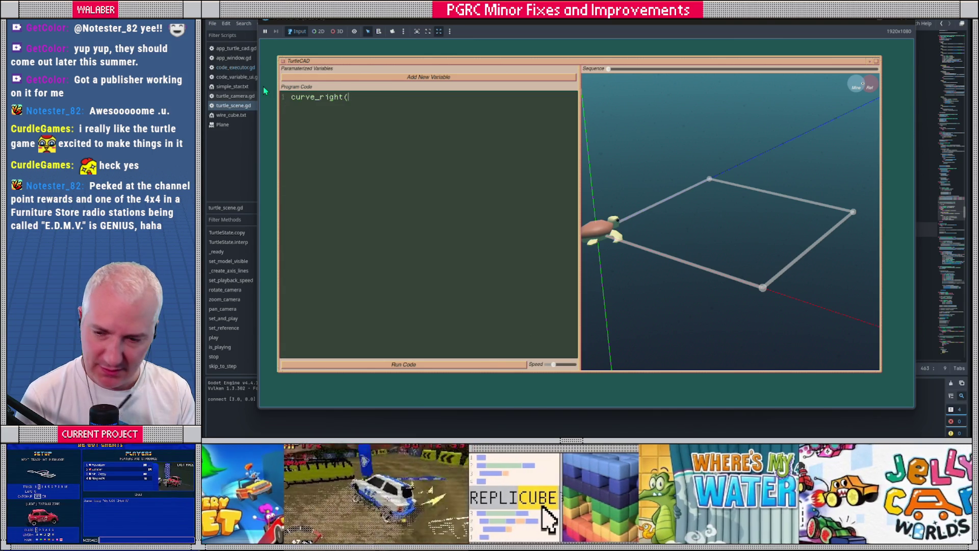
text(1.0,)
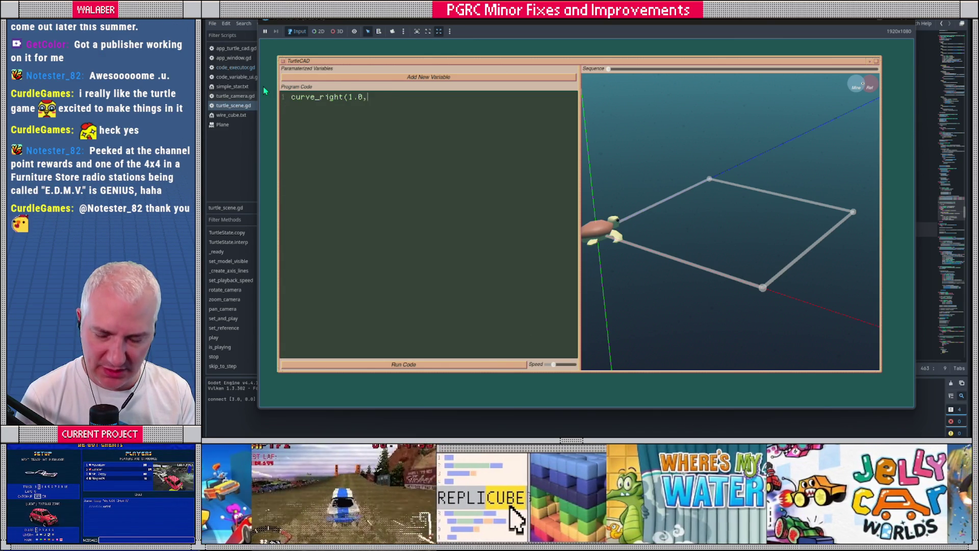
text( 0.0))
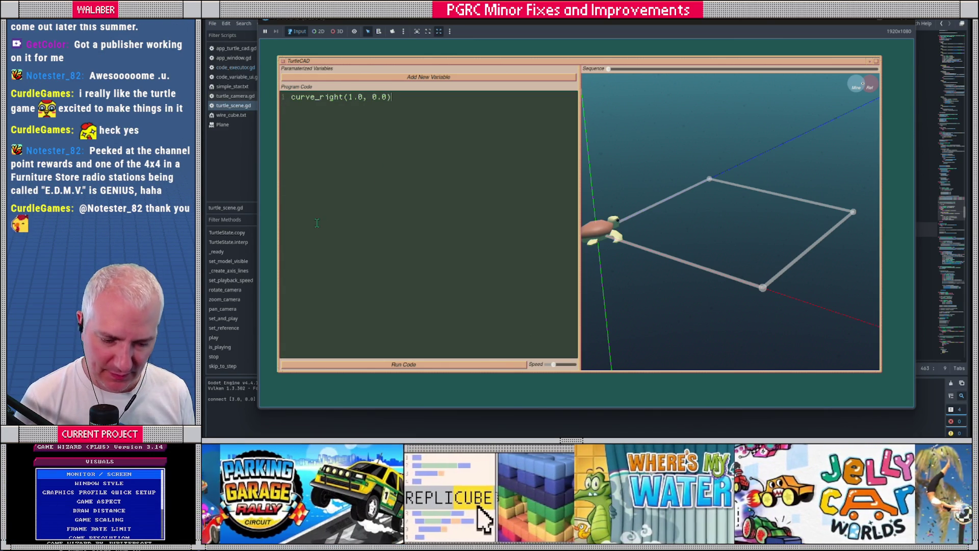
click(447, 365)
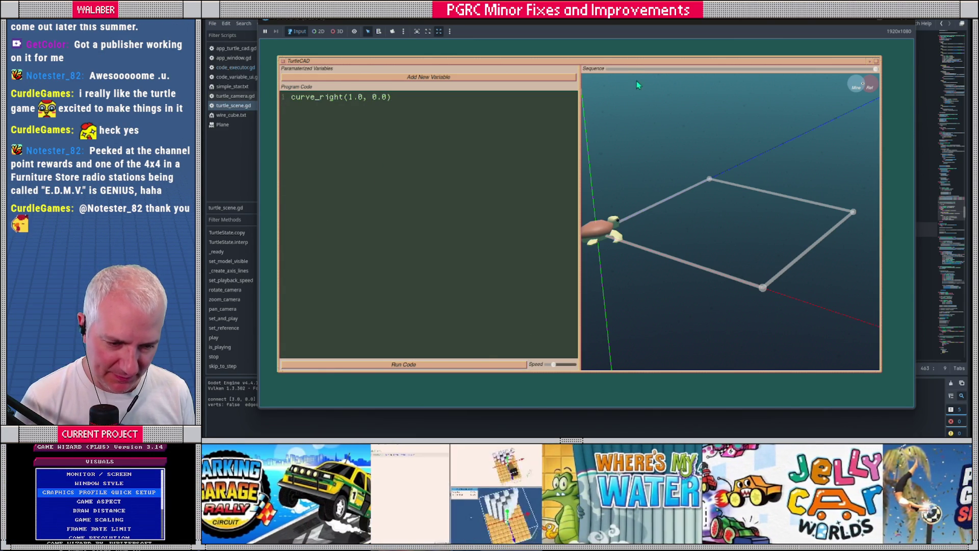
drag(553, 365, 546, 365)
click(514, 365)
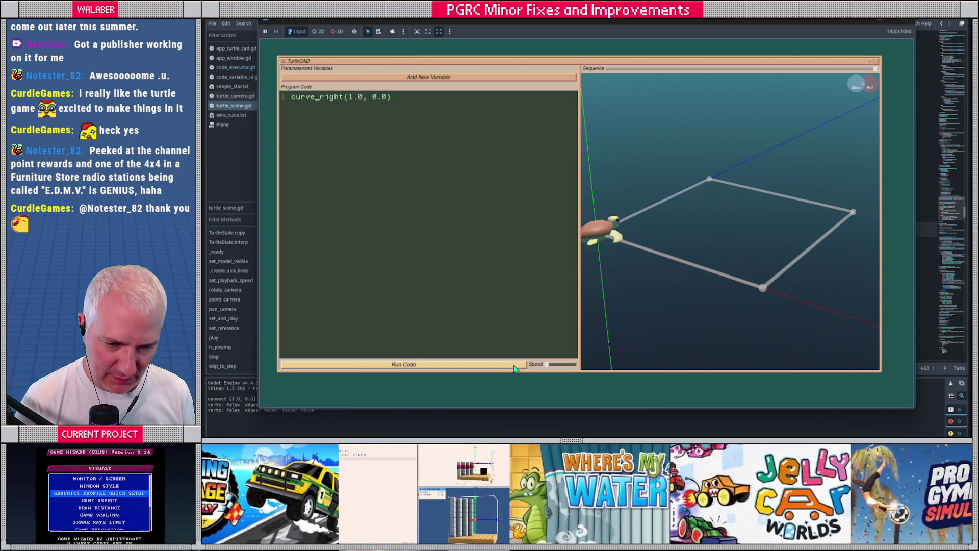
- Change the angle to 90.0, rerun, and view the resulting square path from above and front
click(413, 97)
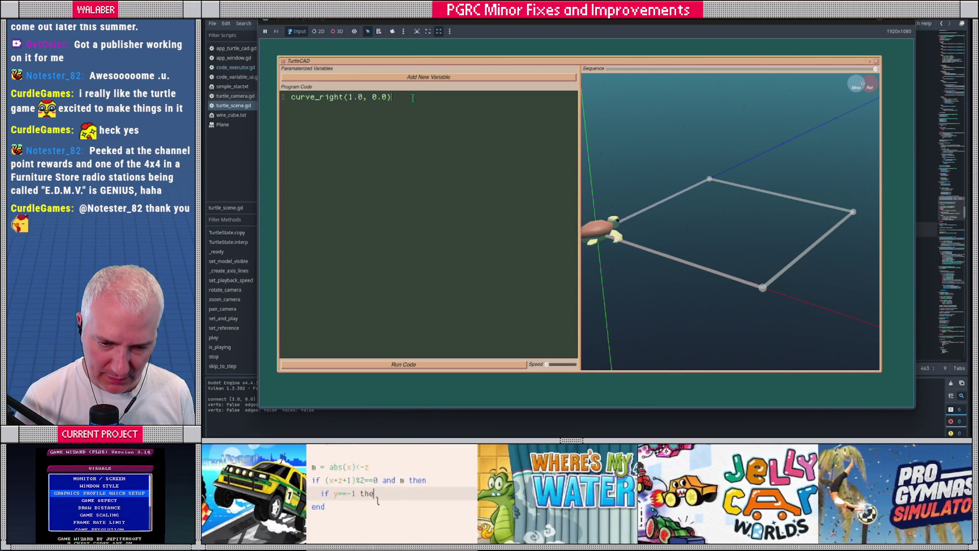
click(368, 97)
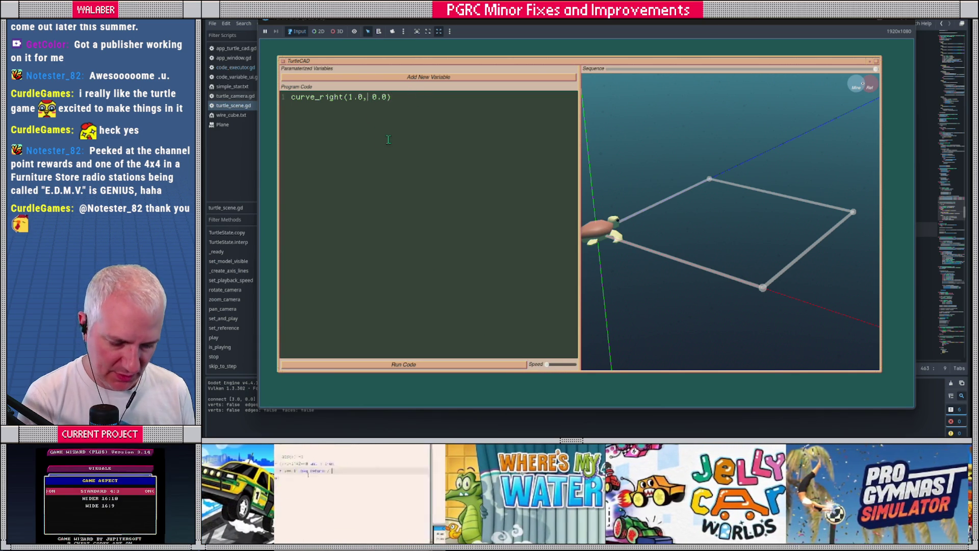
text(9)
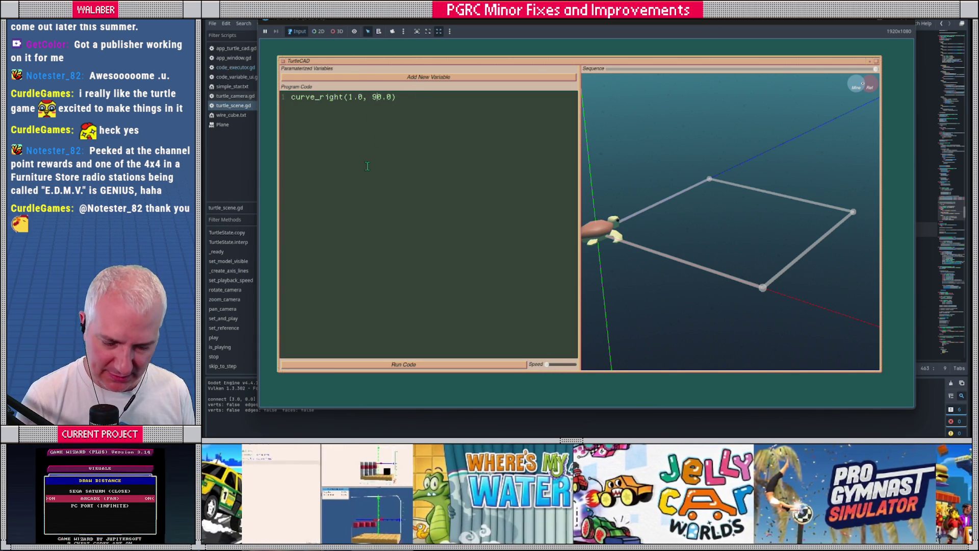
click(431, 365)
mouse_move(709, 316)
mouse_down()
mouse_move(707, 276)
mouse_move(673, 290)
mouse_up()
click(402, 365)
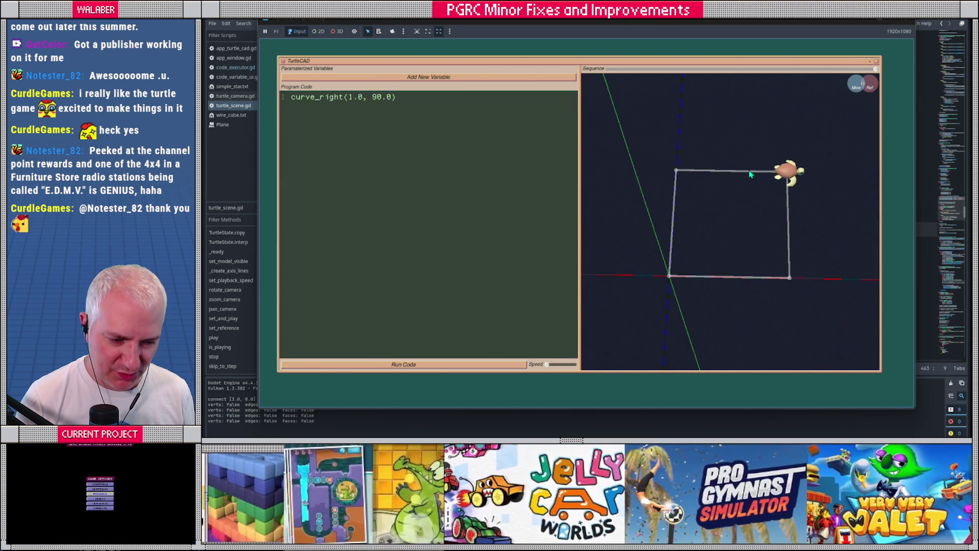
click(456, 366)
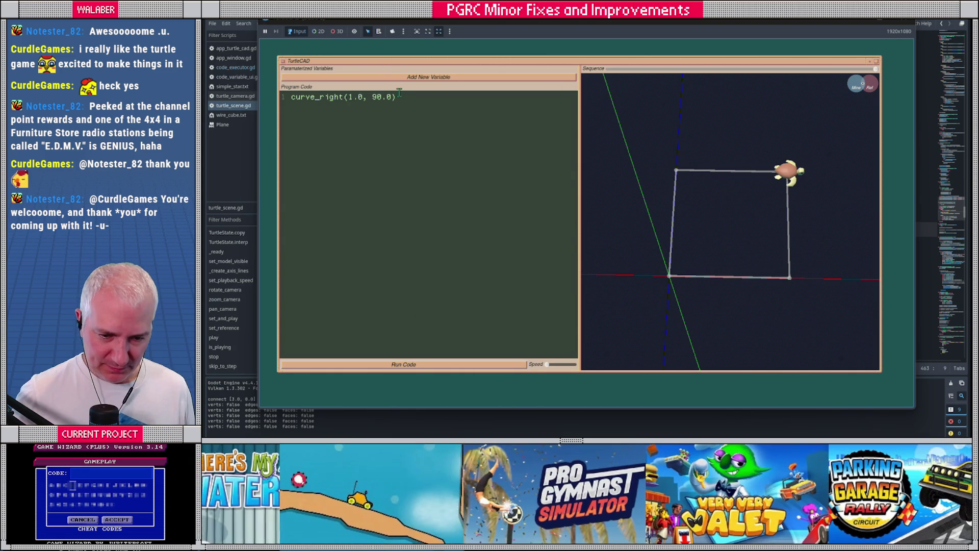
drag(398, 96, 266, 98)
key(ctrl+c)
key(End)
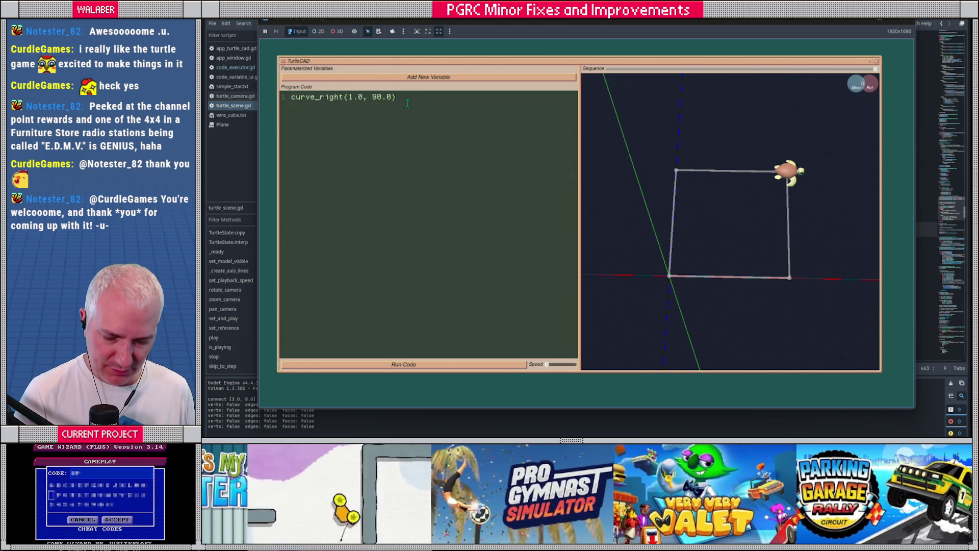
key(Return)
key(ctrl+v)
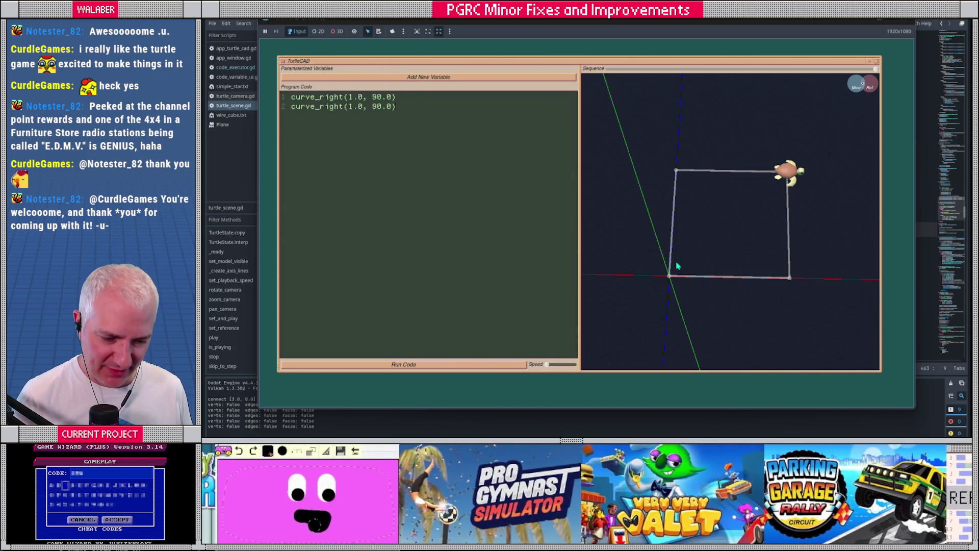
click(518, 365)
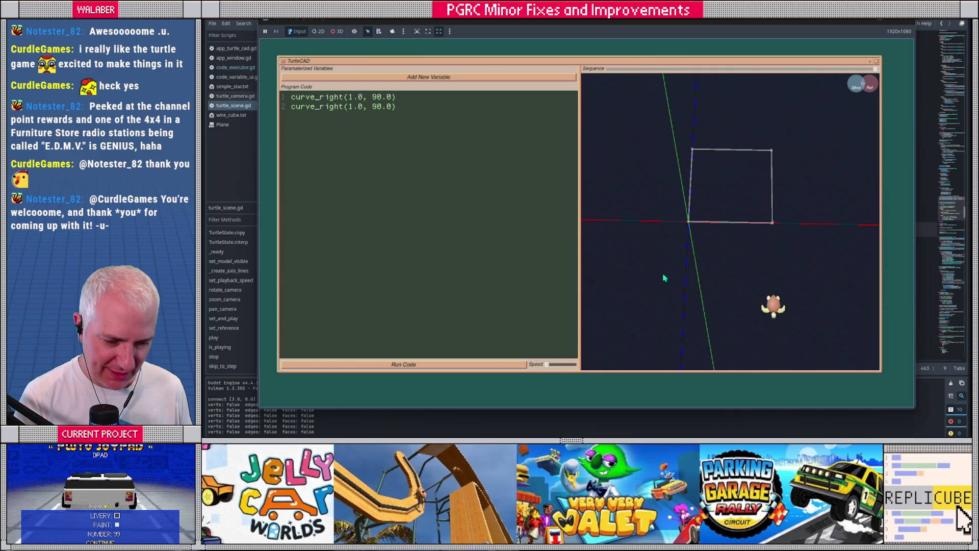
mouse_move(690, 225)
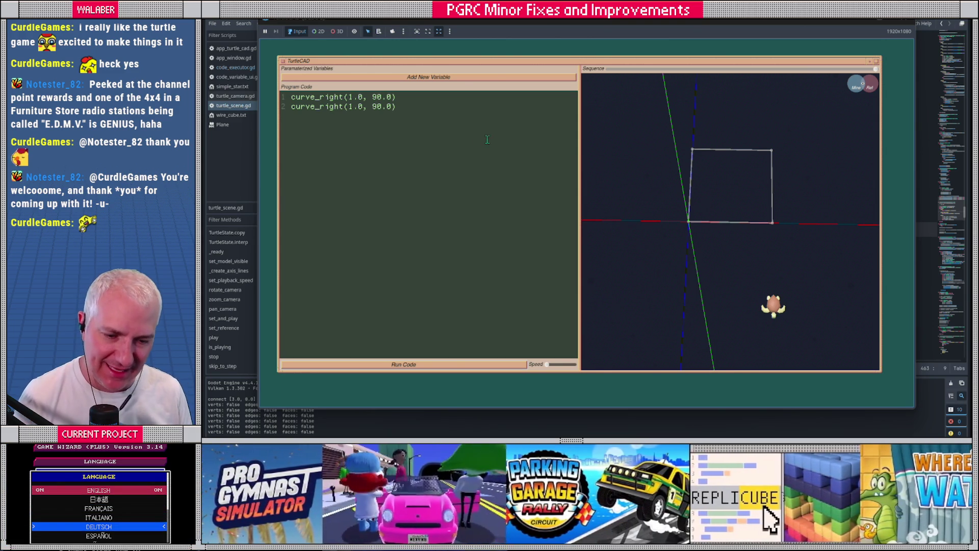
drag(411, 111, 291, 107)
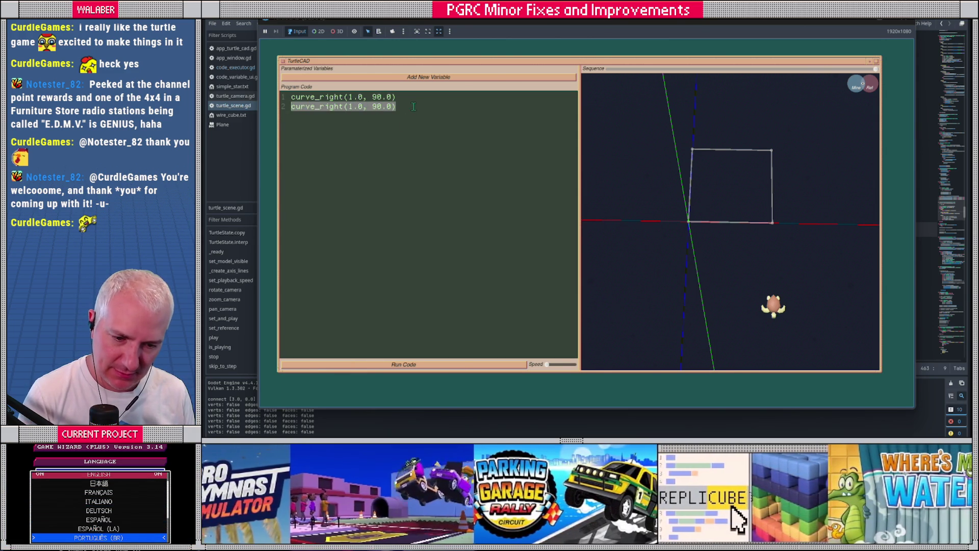
click(408, 107)
key(ctrl+v)
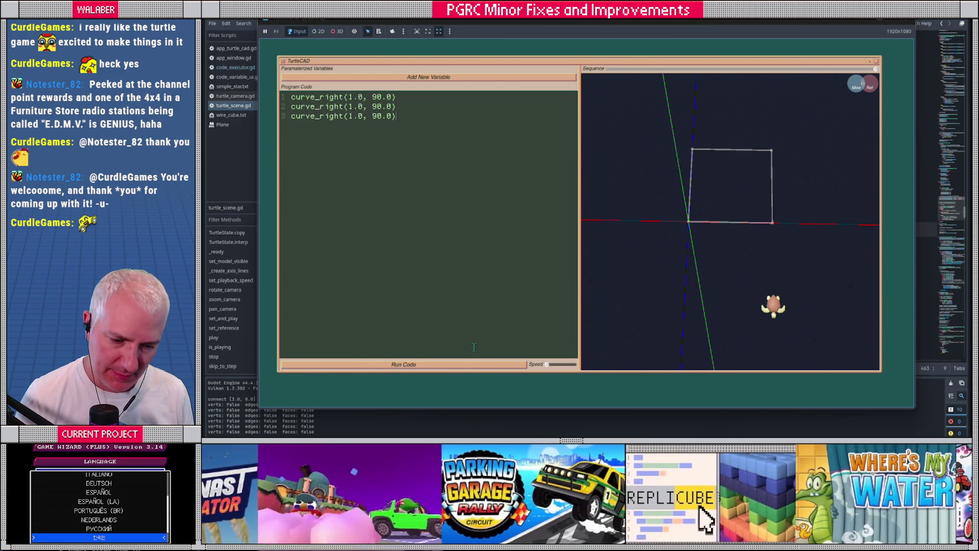
click(476, 364)
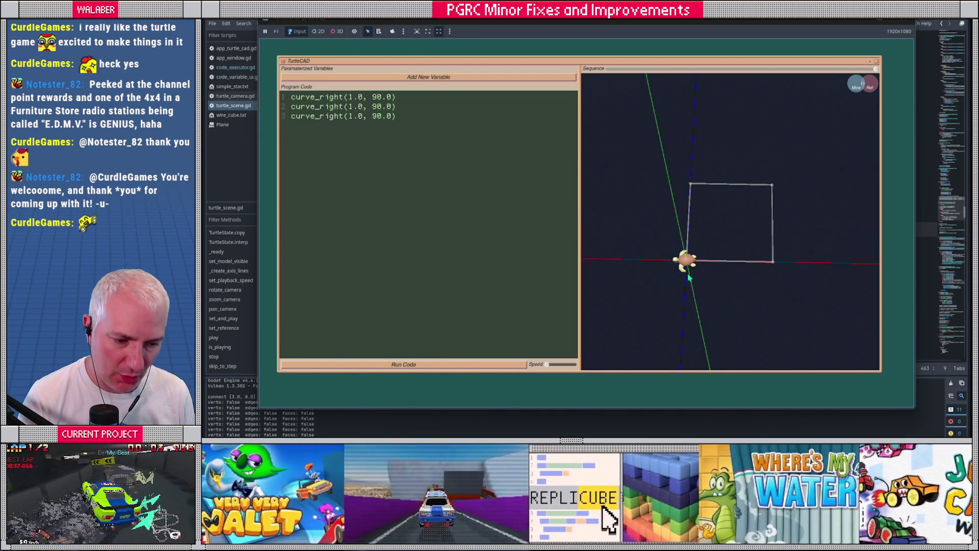
click(429, 365)
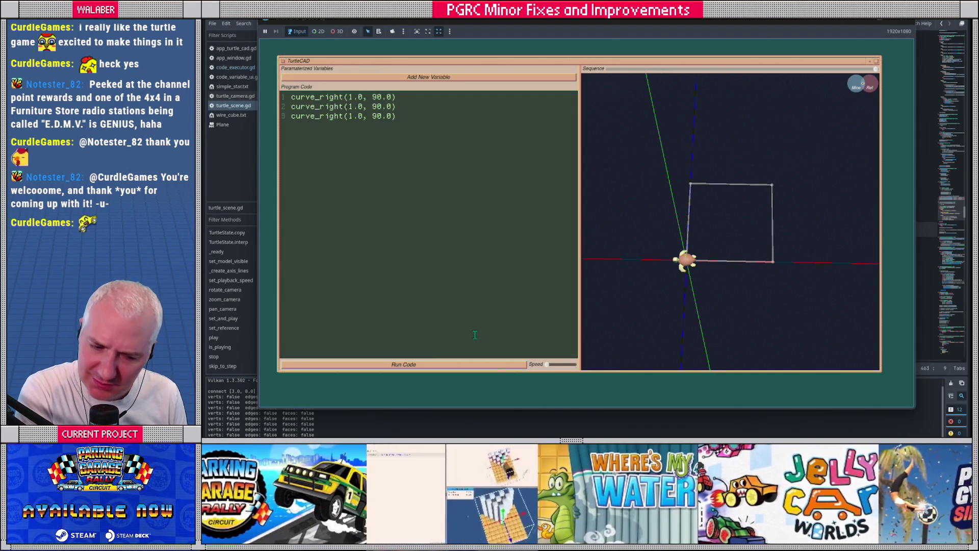
click(610, 70)
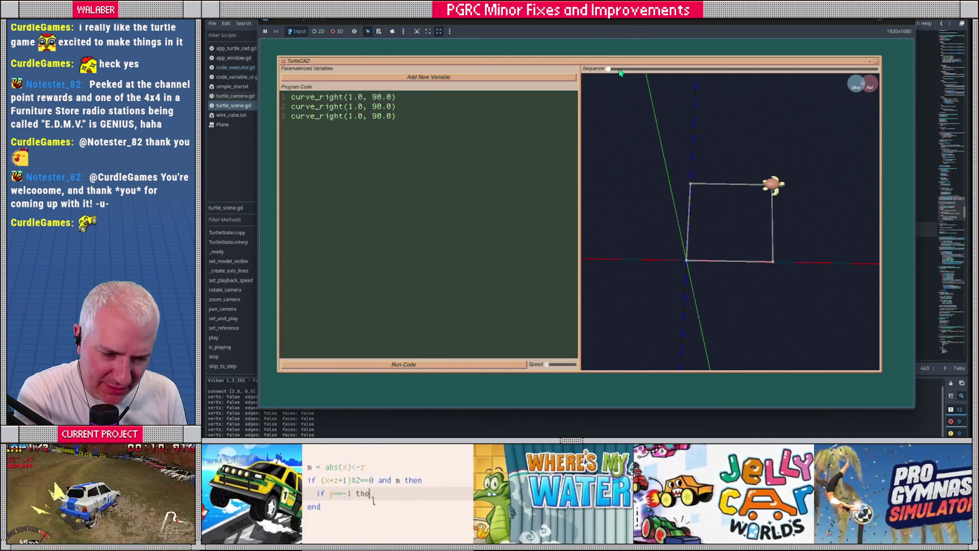
click(687, 69)
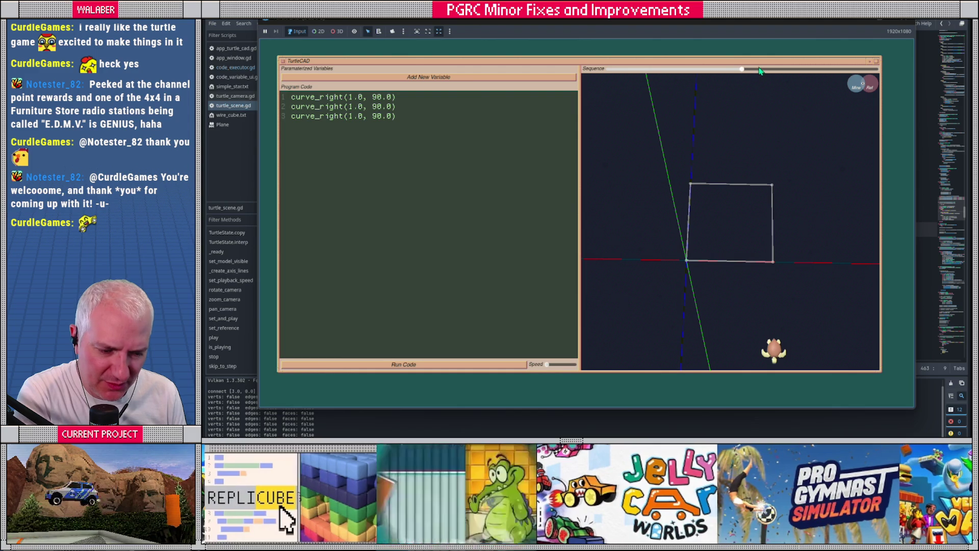
click(829, 68)
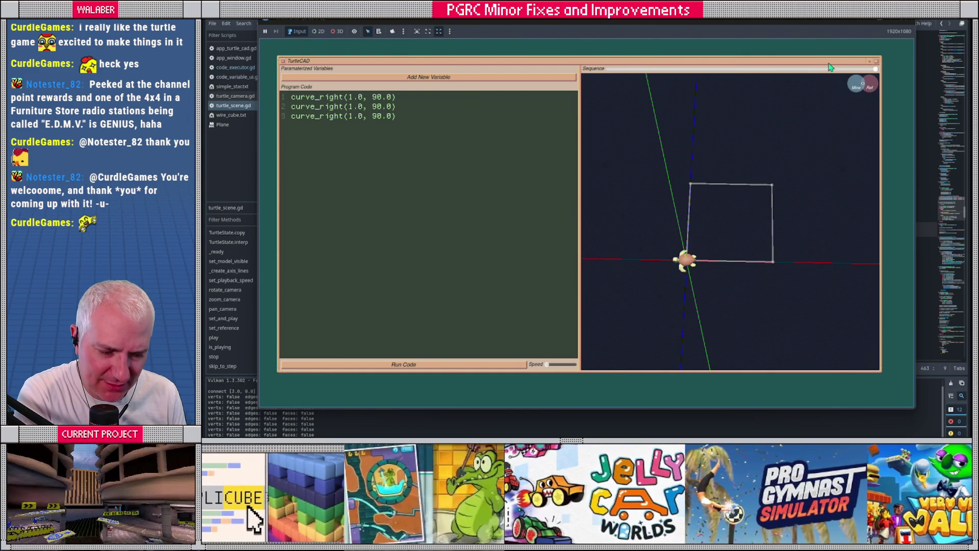
click(798, 69)
click(815, 69)
click(795, 69)
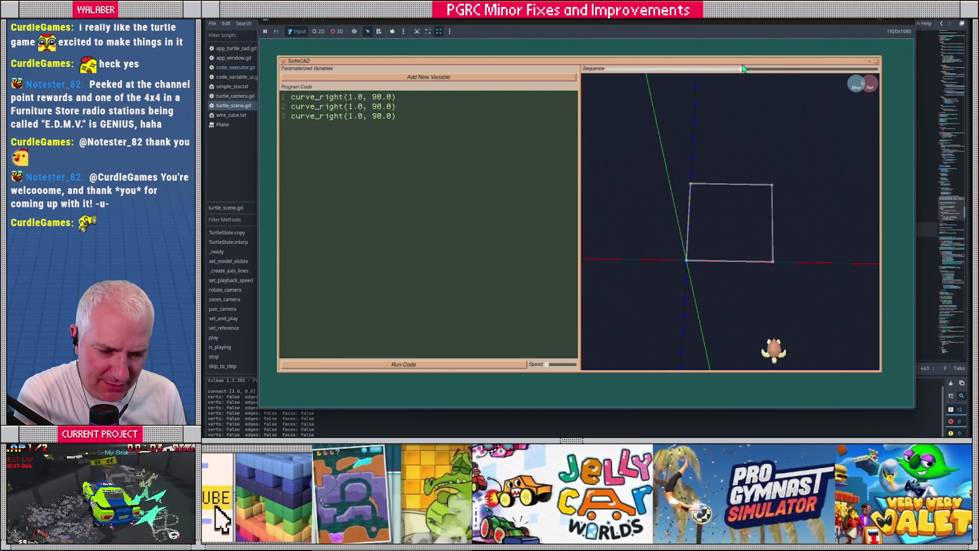
click(662, 70)
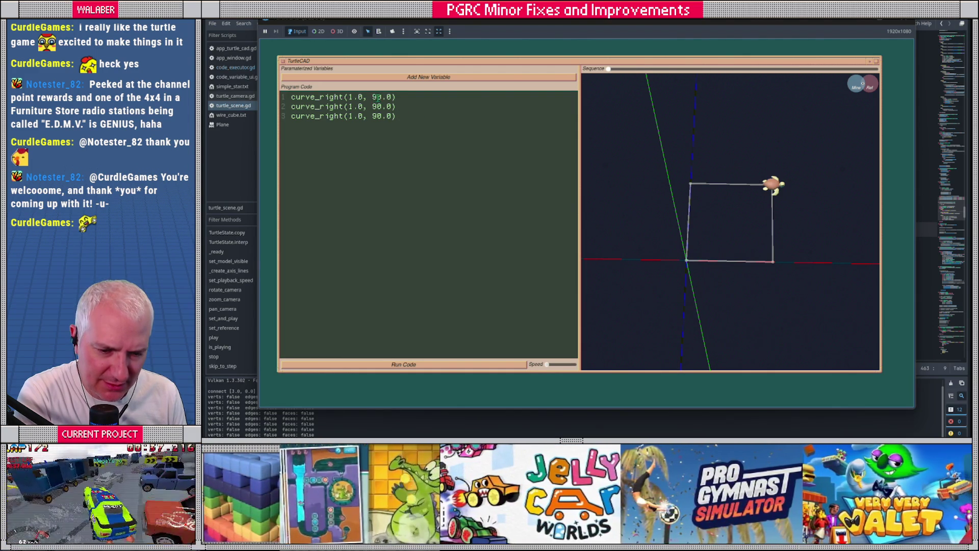
drag(395, 116, 290, 106)
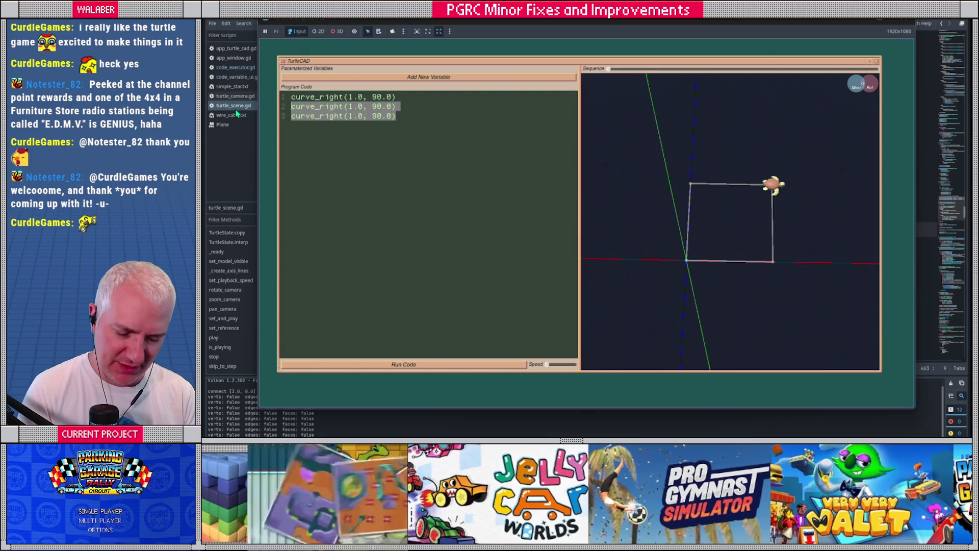
- Replace the code with a for i=0,31 loop of curve_right(1.0, 360.0/32.0) and run it
text(for)
key(ctrl+a)
text(for i)
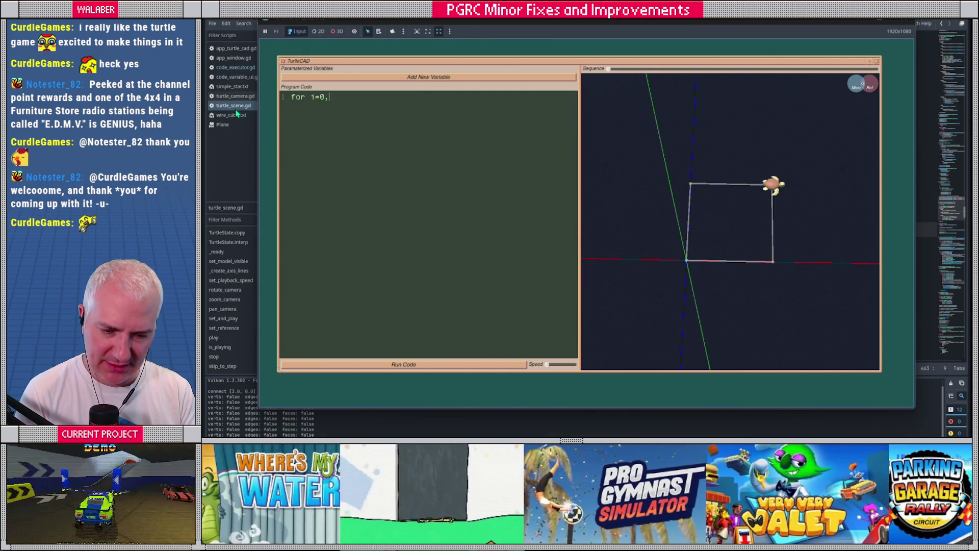
key(BackSpace)
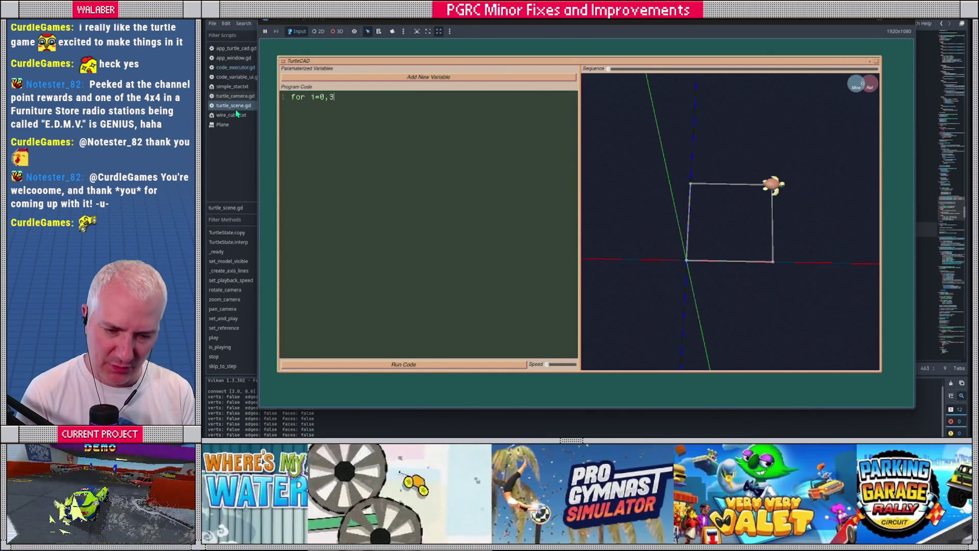
text(curve_right(1.0, 360.0/32.0)
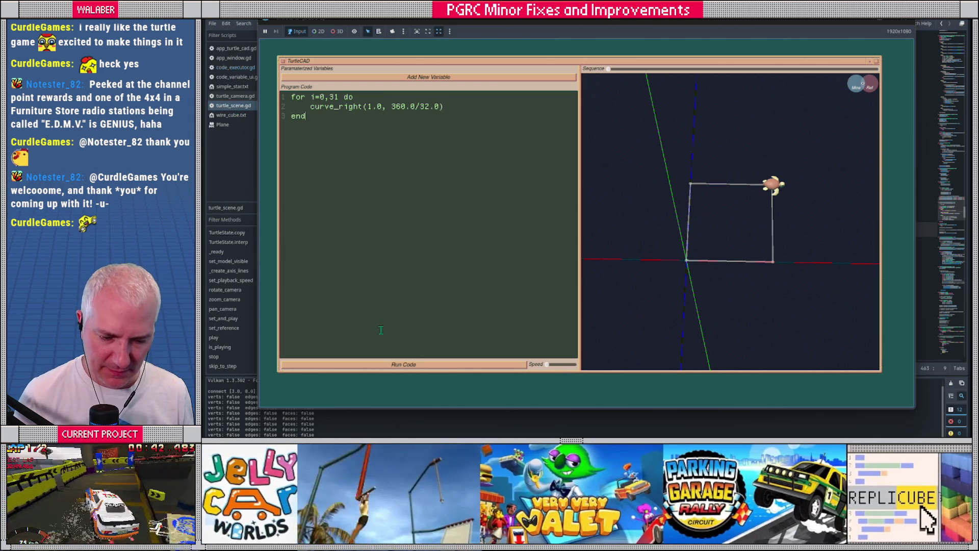
click(404, 364)
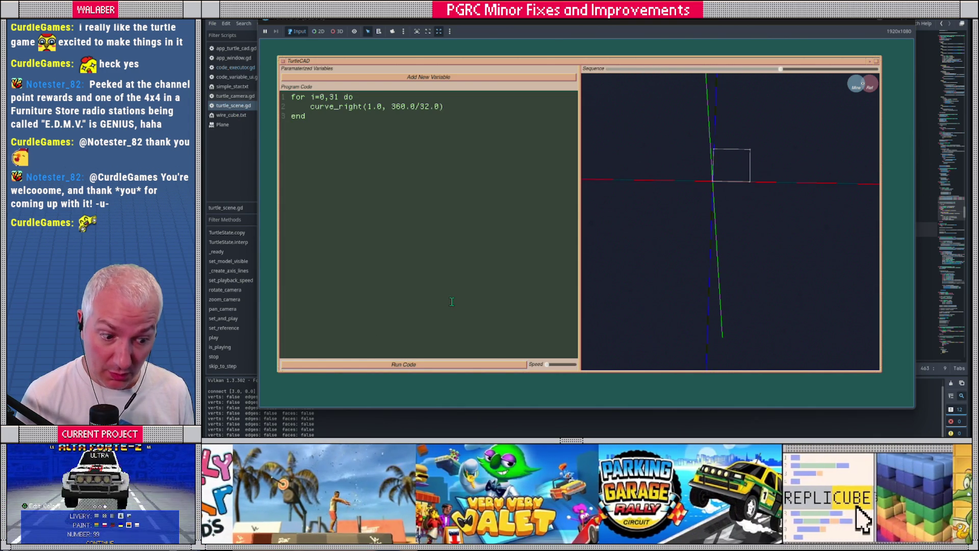
click(609, 70)
scroll(672, 196, up, 5)
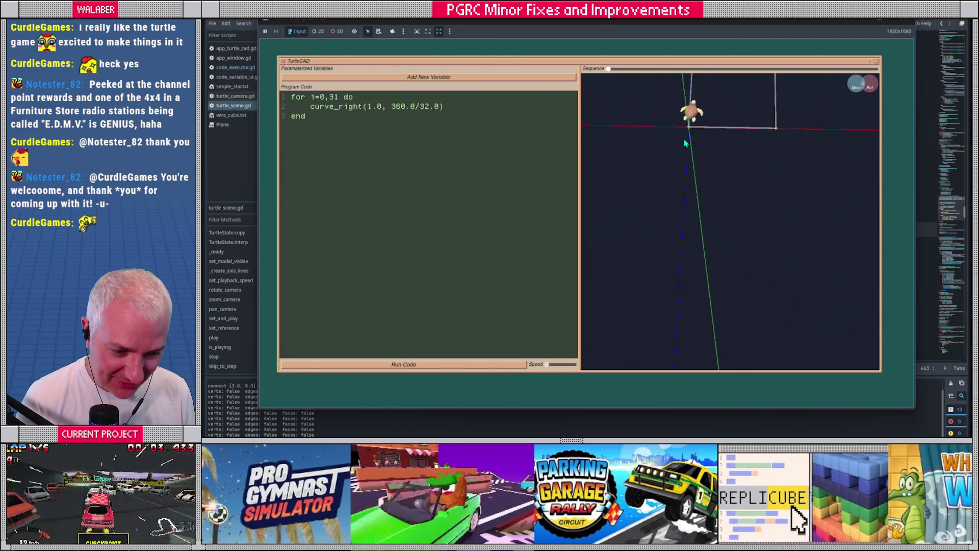
scroll(697, 224, down, 3)
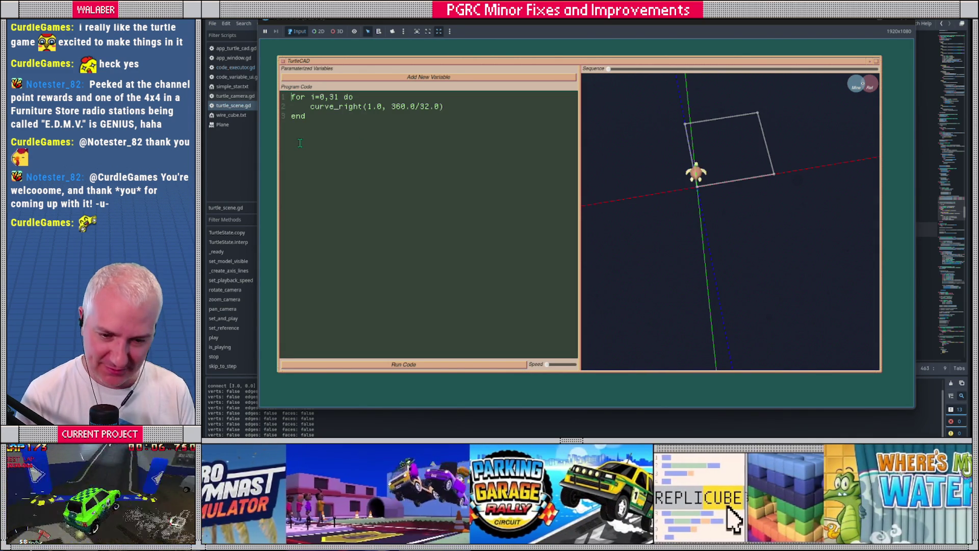
- Add set_auto_edge(true) above the loop and vertex() inside it, then run
key(Return)
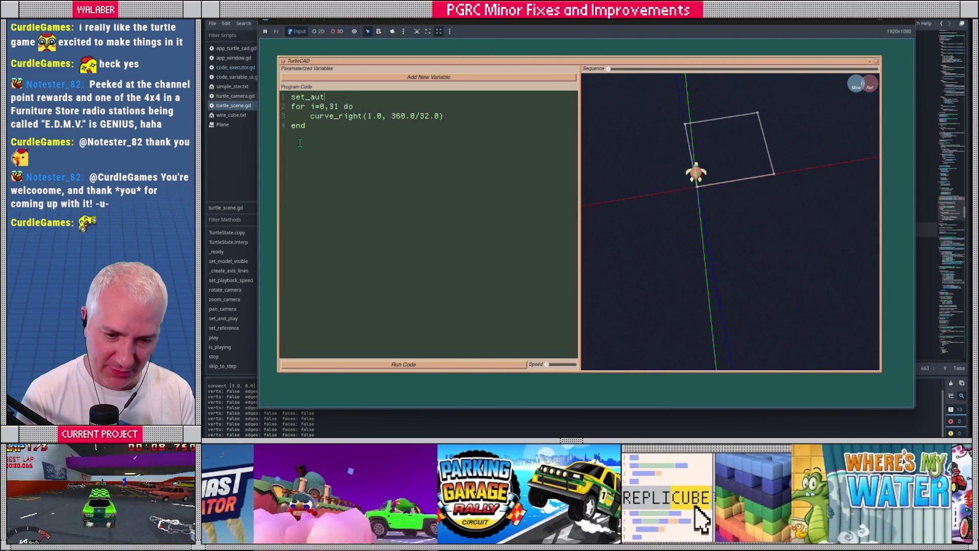
text(o_edge(true))
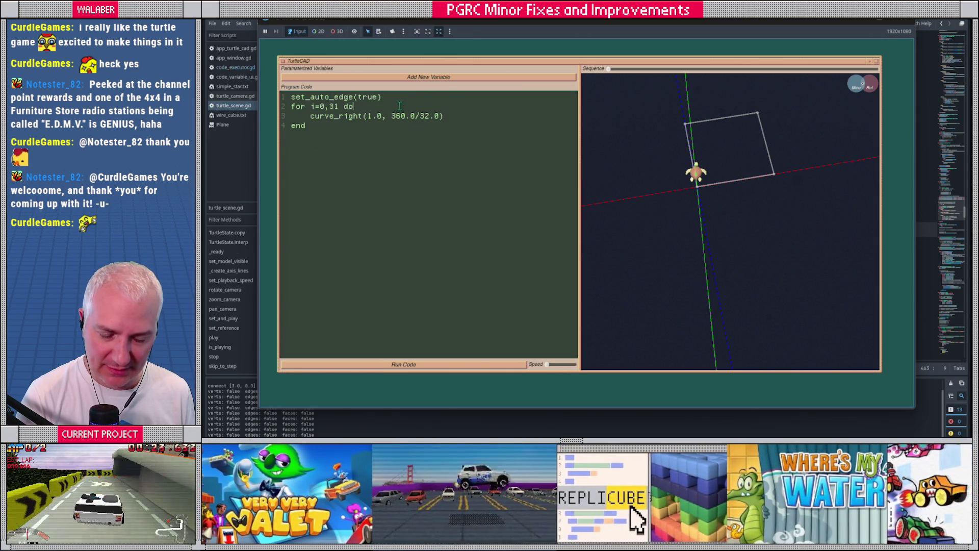
key(Return)
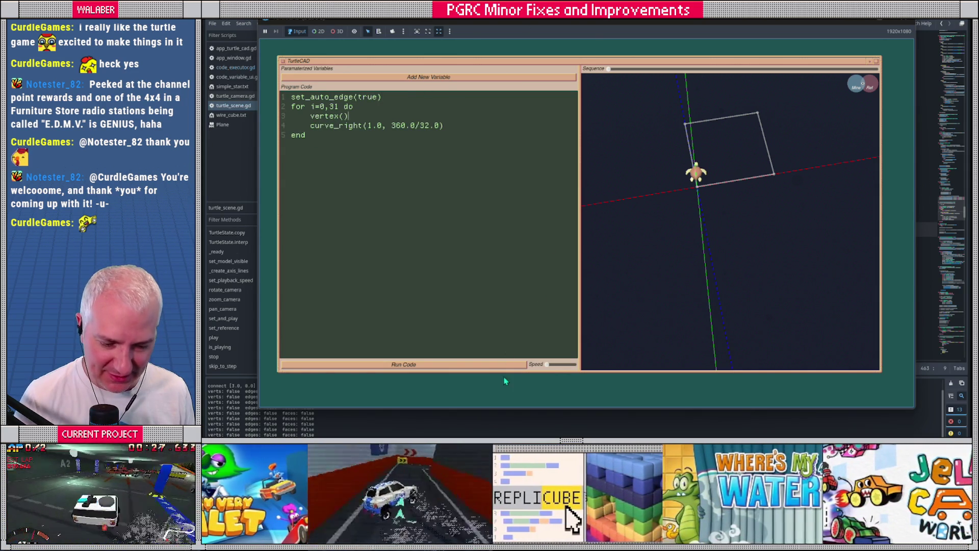
click(503, 364)
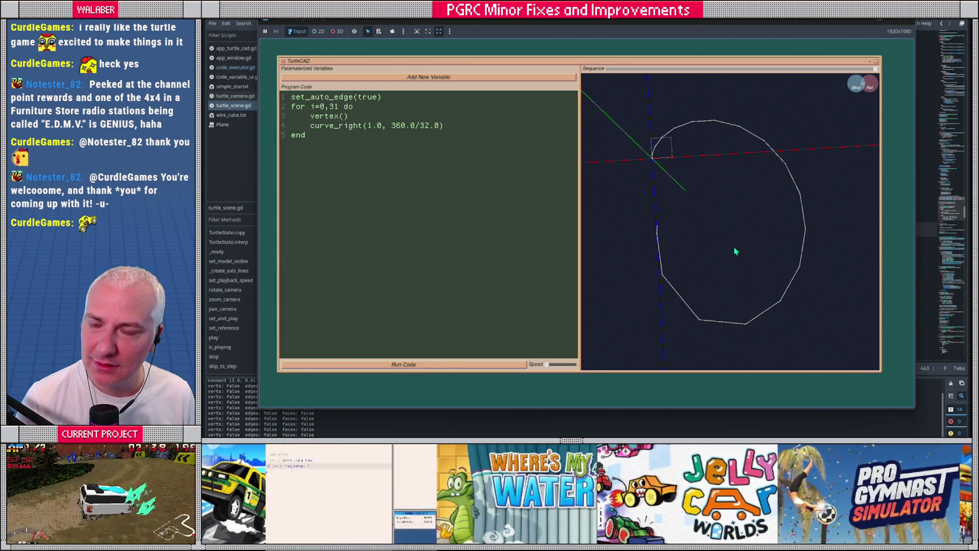
- Orbit the circle edge-on and scrub the Sequence slider back to a short arc and the origin
mouse_move(735, 251)
mouse_down()
mouse_move(732, 225)
mouse_move(751, 207)
mouse_move(729, 251)
mouse_up()
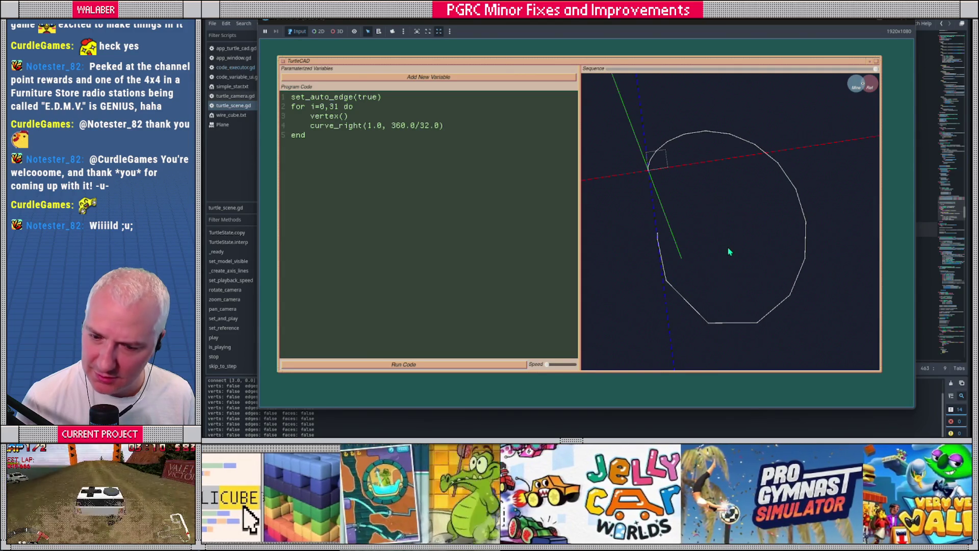
mouse_move(839, 80)
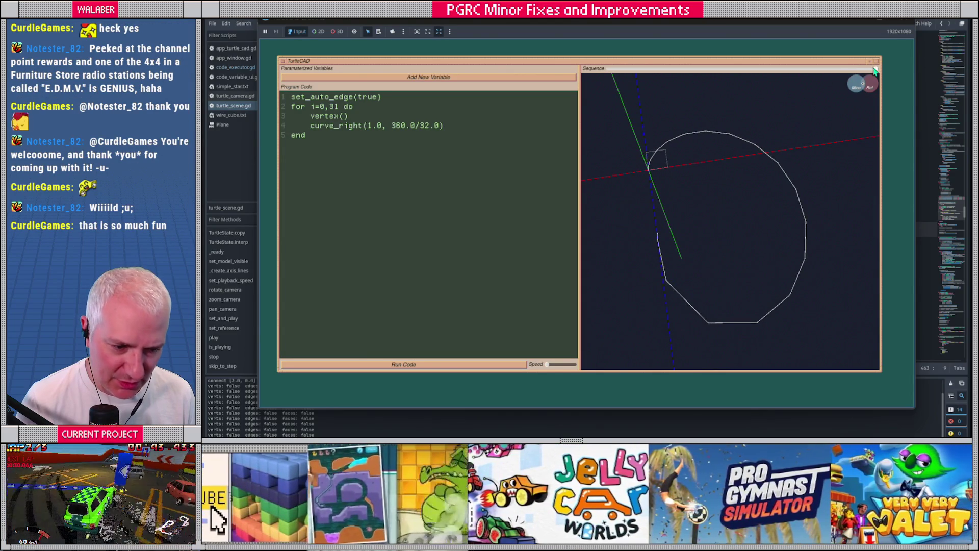
mouse_move(770, 80)
mouse_down()
mouse_move(637, 79)
mouse_move(689, 83)
mouse_up()
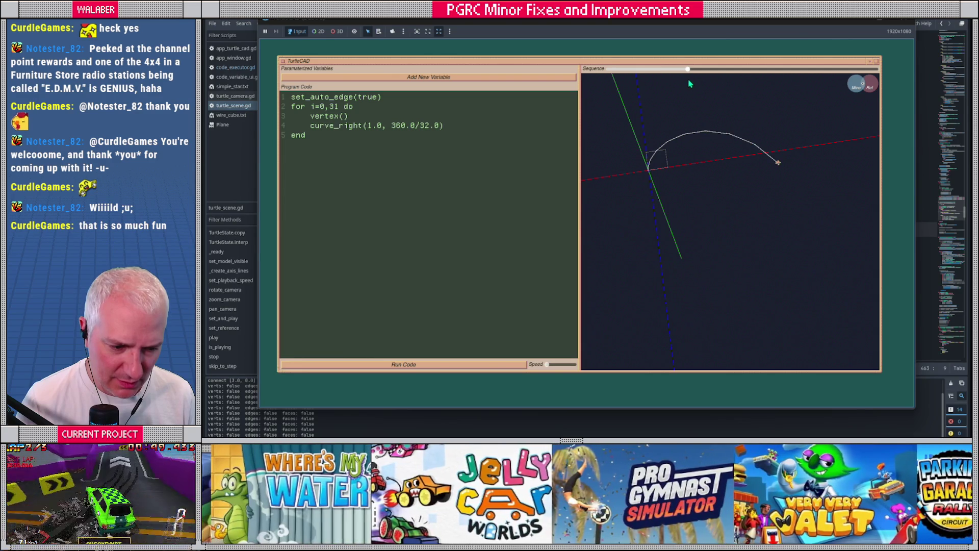
mouse_move(740, 140)
mouse_down()
mouse_move(781, 164)
mouse_move(763, 174)
mouse_move(720, 88)
mouse_move(698, 72)
mouse_move(709, 71)
mouse_up()
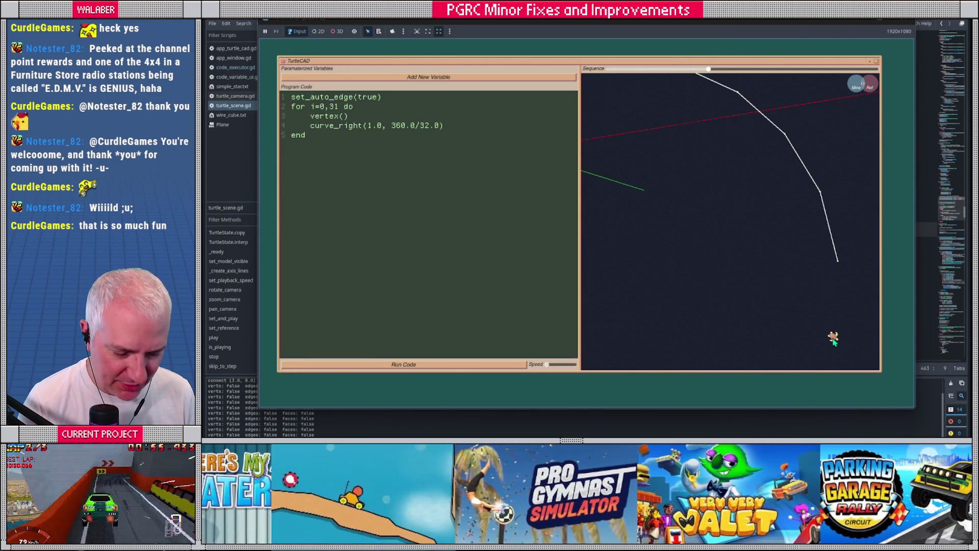
mouse_move(770, 278)
mouse_down()
mouse_move(800, 299)
mouse_move(698, 117)
mouse_up()
mouse_move(708, 70)
mouse_down()
mouse_move(591, 71)
mouse_move(621, 75)
mouse_up()
- Follow the turtle along the curve from orbiting views, then close TurtleCAD with F8
mouse_move(637, 141)
mouse_down()
mouse_move(717, 193)
mouse_move(706, 170)
mouse_move(740, 218)
mouse_up()
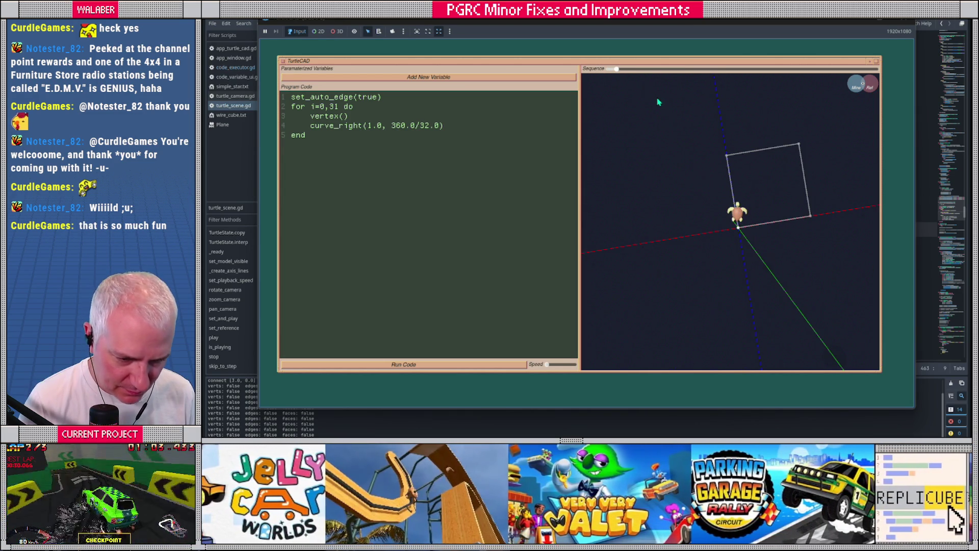
drag(620, 71, 632, 71)
mouse_move(689, 147)
mouse_down()
mouse_move(682, 142)
mouse_move(720, 197)
mouse_up()
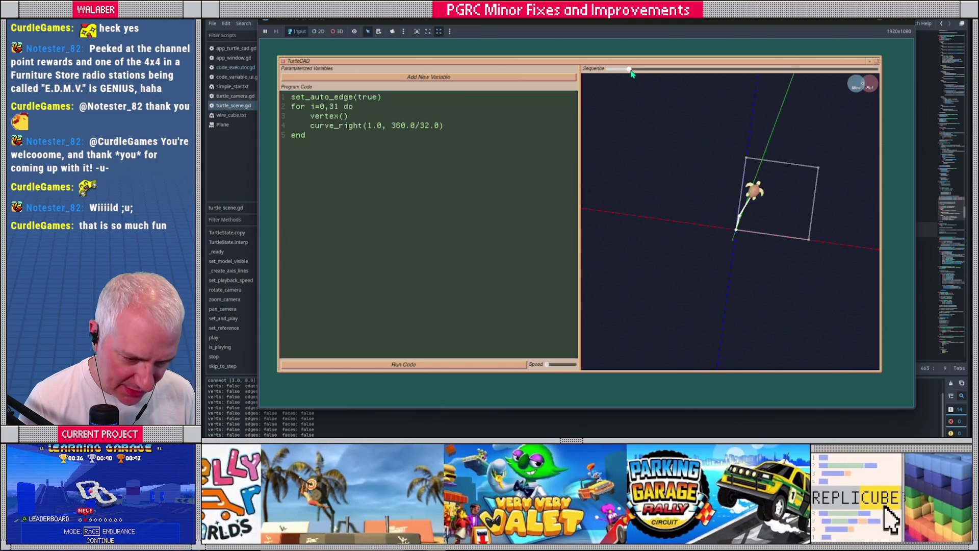
drag(639, 72, 646, 75)
mouse_move(739, 184)
mouse_down()
mouse_move(714, 188)
mouse_move(708, 201)
mouse_up()
click(641, 72)
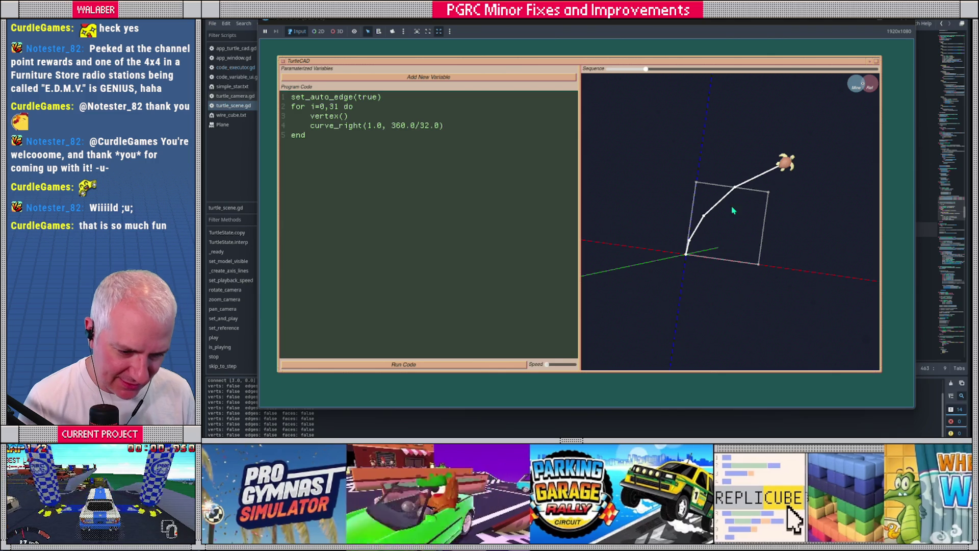
mouse_move(710, 237)
mouse_down()
mouse_move(708, 253)
mouse_move(726, 250)
mouse_move(714, 248)
mouse_up()
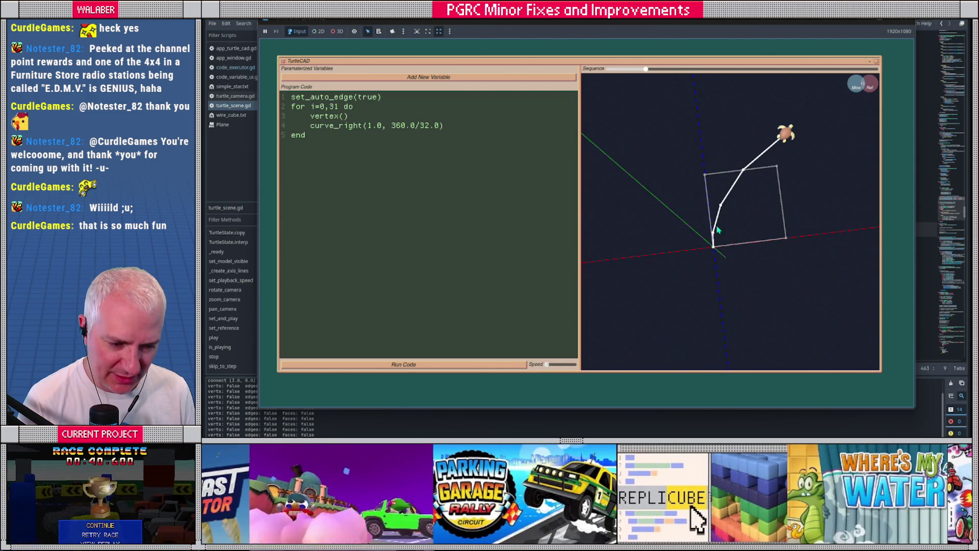
mouse_move(787, 242)
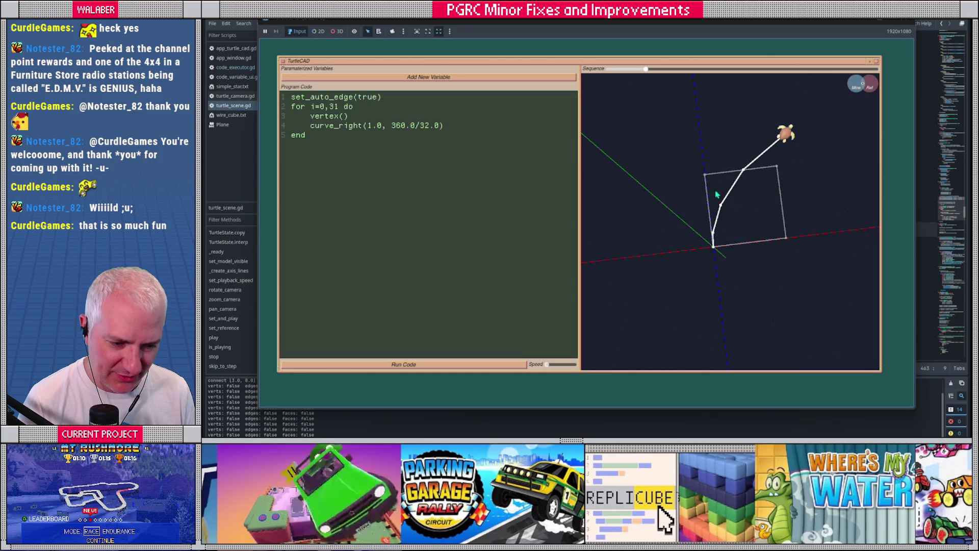
key(F8)
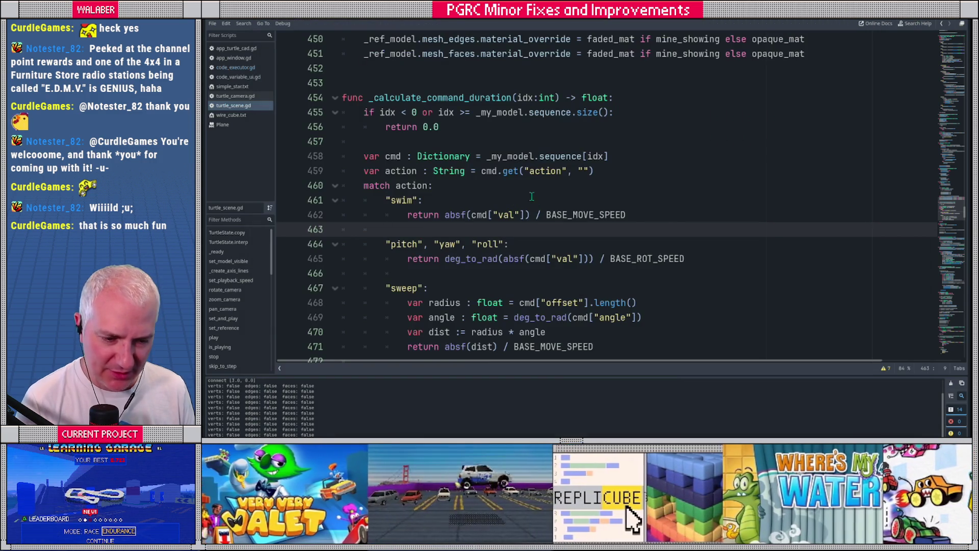
- Find the sweep code in turtle_scene.gd and inspect its transform lines 312-314
click(235, 67)
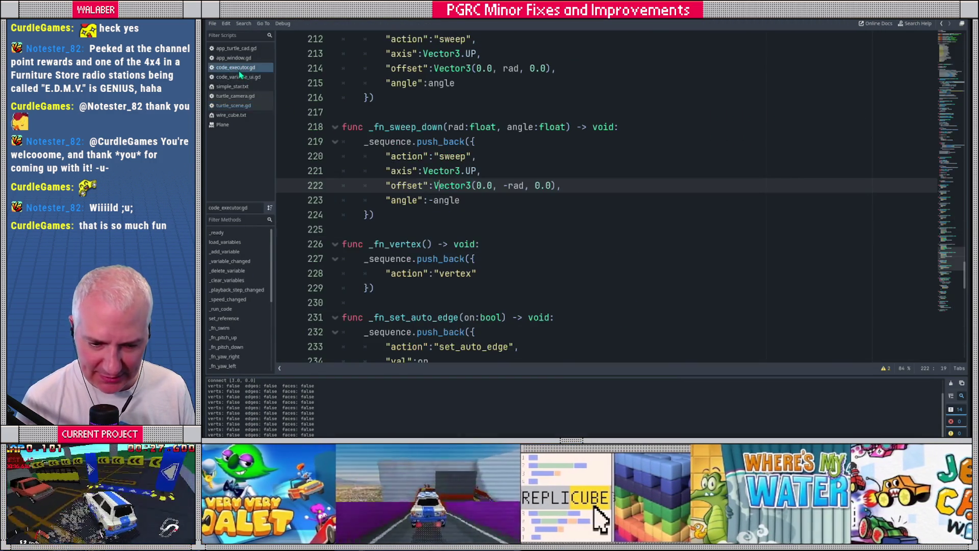
click(229, 105)
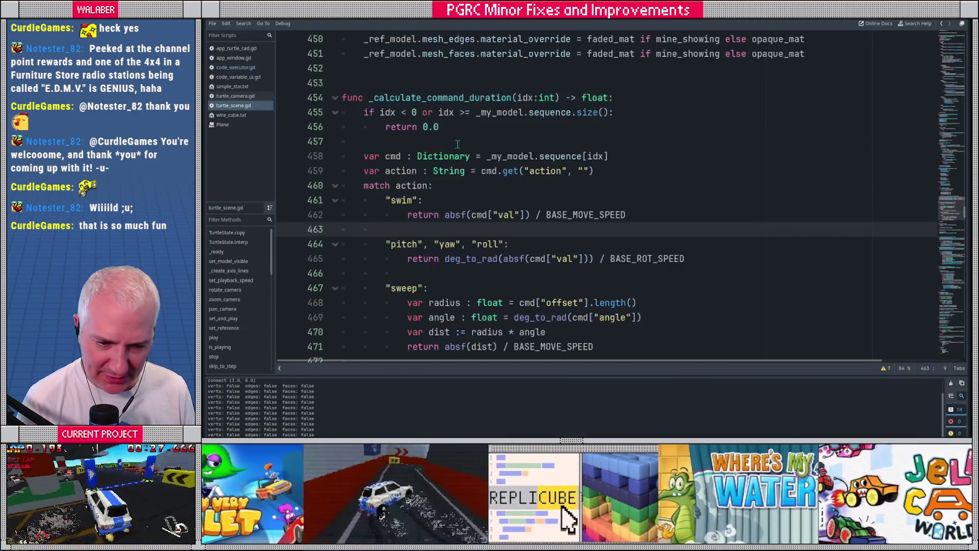
click(475, 141)
key(ctrl+f)
text(sweep)
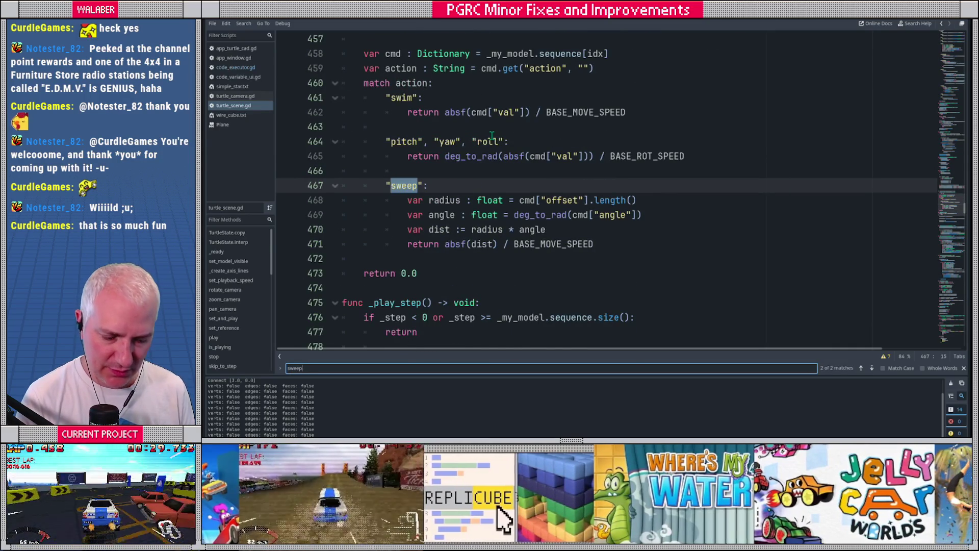
key(Return)
key(Escape)
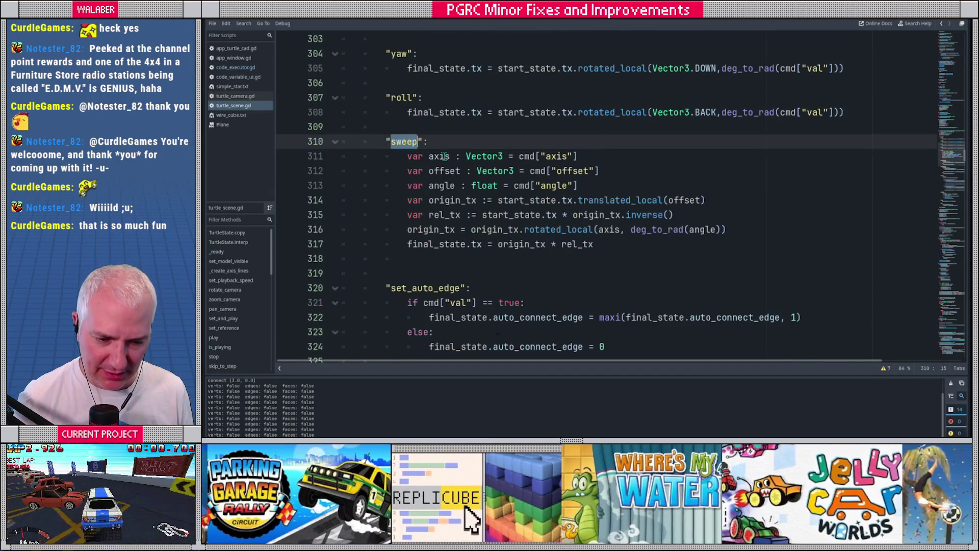
scroll(458, 153, down, 1)
double_click(396, 171)
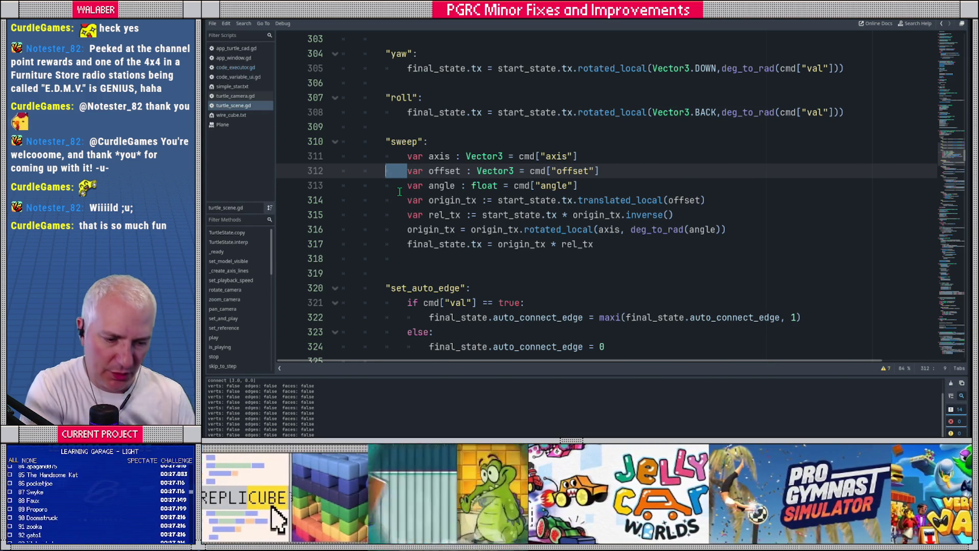
drag(497, 200, 713, 200)
click(713, 199)
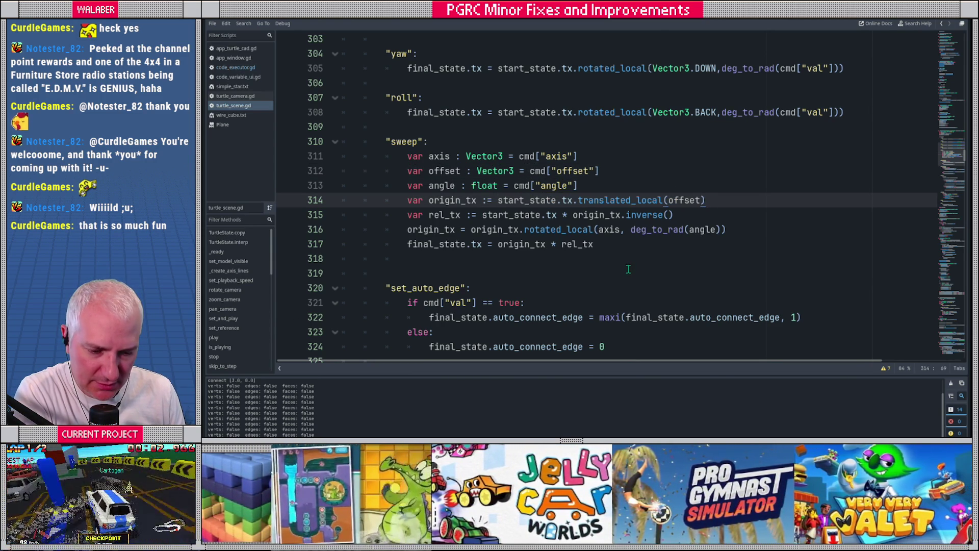
- Set rel_tx to start_state.tx.inverse() * origin_tx, save the script, and switch to run it
drag(481, 215, 674, 214)
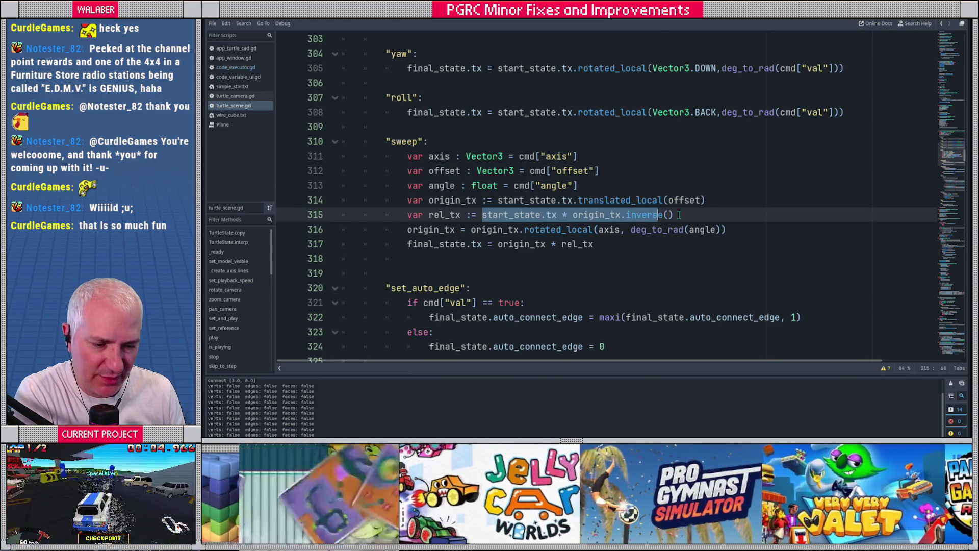
click(556, 215)
mouse_move(522, 223)
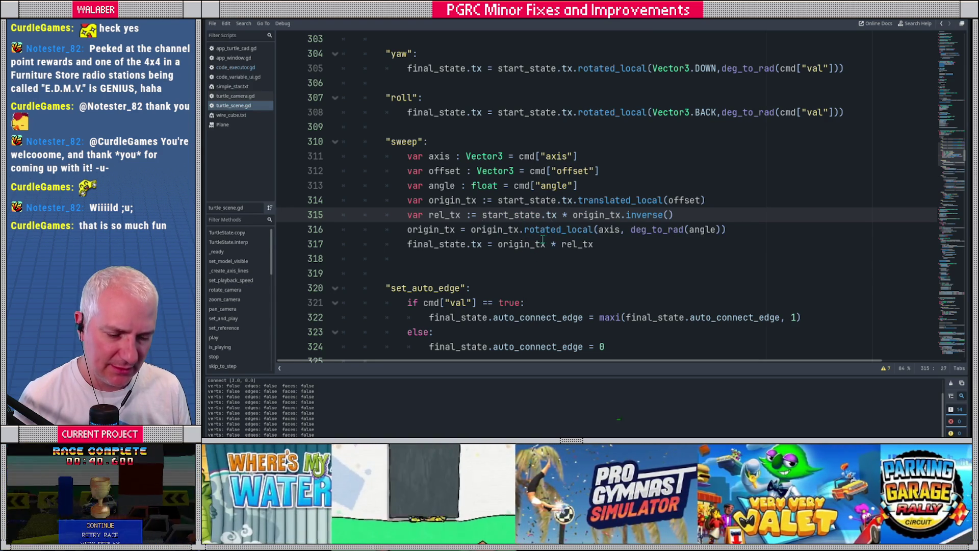
double_click(552, 214)
click(557, 214)
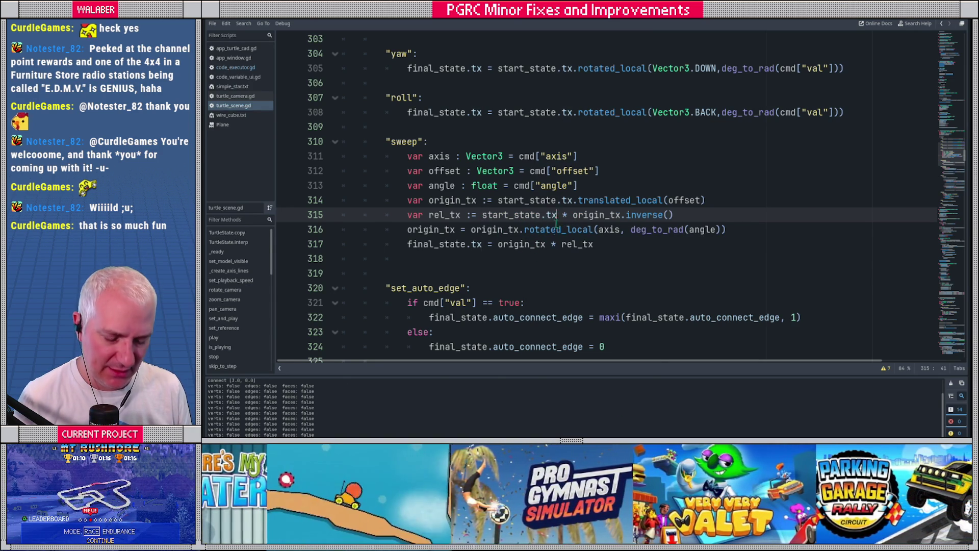
text(.inv)
key(Return)
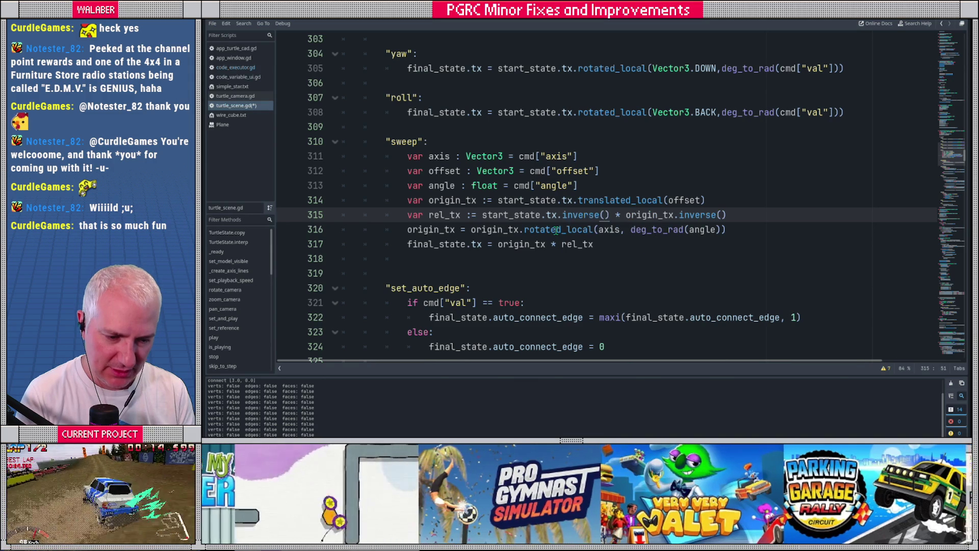
drag(674, 215, 732, 215)
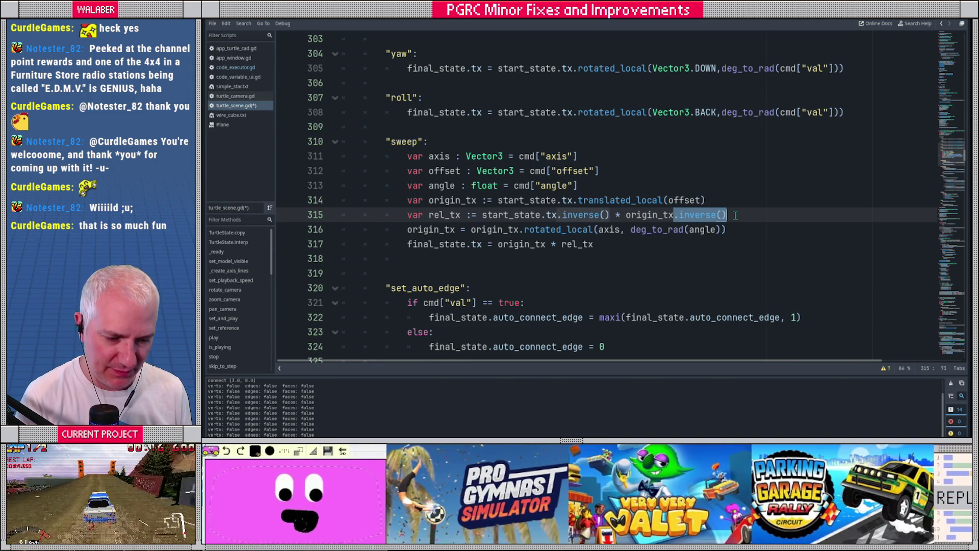
key(BackSpace)
key(ctrl+s)
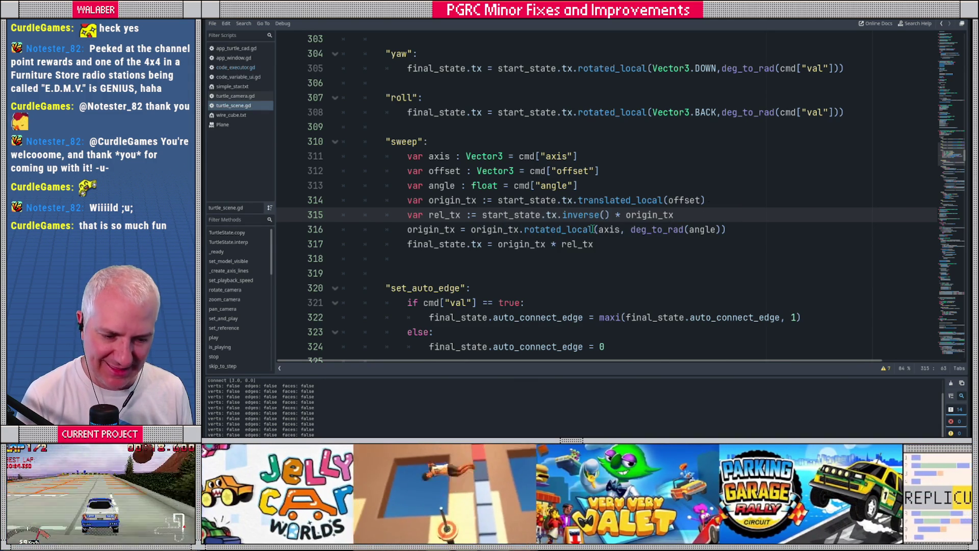
mouse_move(570, 244)
key(alt+Tab)
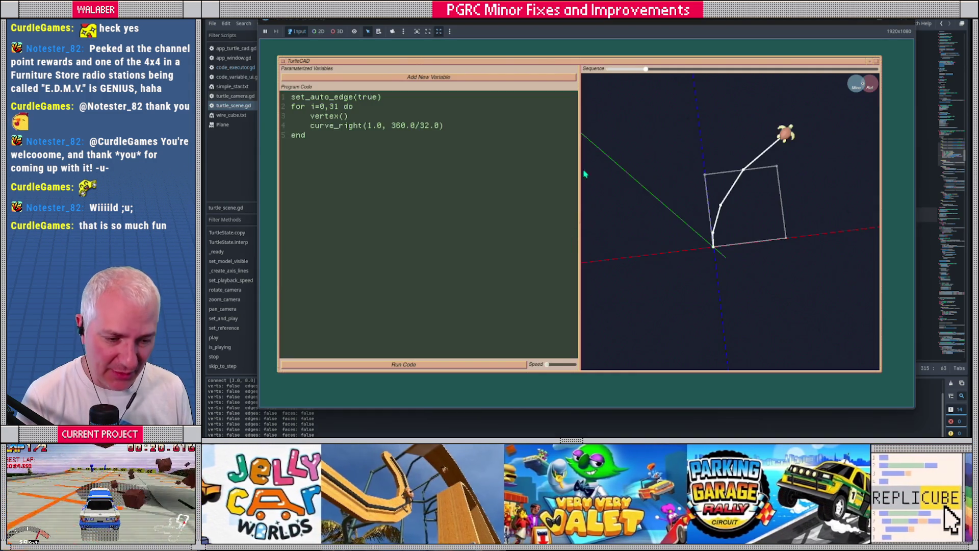
- Launch the TurtleCAD project and select all of its existing program code
key(alt+Tab)
key(F5)
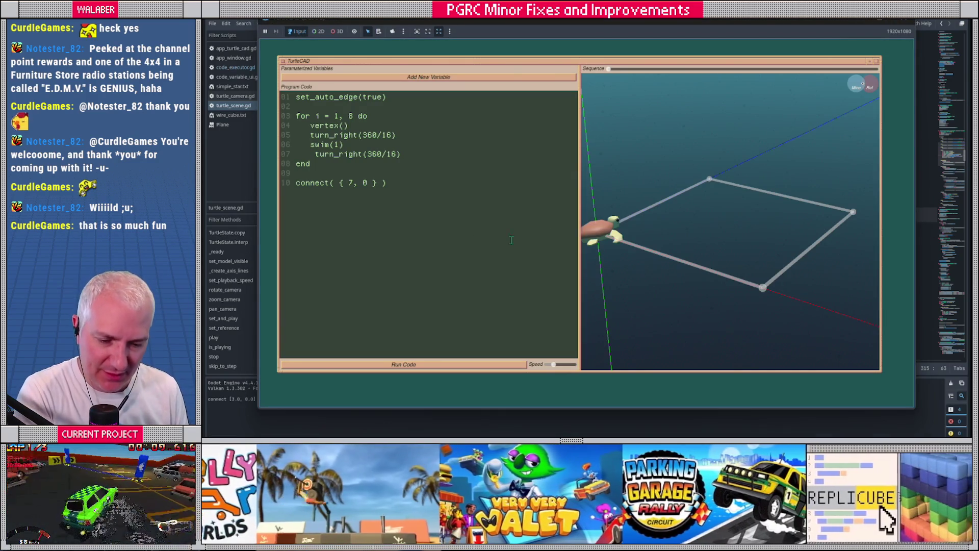
drag(415, 200, 258, 80)
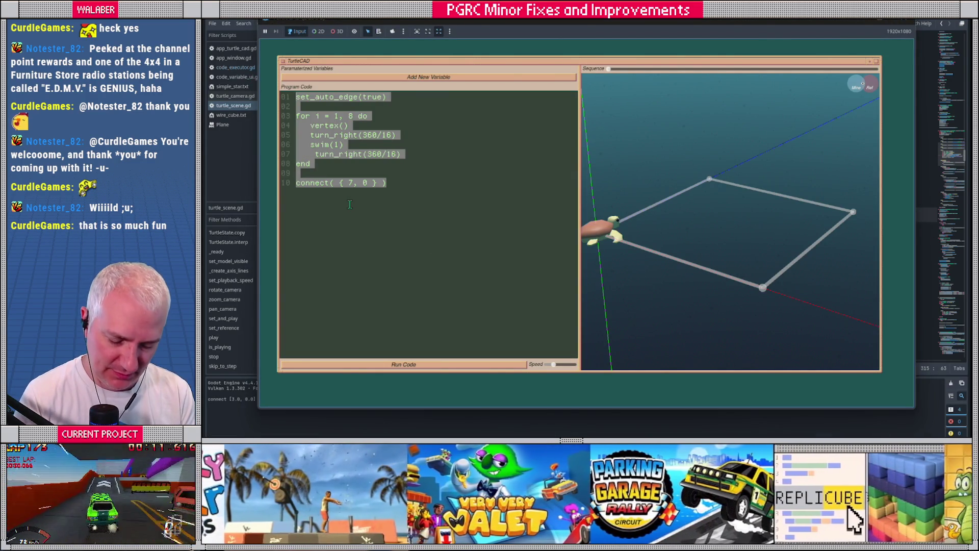
- Write a 0–31 for loop calling vertex() and curve_right(1.0, 360/32), then run it
text(for i)
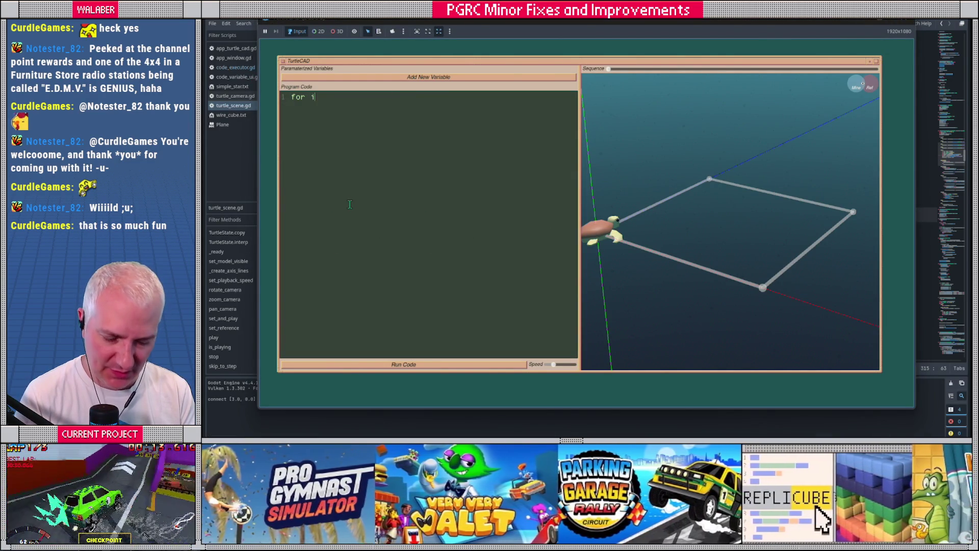
text(=0, 3)
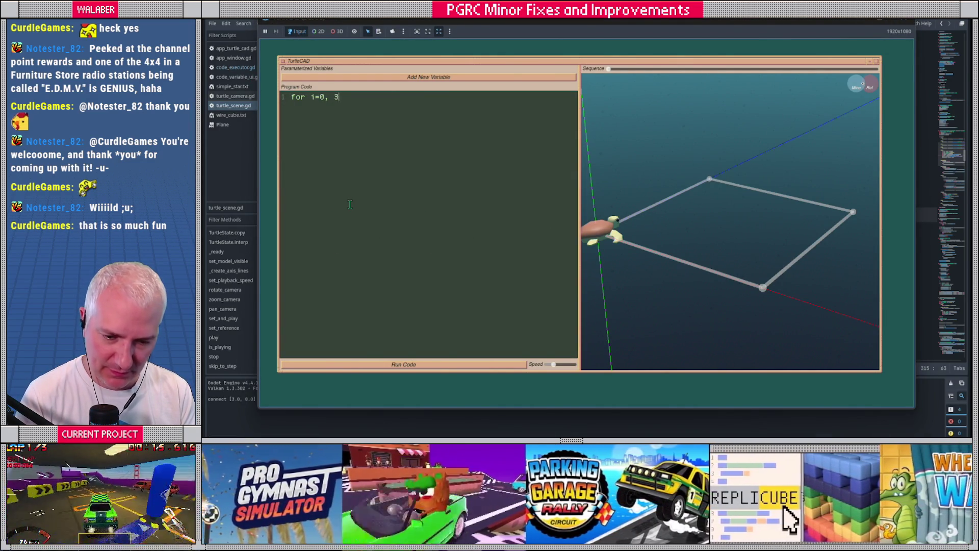
text(1 do)
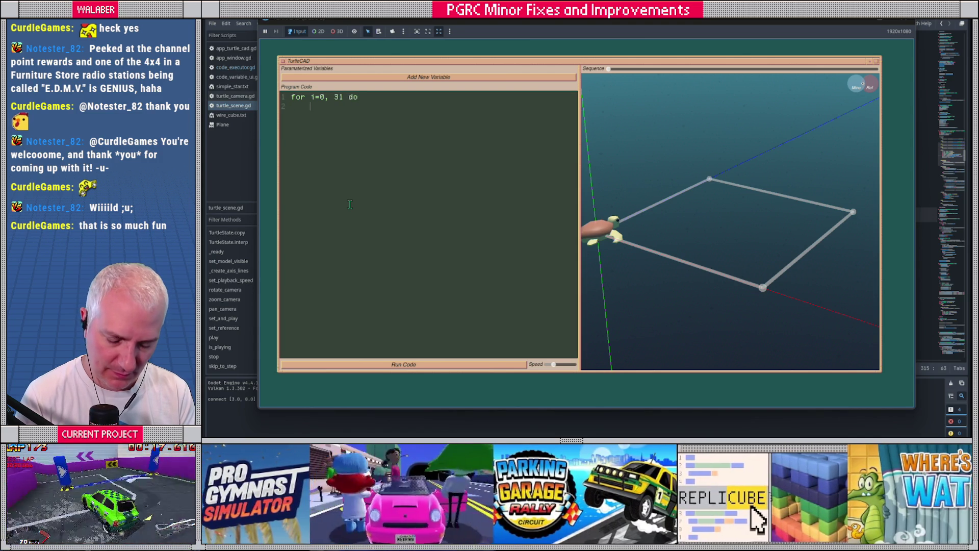
text(urve_right)
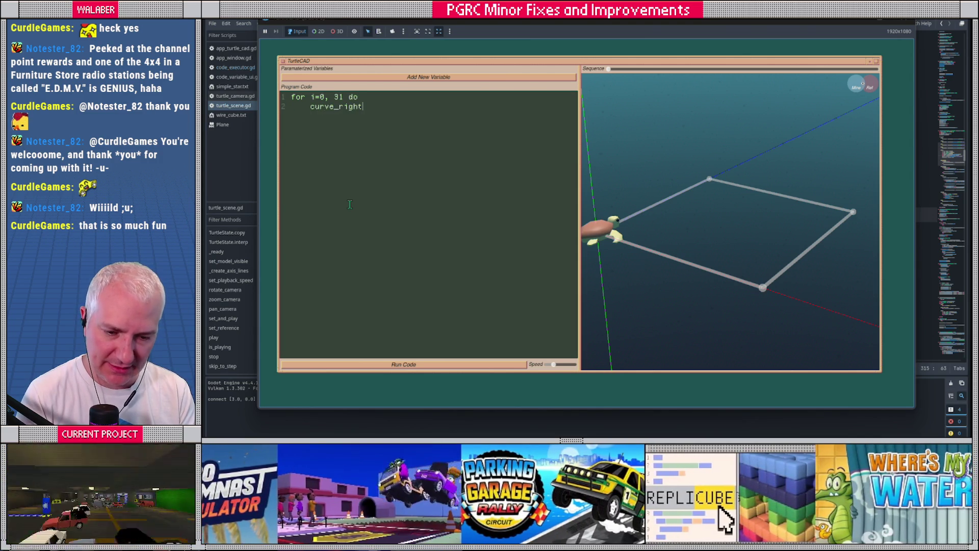
text((1.0,)
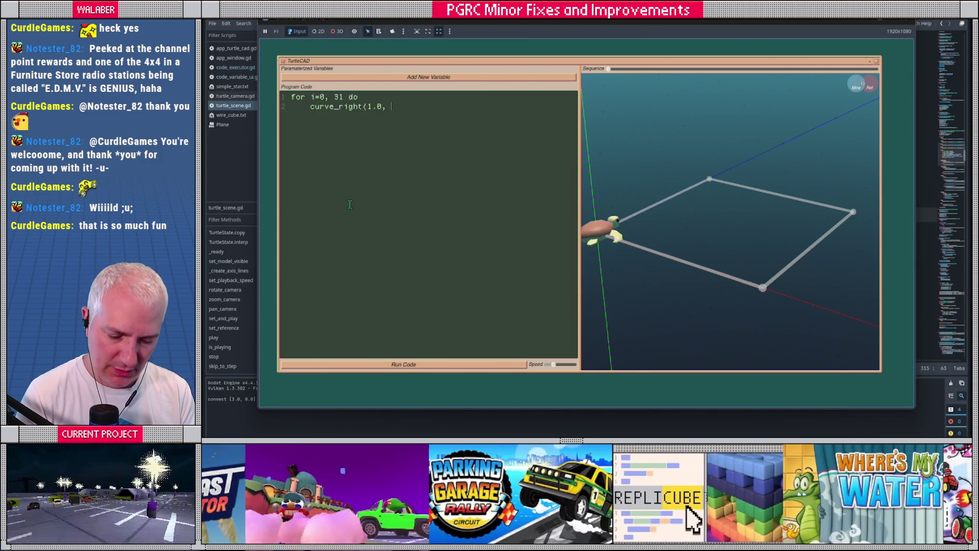
text(60)
key(BackSpace)
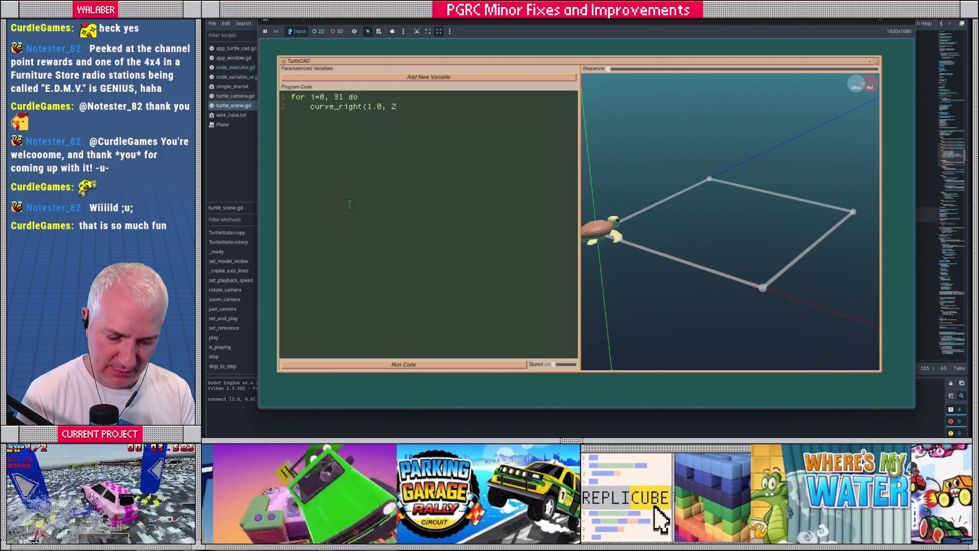
text(0/32)
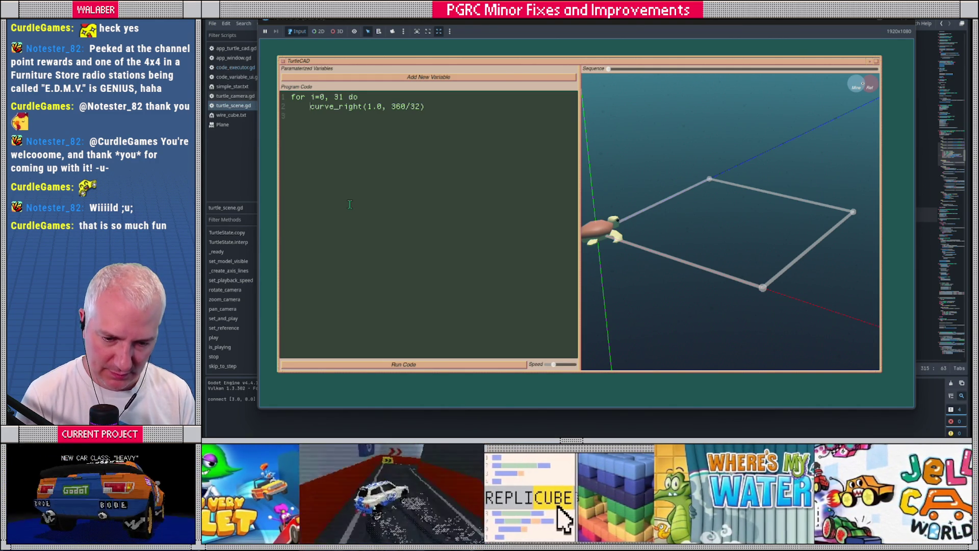
key(Return)
key(Up)
text(vertex())
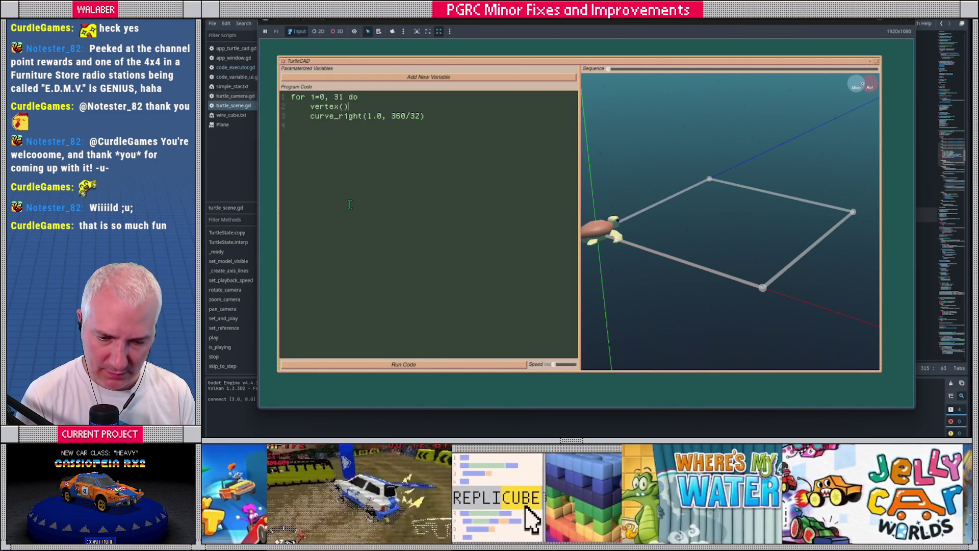
text(end)
click(394, 365)
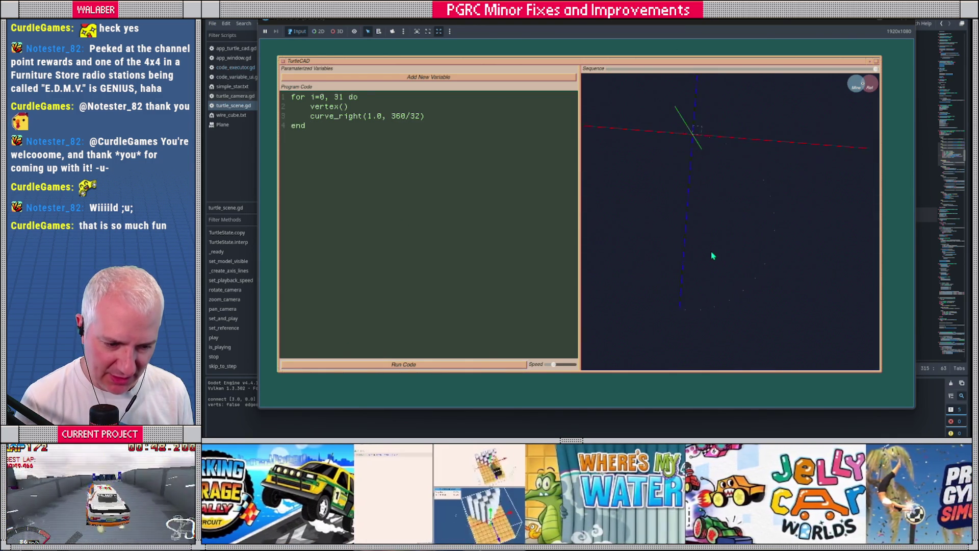
- Change the curve_right radius from 1.0 to 0.2, rerun, and orbit to view the dot arc
mouse_move(704, 235)
mouse_down()
mouse_move(690, 200)
mouse_move(705, 221)
mouse_move(728, 194)
mouse_move(736, 225)
mouse_move(756, 235)
mouse_move(723, 223)
mouse_move(694, 166)
mouse_move(700, 211)
mouse_up()
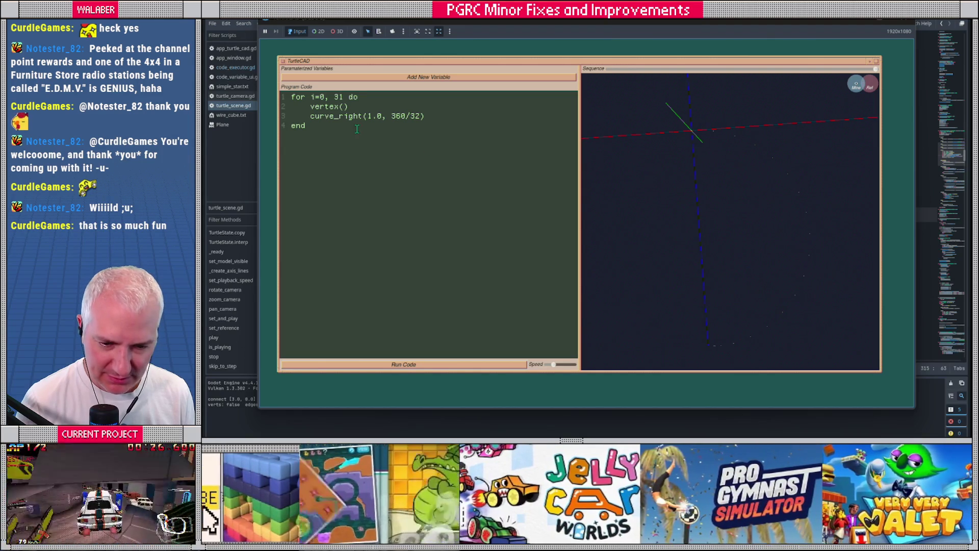
double_click(379, 116)
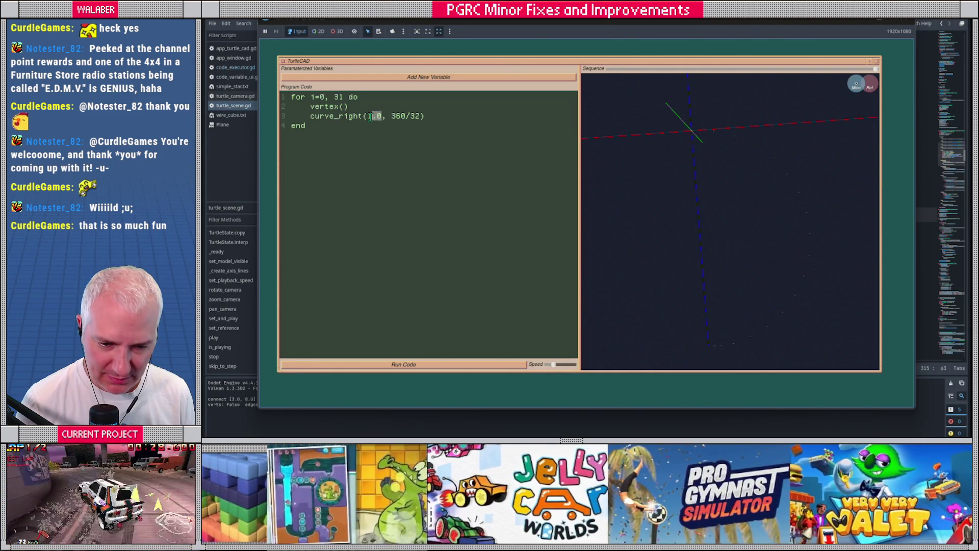
text(0.2)
click(440, 365)
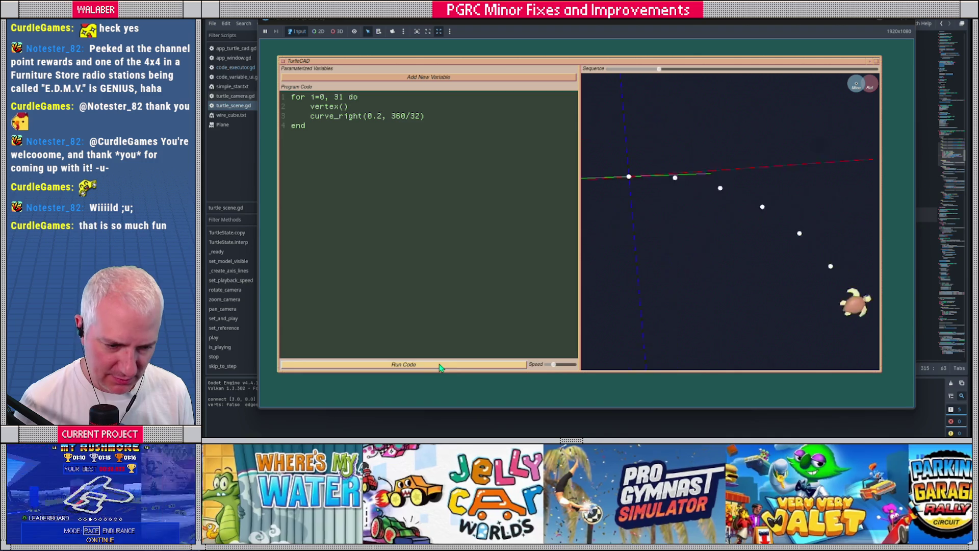
drag(689, 252, 707, 247)
mouse_move(710, 343)
mouse_down()
mouse_move(694, 243)
mouse_move(703, 216)
mouse_move(721, 218)
mouse_up()
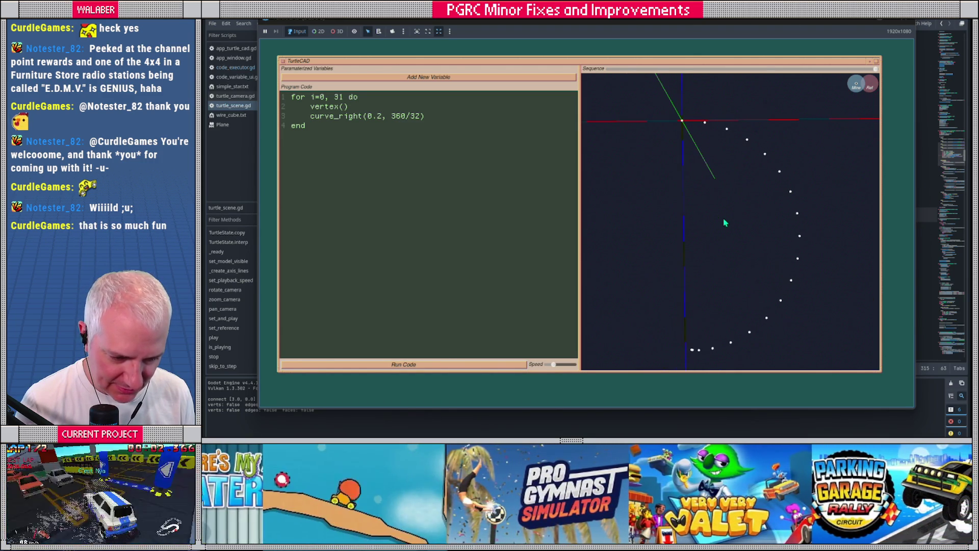
click(290, 97)
- Add set_auto_edge(true) as the program's first line and run it with Ctrl+Enter
key(Return)
key(Up)
text(set_a)
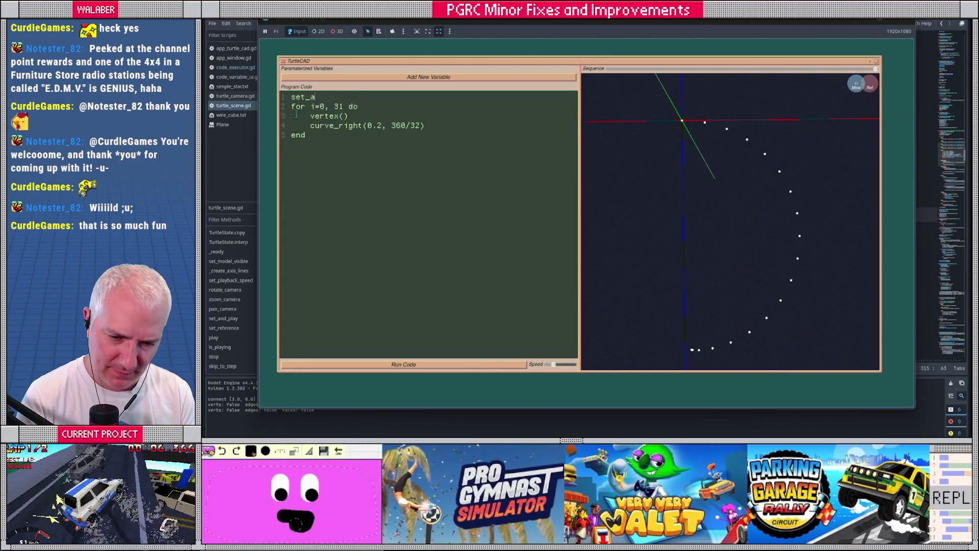
text(uto_edge(true))
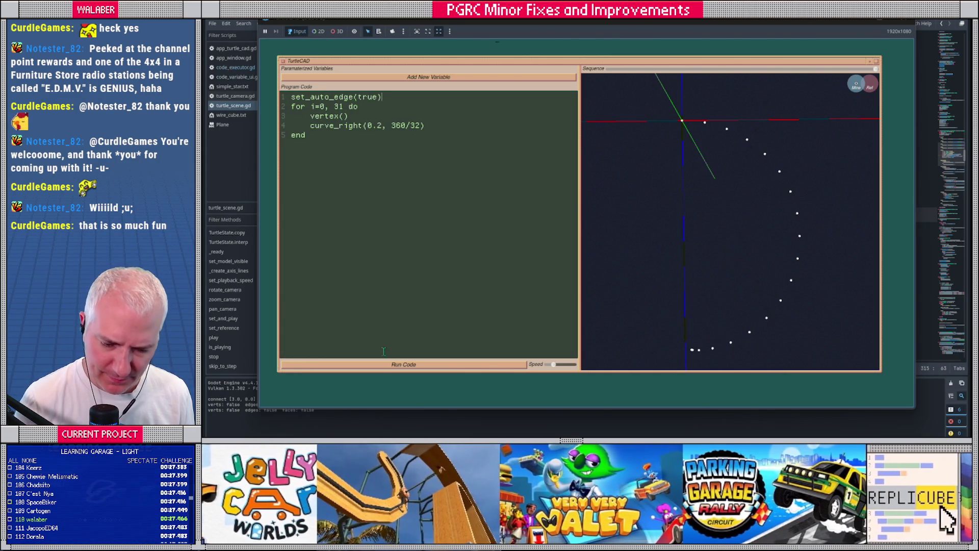
key(ctrl+Return)
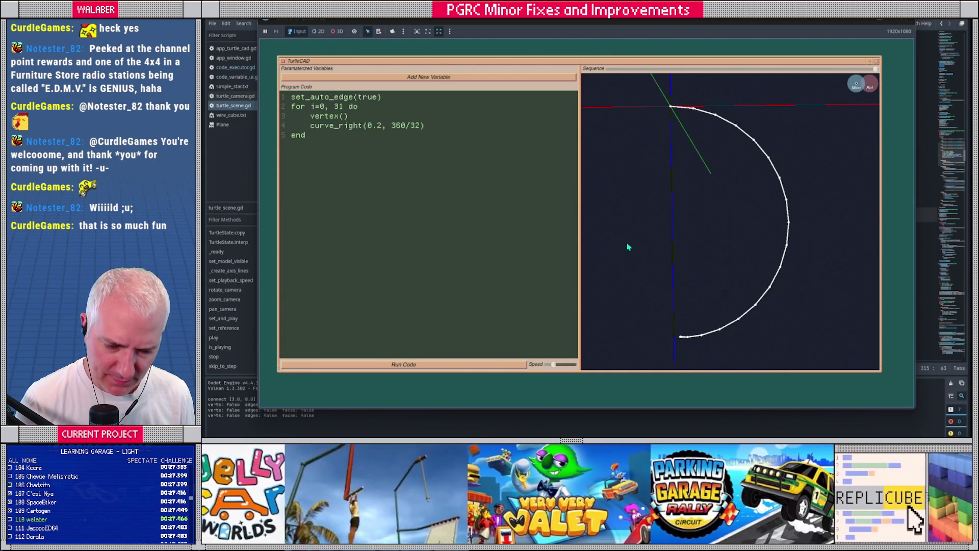
- Orbit the white semicircle, rewind the Sequence slider to the start, and close TurtleCAD
mouse_move(654, 256)
mouse_down()
mouse_move(699, 198)
mouse_move(655, 251)
mouse_move(693, 238)
mouse_up()
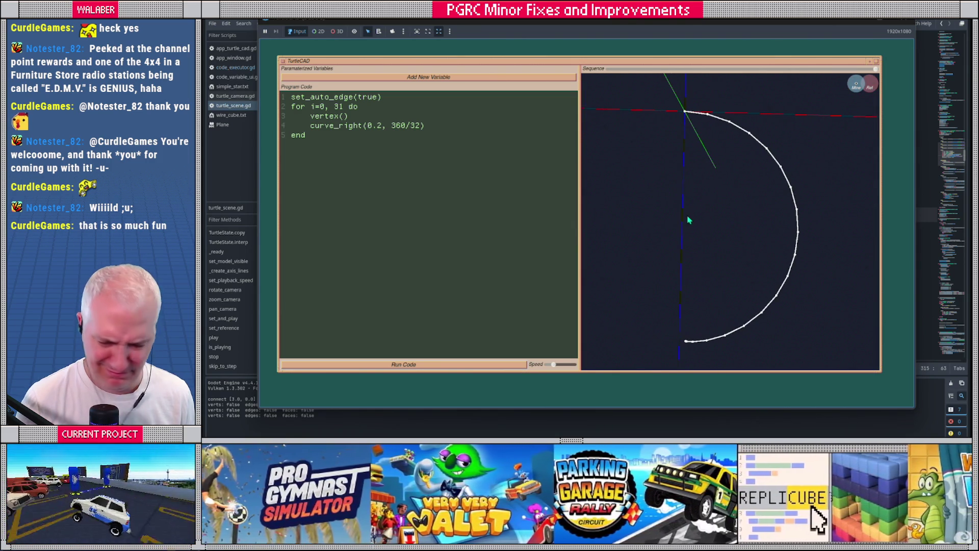
click(617, 70)
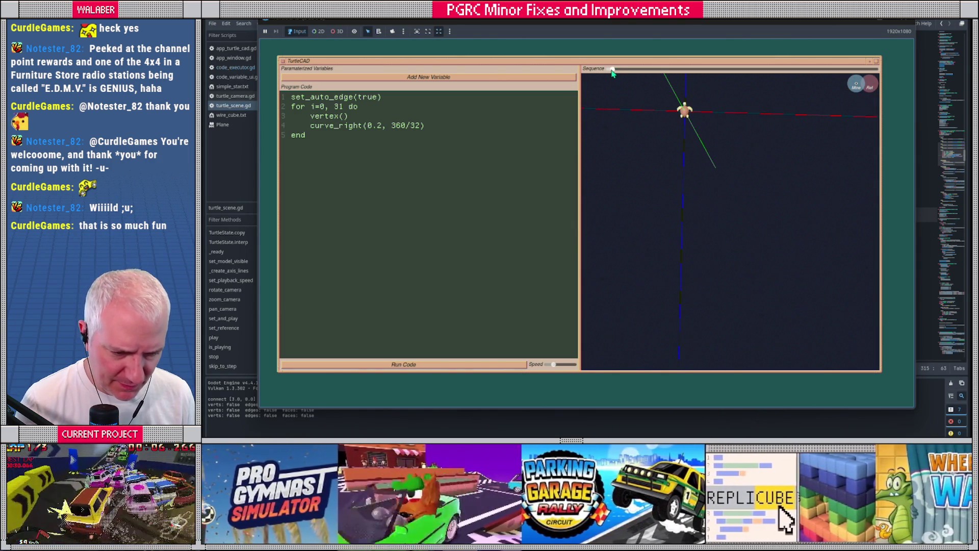
drag(619, 75, 611, 74)
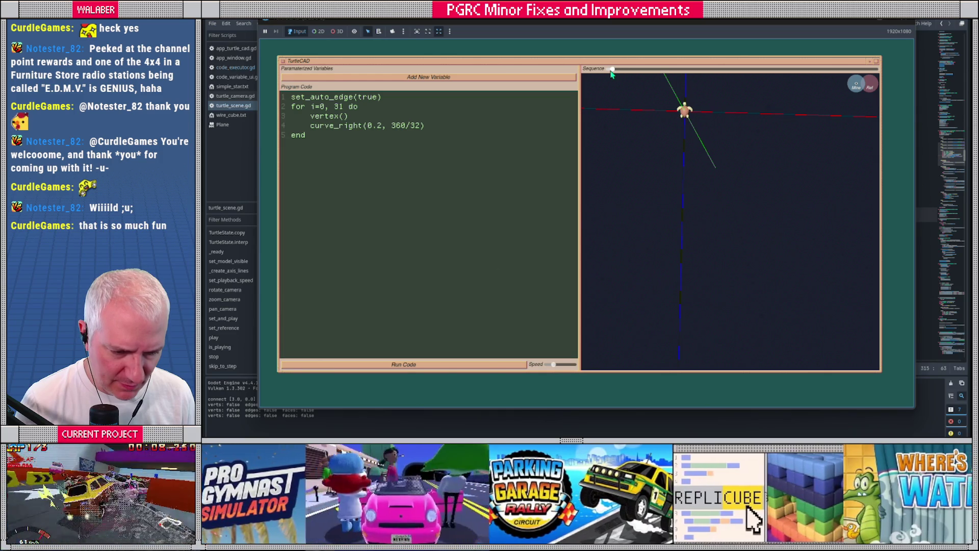
drag(649, 126, 687, 198)
mouse_move(700, 184)
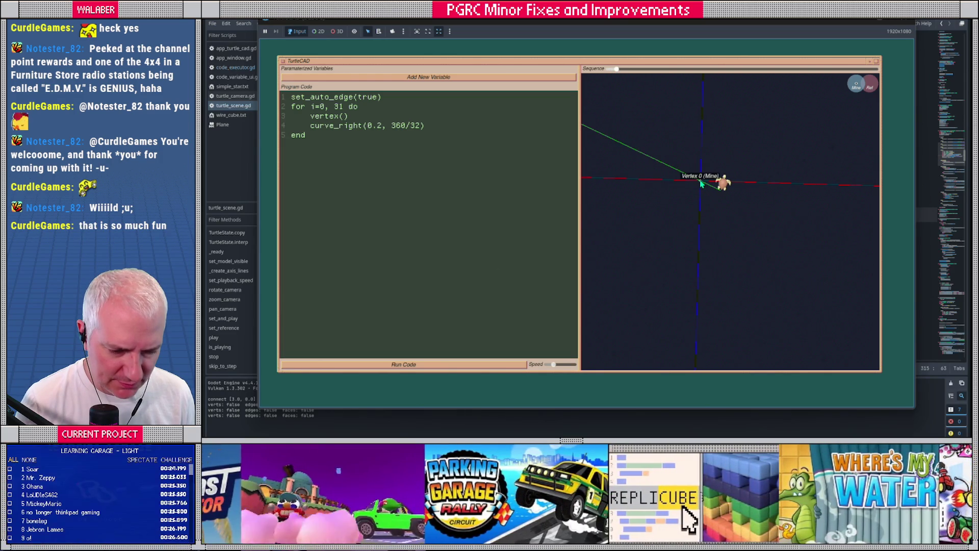
key(F8)
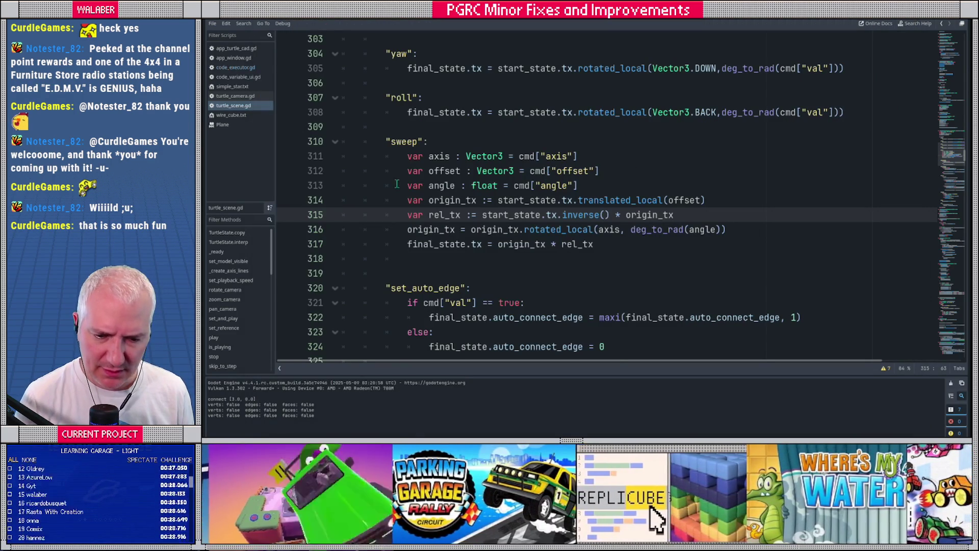
- Set a breakpoint on line 311 and run the TurtleCAD program until it halts there
click(286, 156)
key(F5)
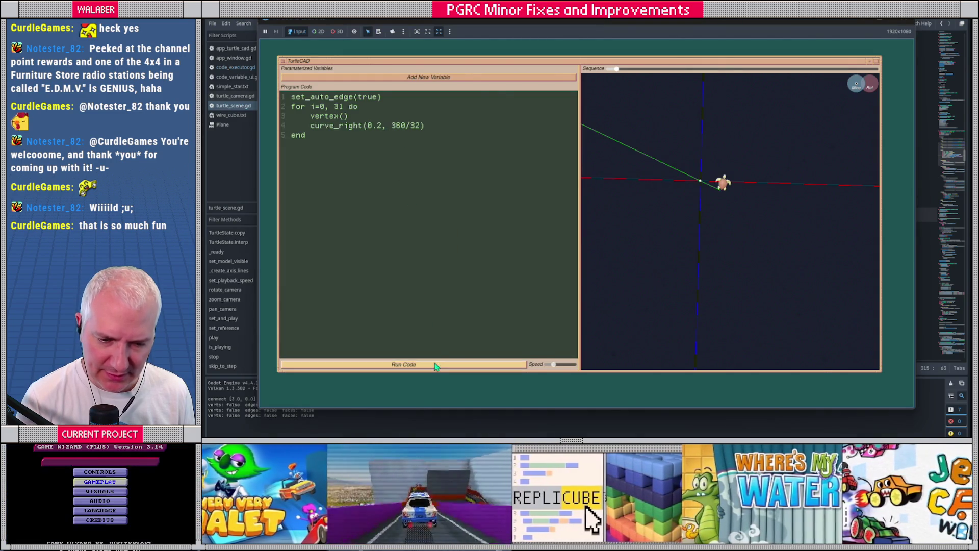
click(437, 365)
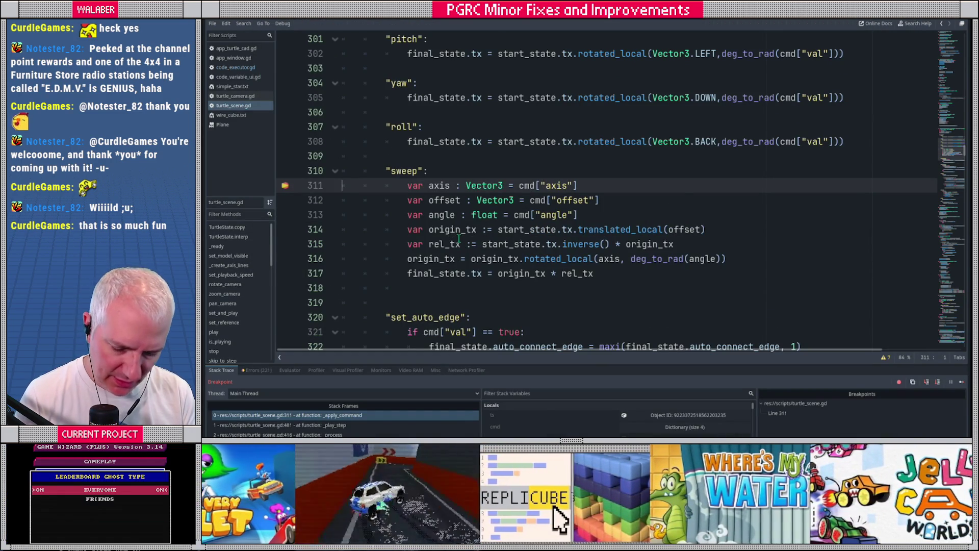
- Step execution to line 314, inspect variables, and bring the editor's side docks back
key(F10)
key(F10)
key(F10)
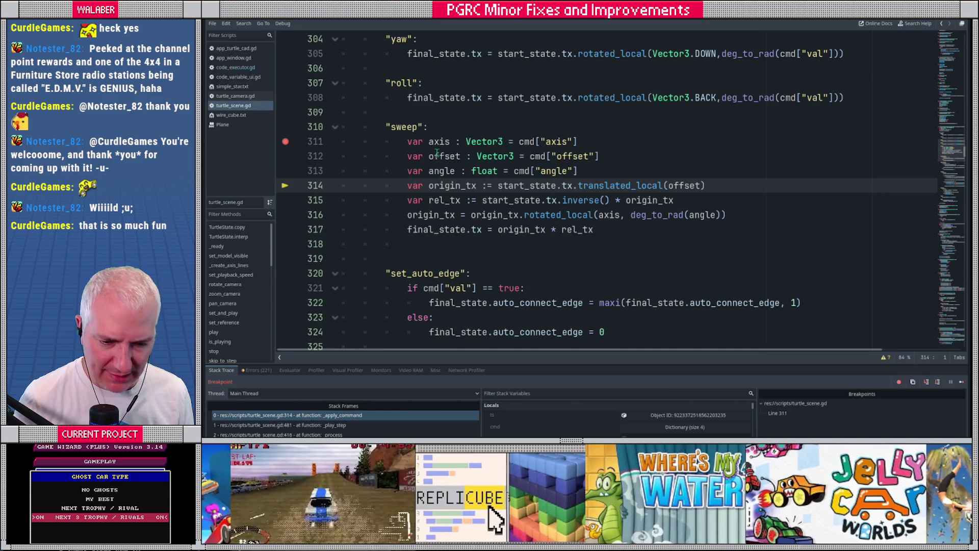
mouse_move(439, 144)
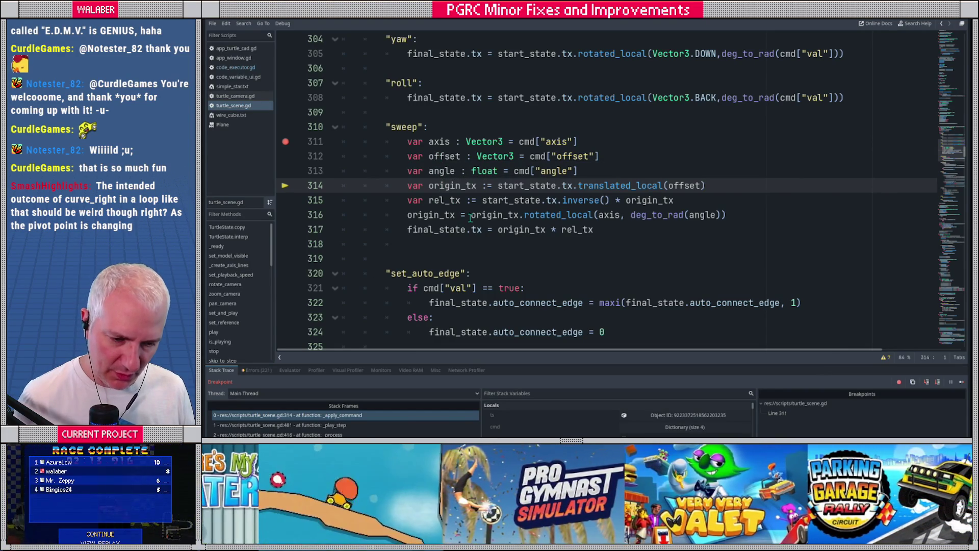
mouse_move(541, 189)
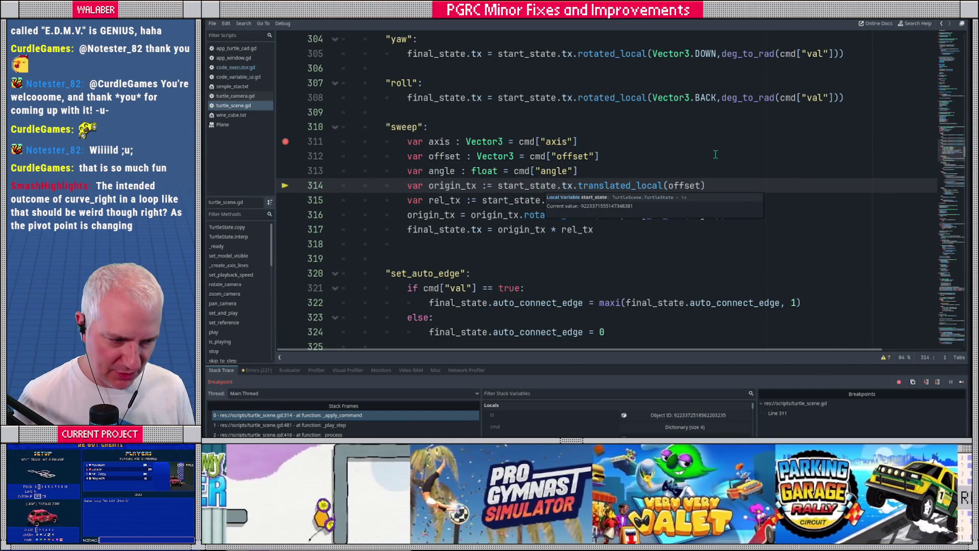
key(ctrl+shift+F11)
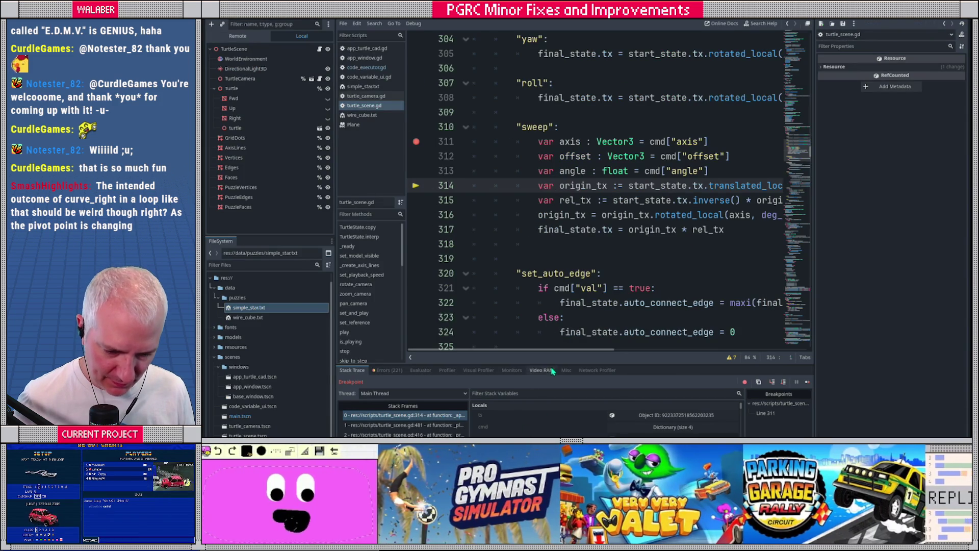
- Enlarge the debugger's variable panel and inspect the start_state object's properties
drag(574, 364, 572, 285)
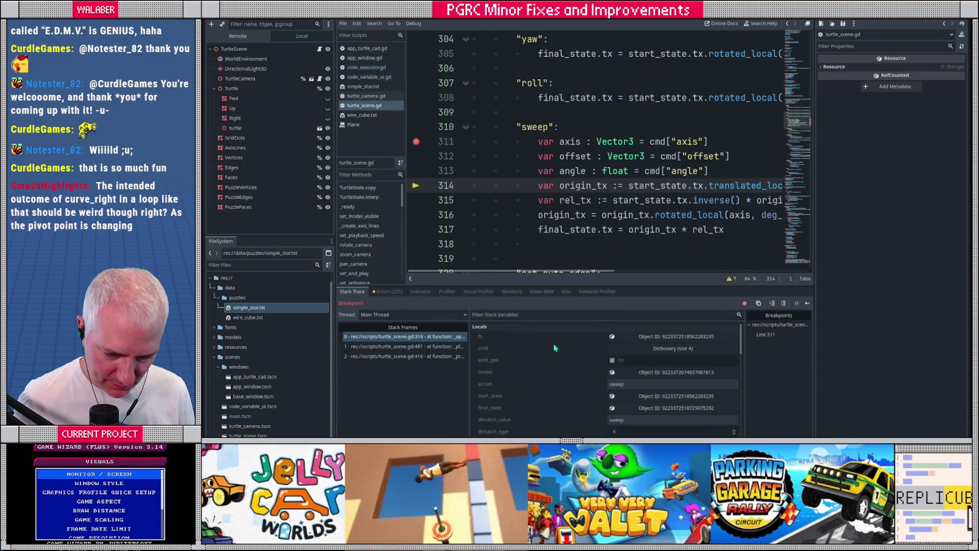
scroll(547, 373, up, 2)
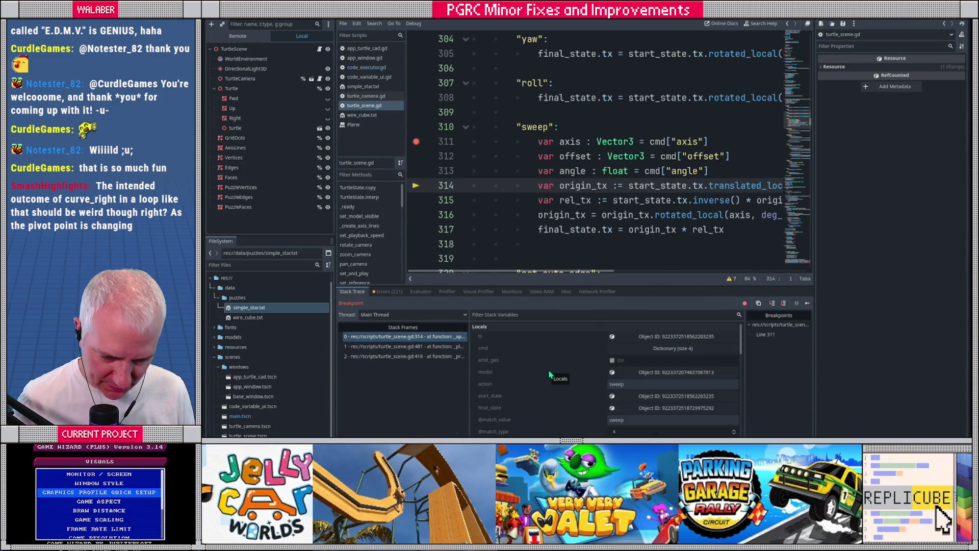
scroll(577, 360, down, 4)
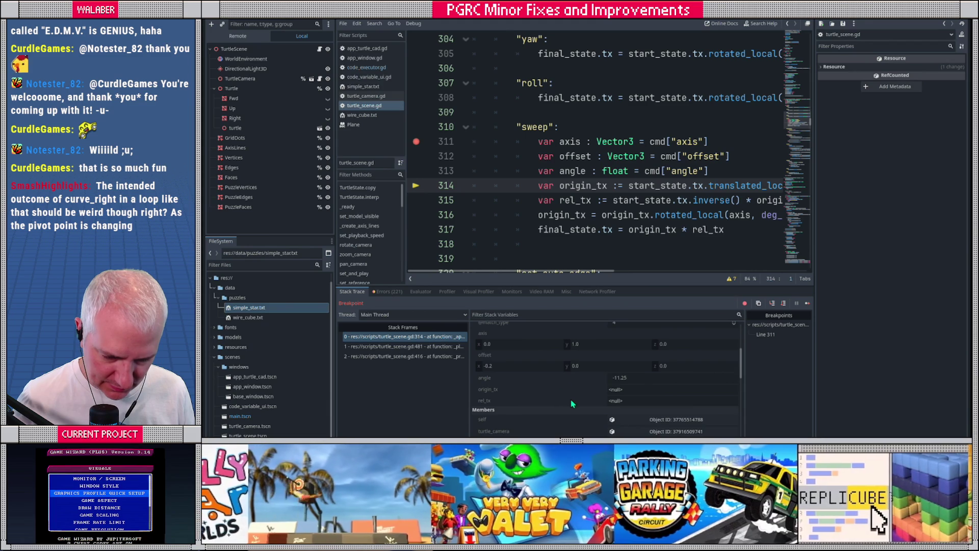
scroll(573, 402, up, 3)
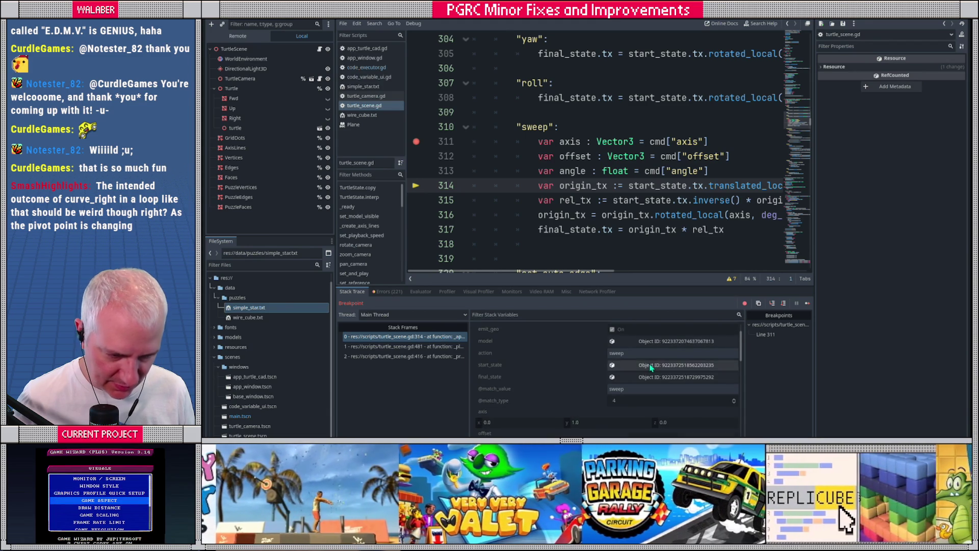
click(663, 365)
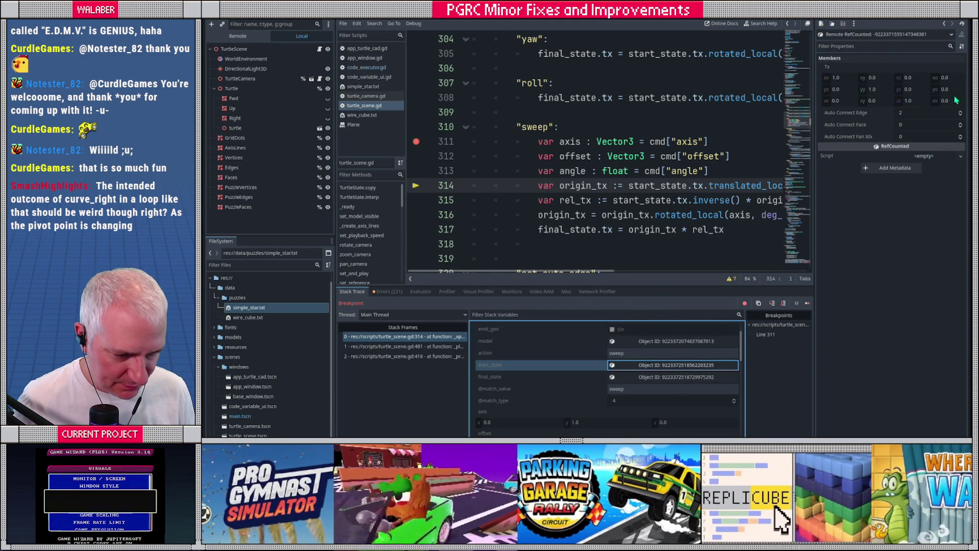
mouse_move(573, 187)
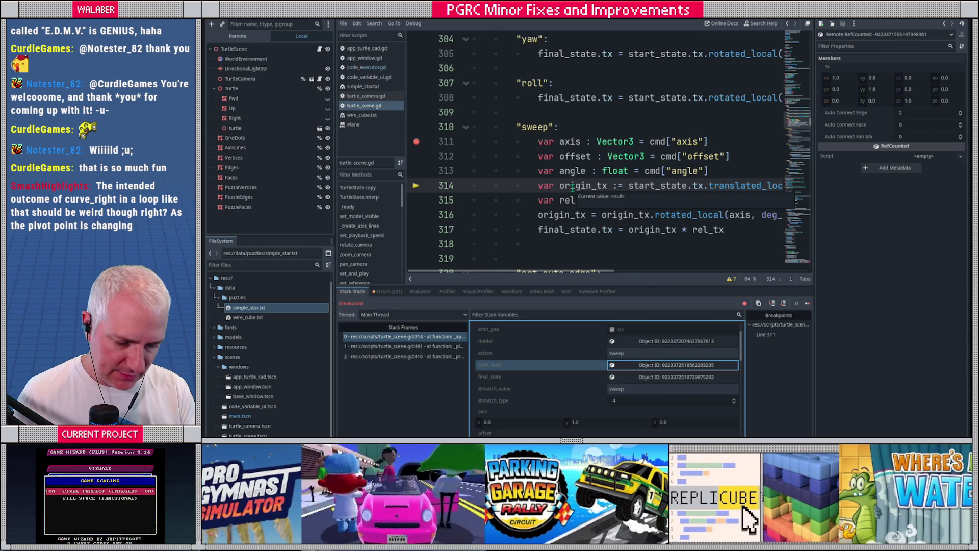
- Step to line 316 and inspect locals: angle -11.25 and rel_tx origin offset -0.2
key(F10)
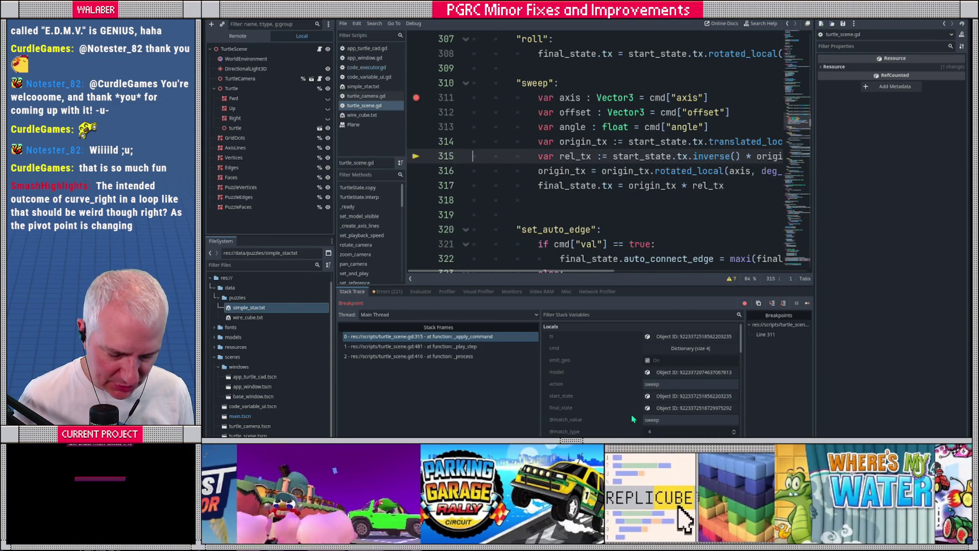
scroll(624, 408, down, 2)
scroll(622, 411, down, 5)
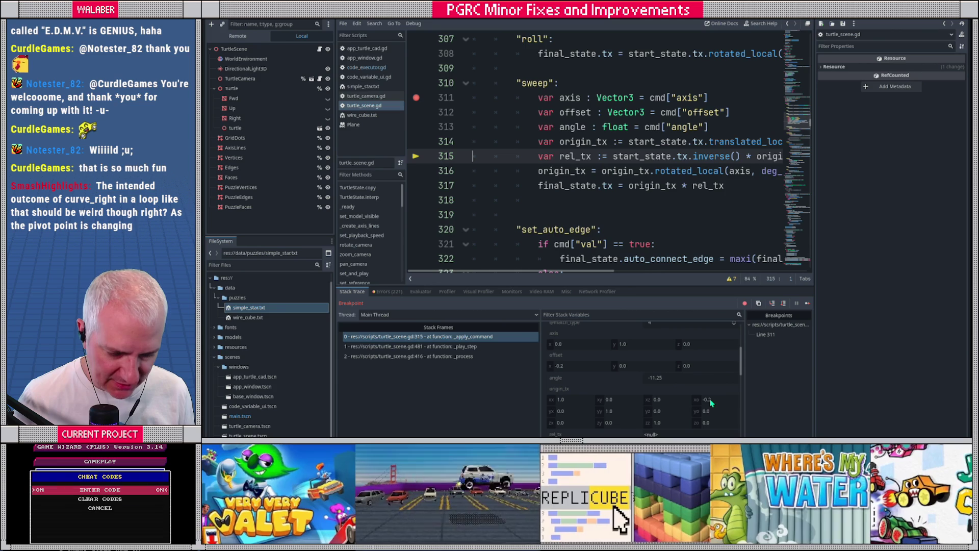
mouse_move(710, 402)
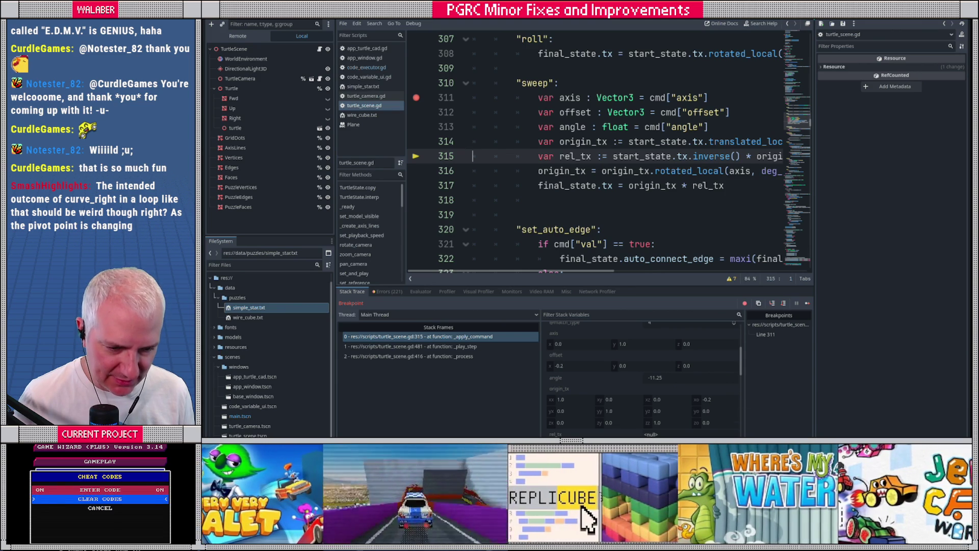
mouse_move(567, 118)
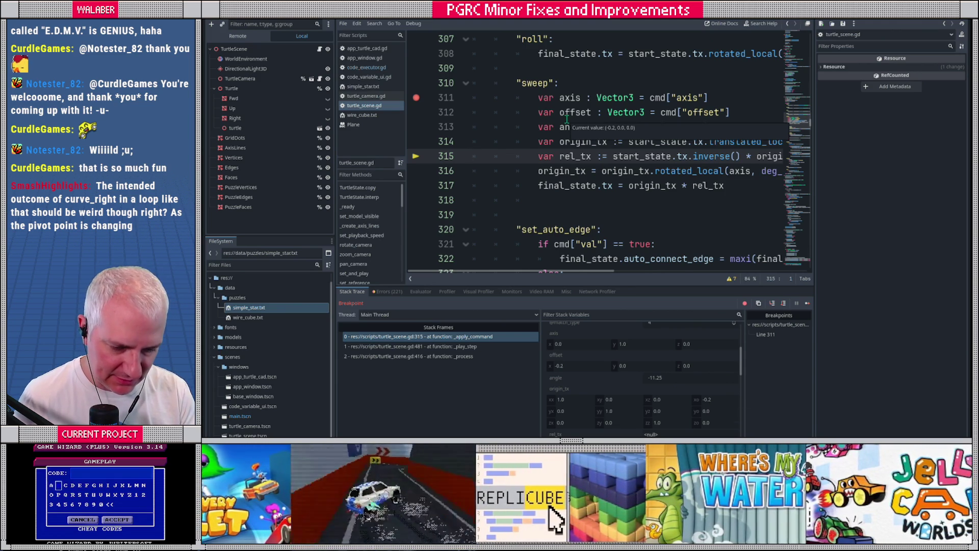
key(F10)
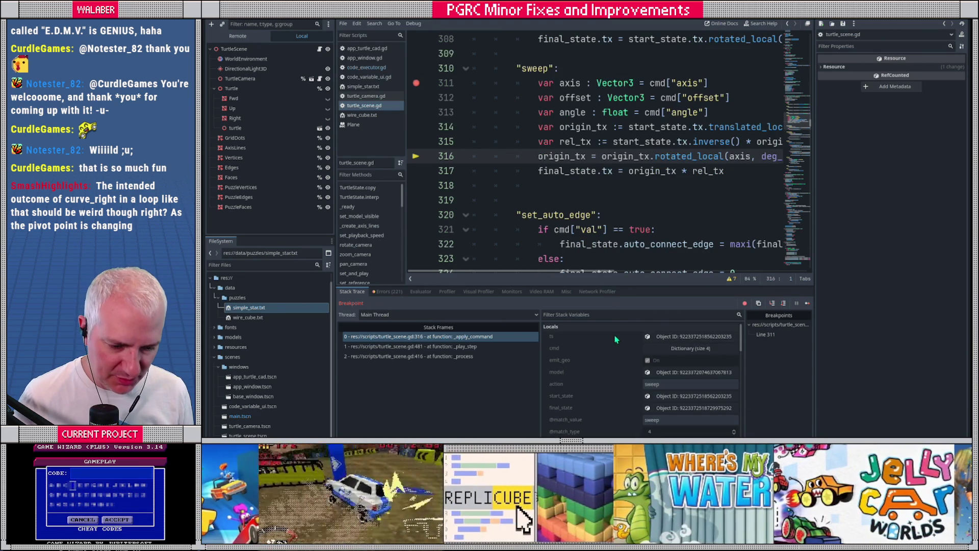
scroll(614, 408, down, 3)
scroll(613, 408, down, 5)
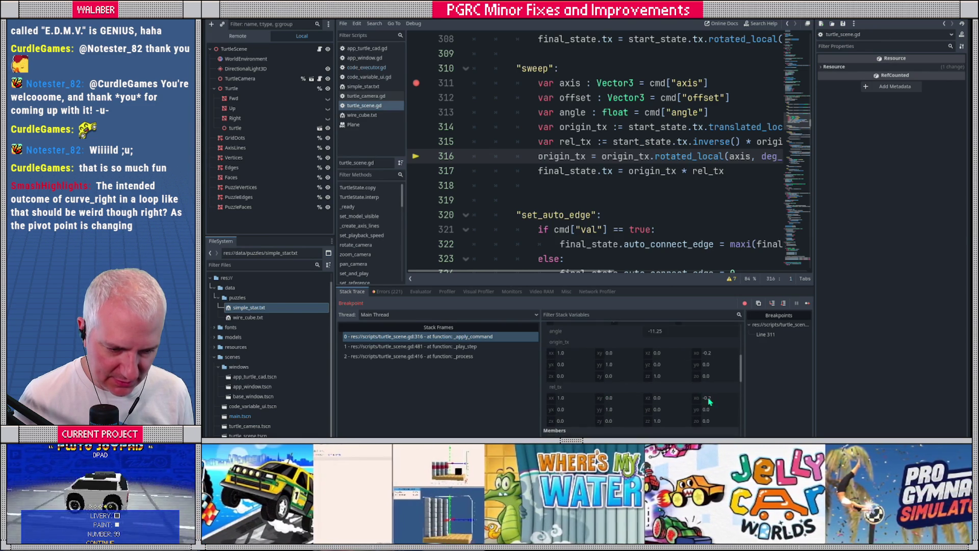
mouse_move(700, 402)
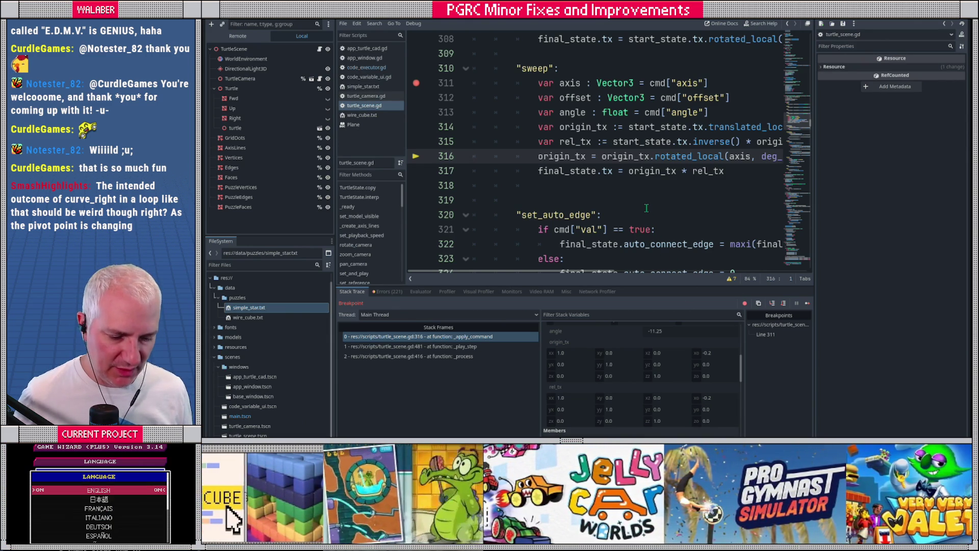
- Hide the side docks and stop the running debug session
key(ctrl+shift+F11)
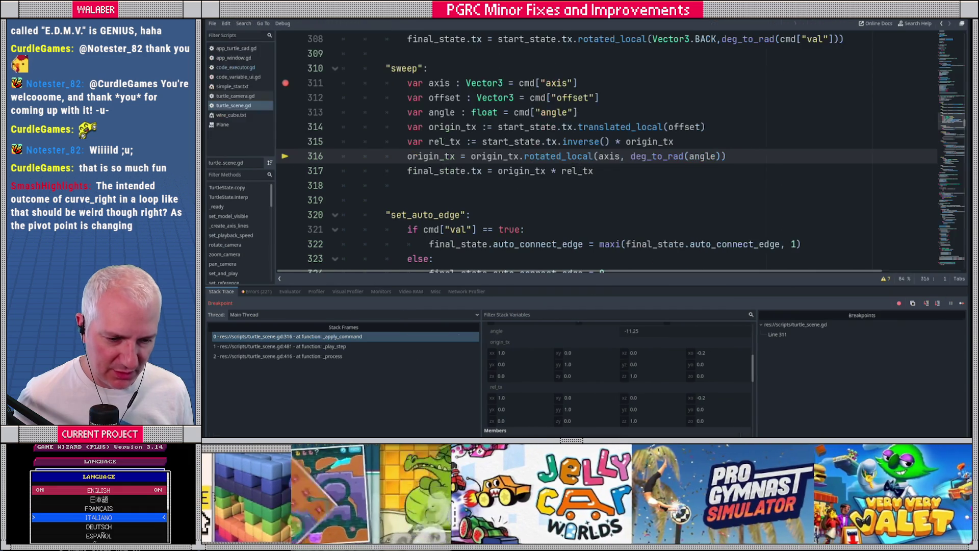
drag(482, 141, 674, 141)
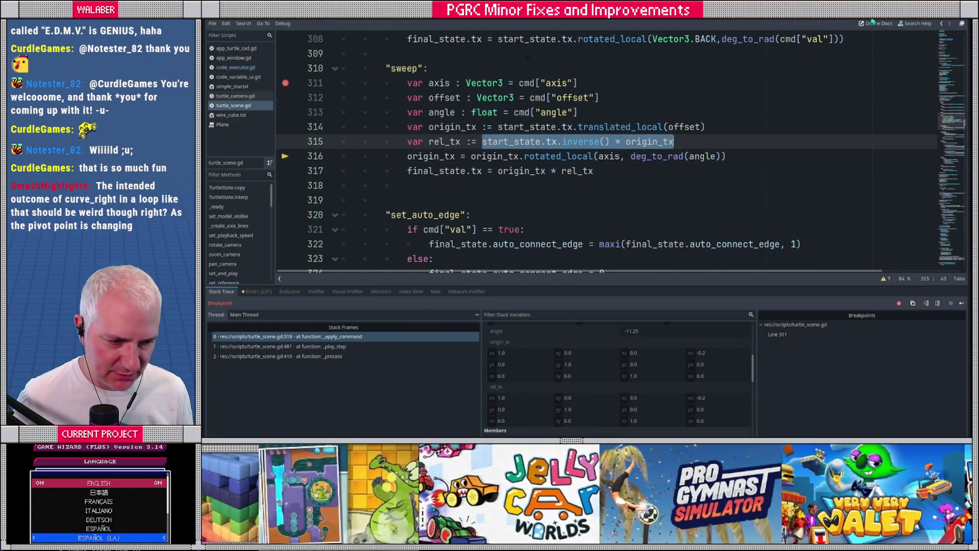
key(F8)
- Set line 315's rel_tx to origin_tx * start_state.tx.inverse(), drop the line-311 breakpoint, and relaunch
click(496, 144)
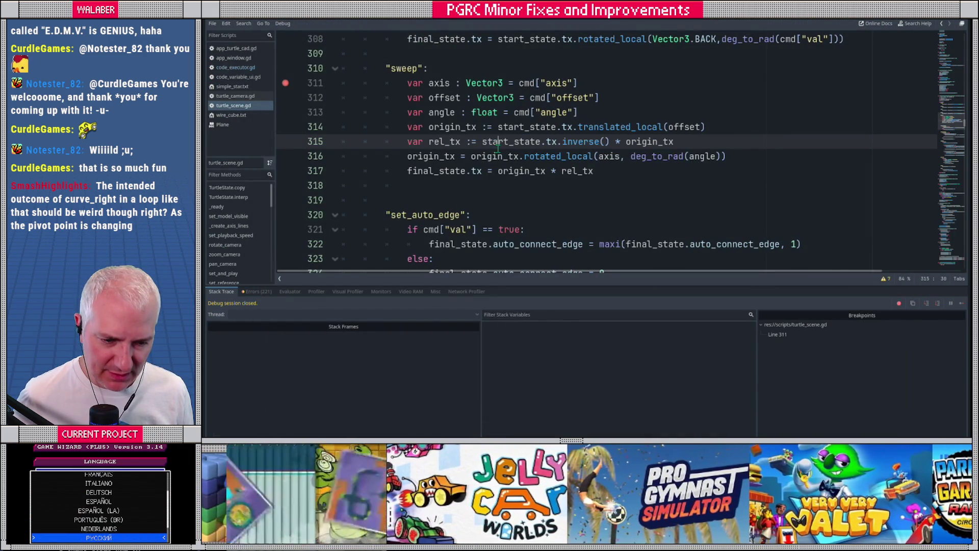
drag(483, 143, 611, 143)
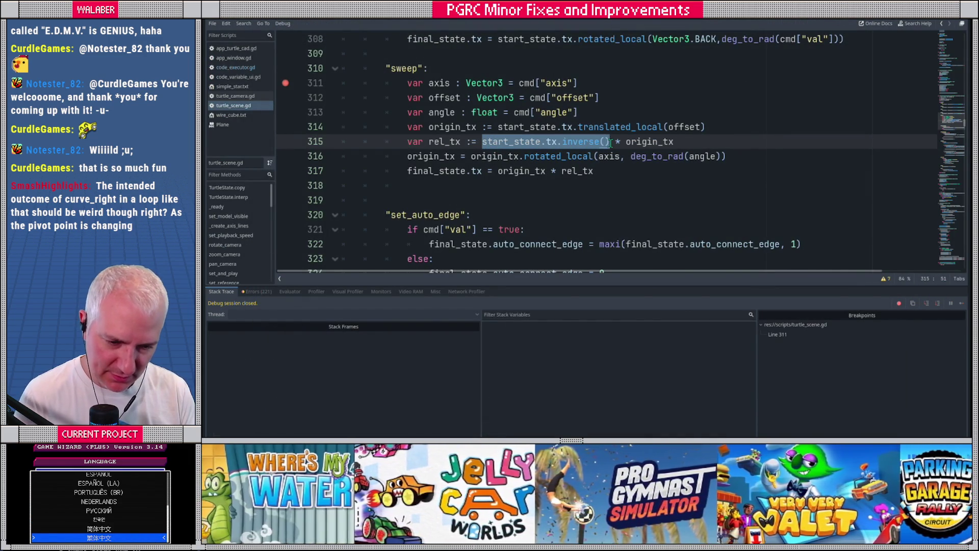
key(shift+End)
key(BackSpace)
text(origin_tx * start_state.tx.inverse())
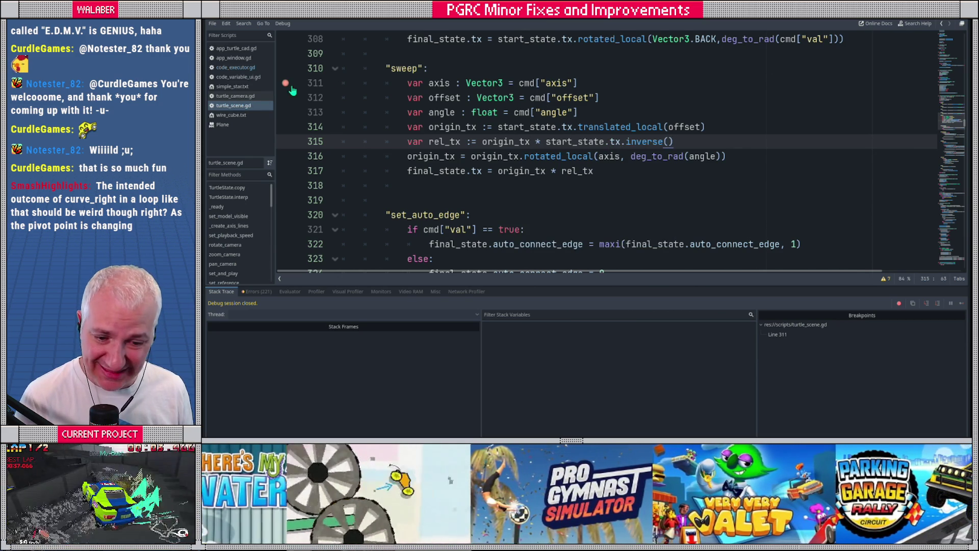
click(285, 84)
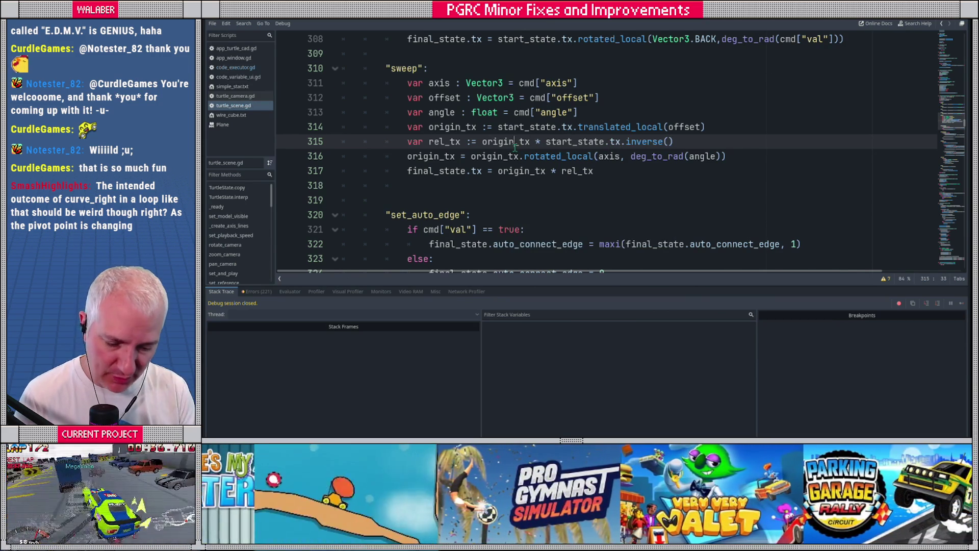
key(F5)
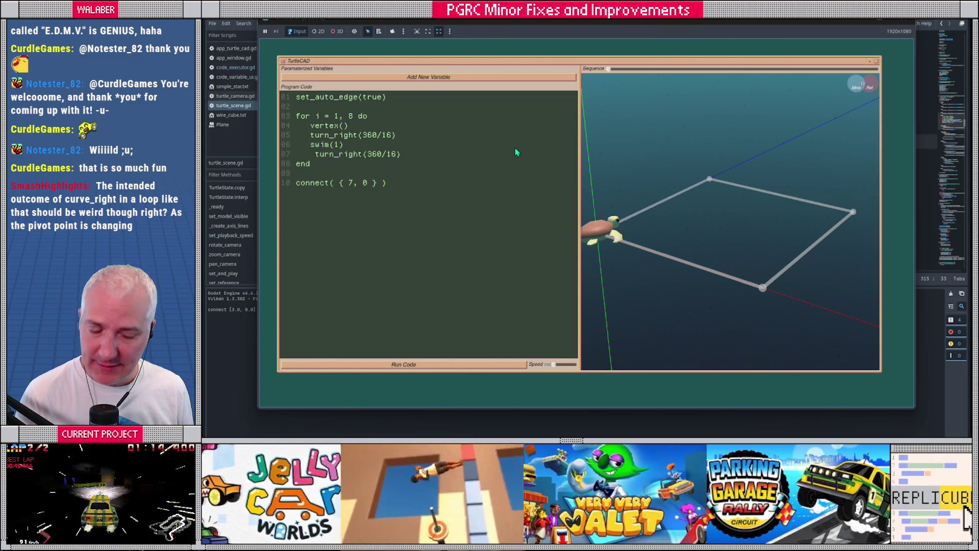
- Replace the TurtleCAD program with a single curve_right(1.0, 90.0) call and run it
mouse_move(648, 189)
mouse_down()
mouse_move(666, 220)
mouse_move(692, 229)
mouse_up()
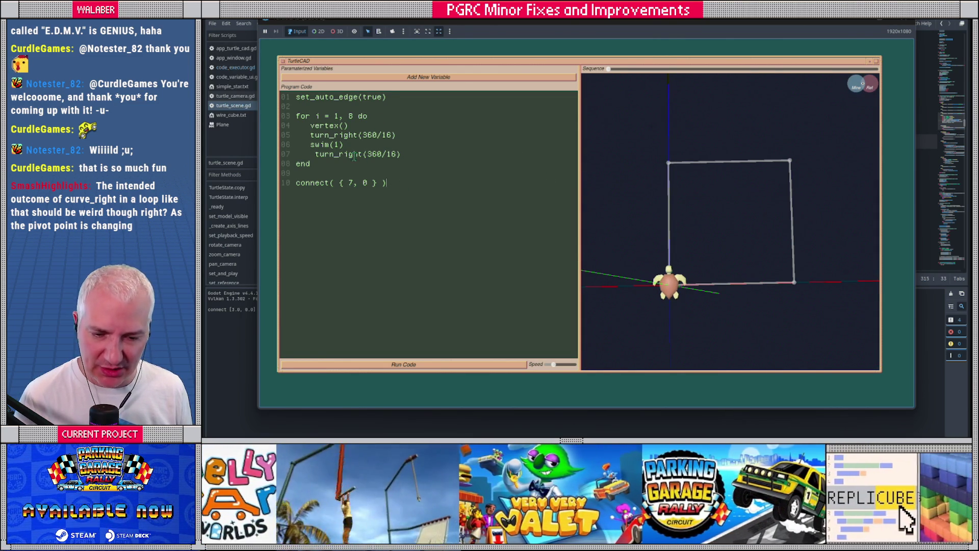
key(ctrl+a)
text(cu)
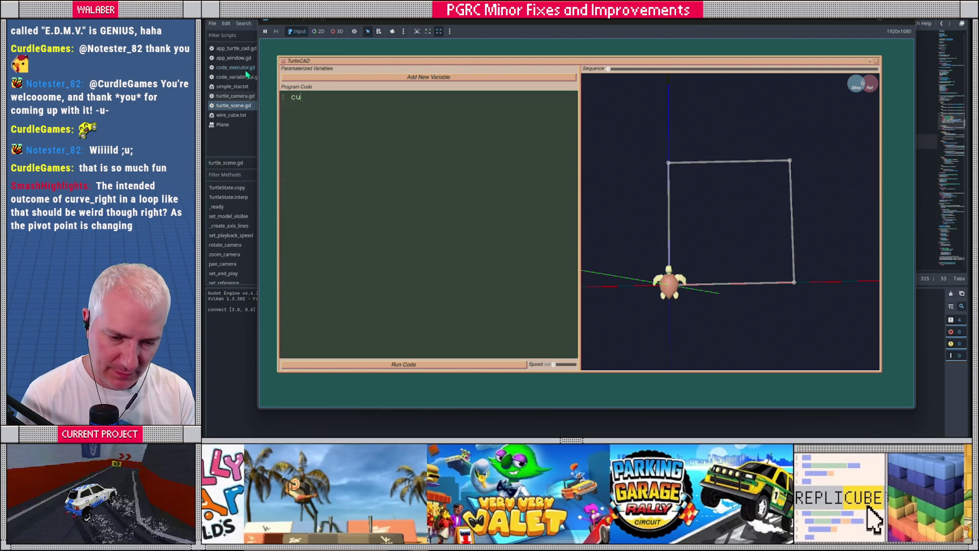
text(rve_right(1.0, 90.0))
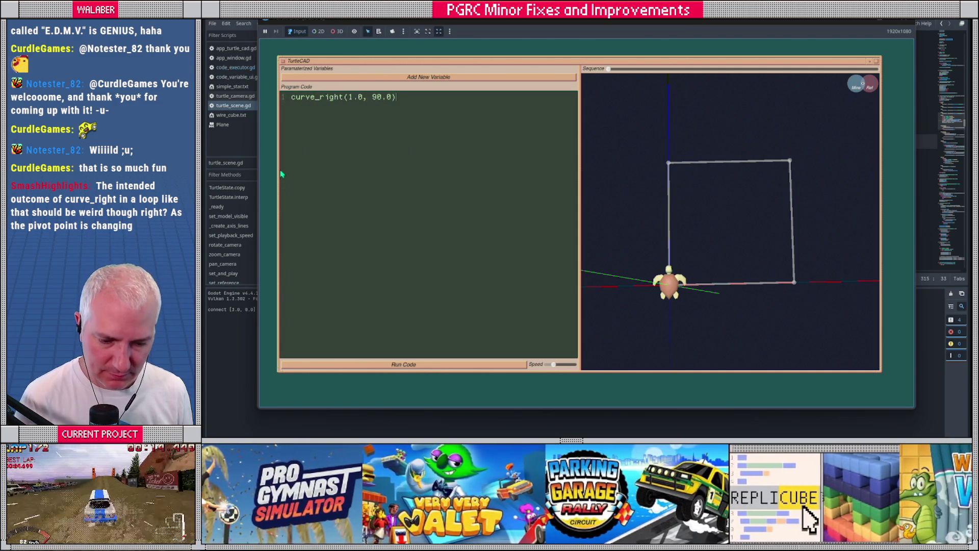
click(403, 364)
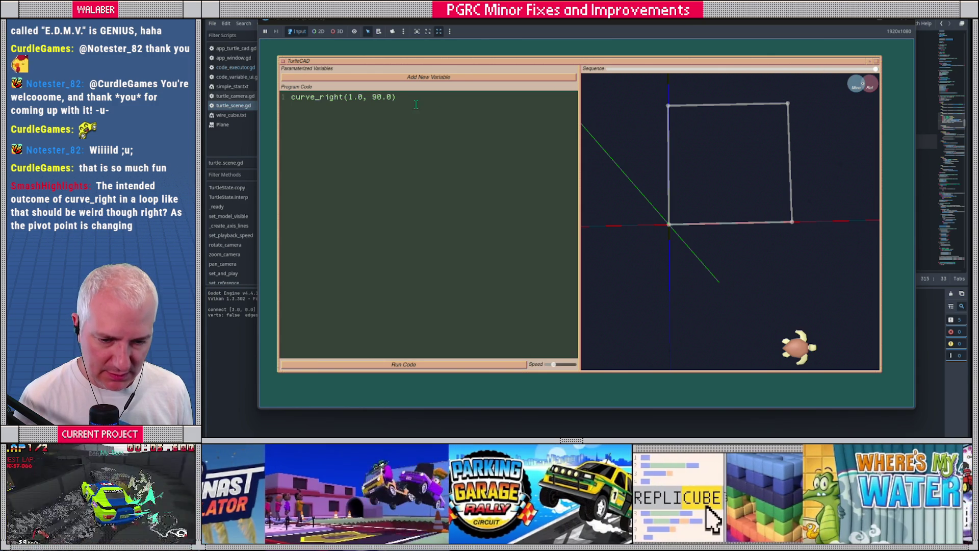
- Rerun with curve angle 10.0, then 1.0, and stop the project
double_click(380, 98)
text(1)
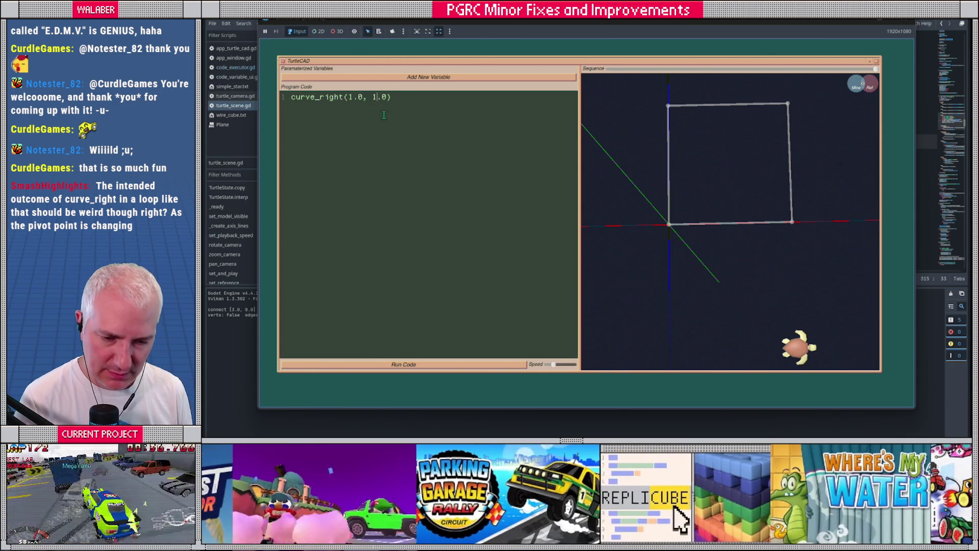
text(0)
click(432, 363)
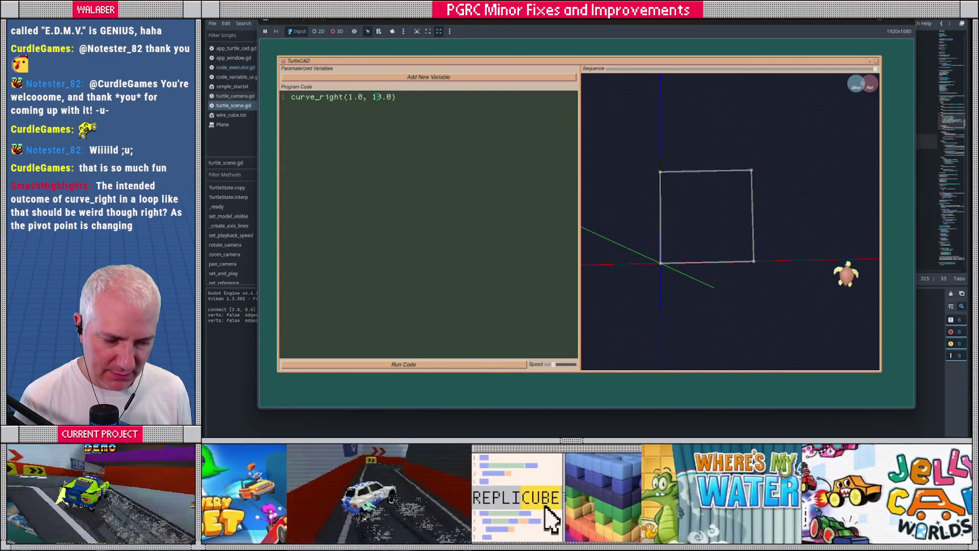
key(BackSpace)
click(442, 366)
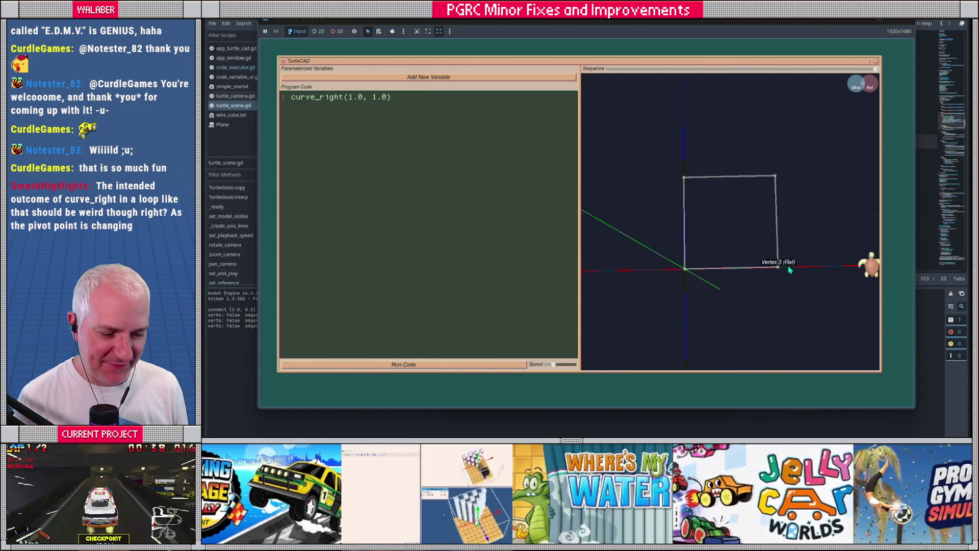
key(F8)
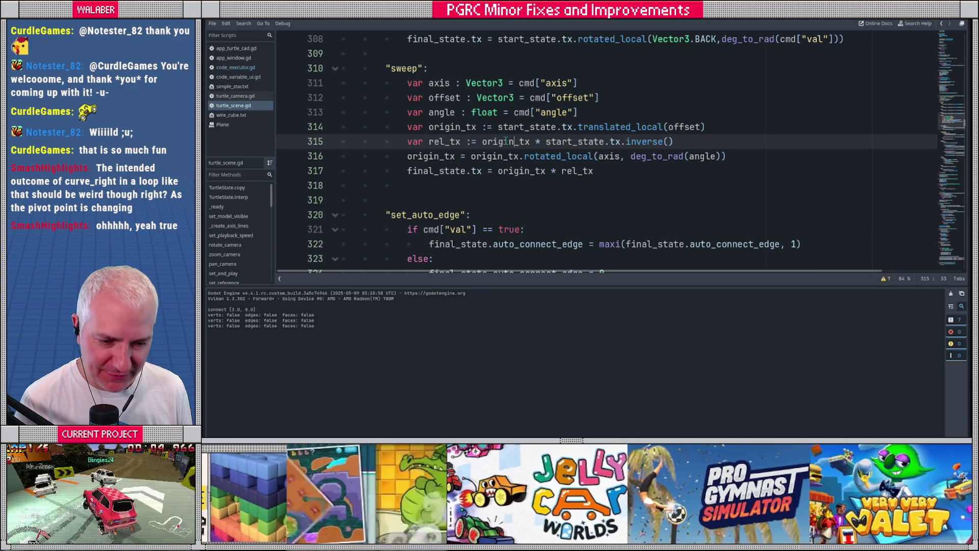
- Move .inverse() from start_state.tx onto origin_tx on line 315 and save the script
double_click(499, 141)
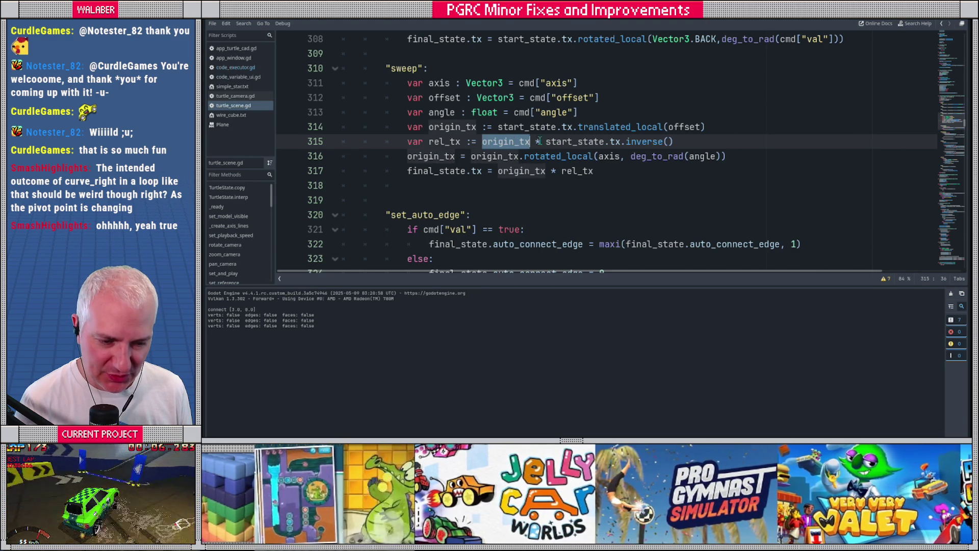
double_click(584, 141)
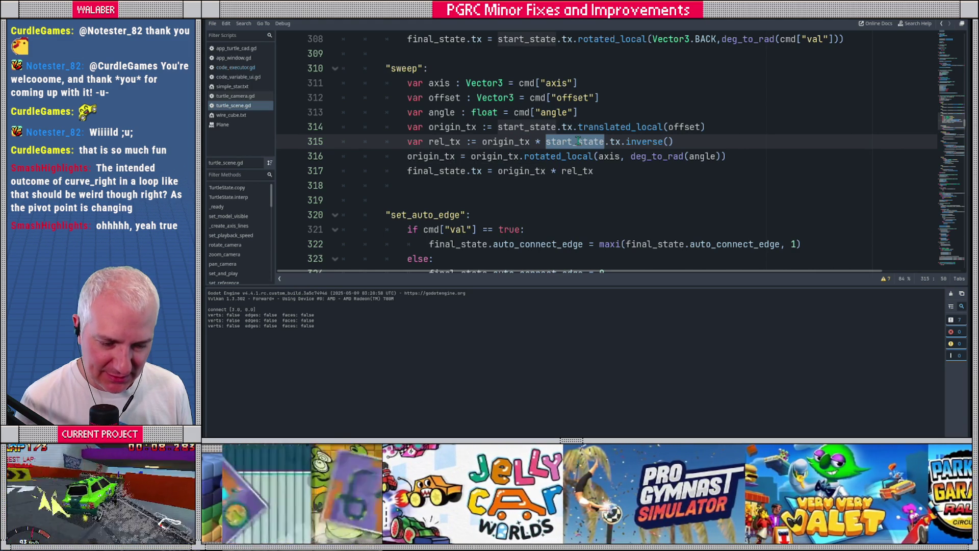
click(531, 141)
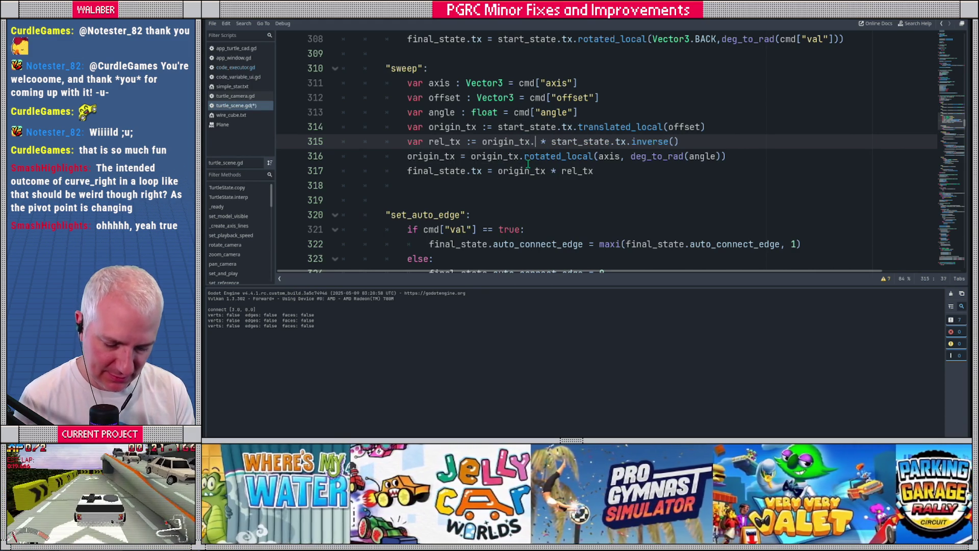
text(.inverse())
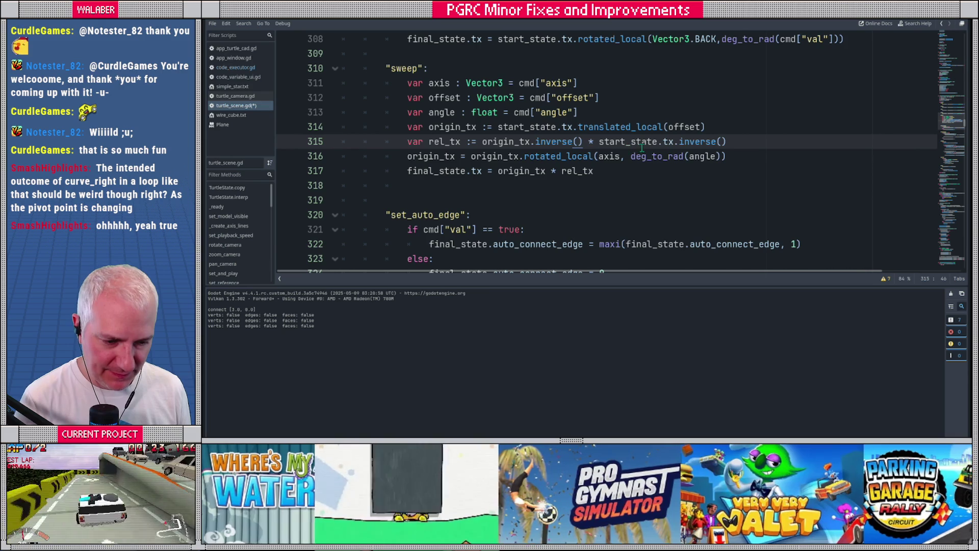
drag(675, 142, 729, 143)
key(BackSpace)
key(ctrl+s)
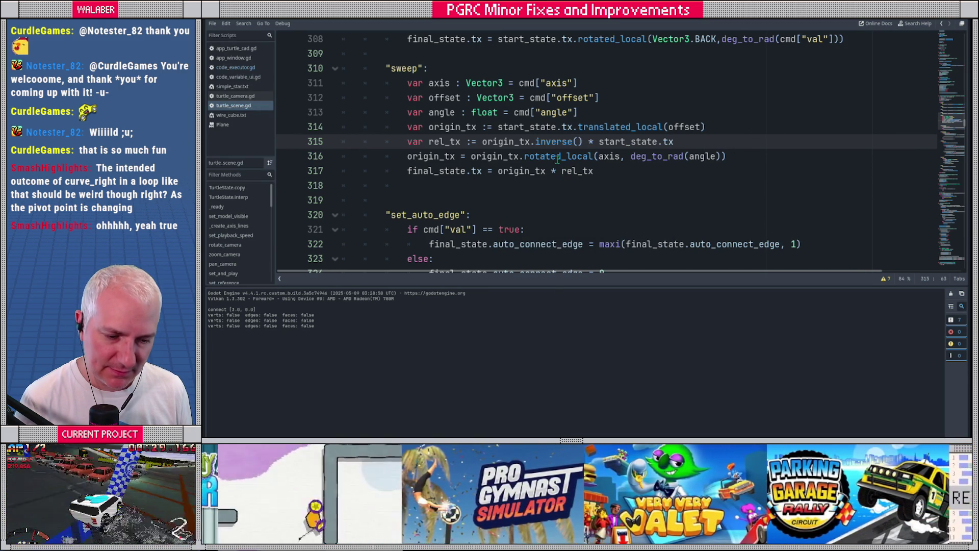
- Reorder line 315 to start_state.tx * origin_tx.inverse() and relaunch the project
drag(598, 142, 675, 142)
key(BackSpace)
click(482, 143)
text(start_state.tx *)
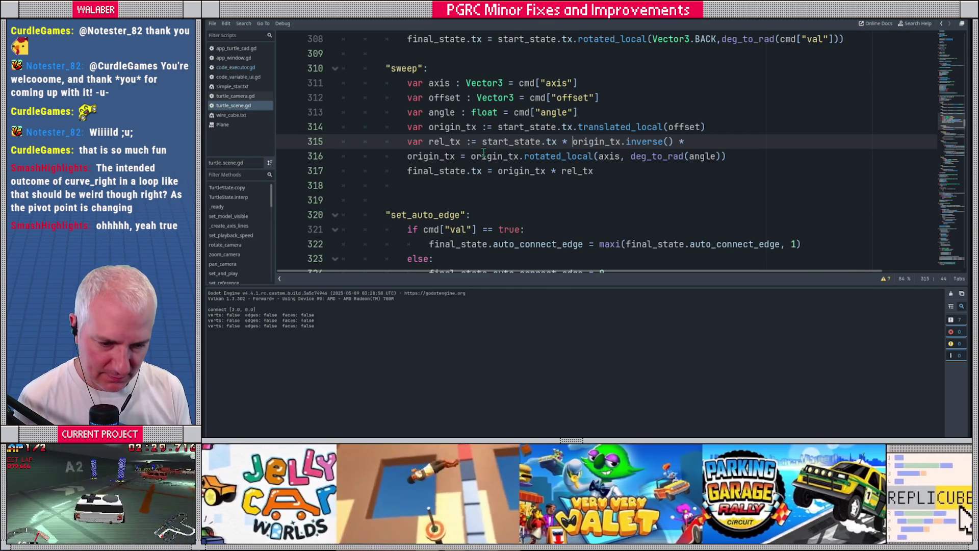
click(697, 143)
key(BackSpace)
key(BackSpace)
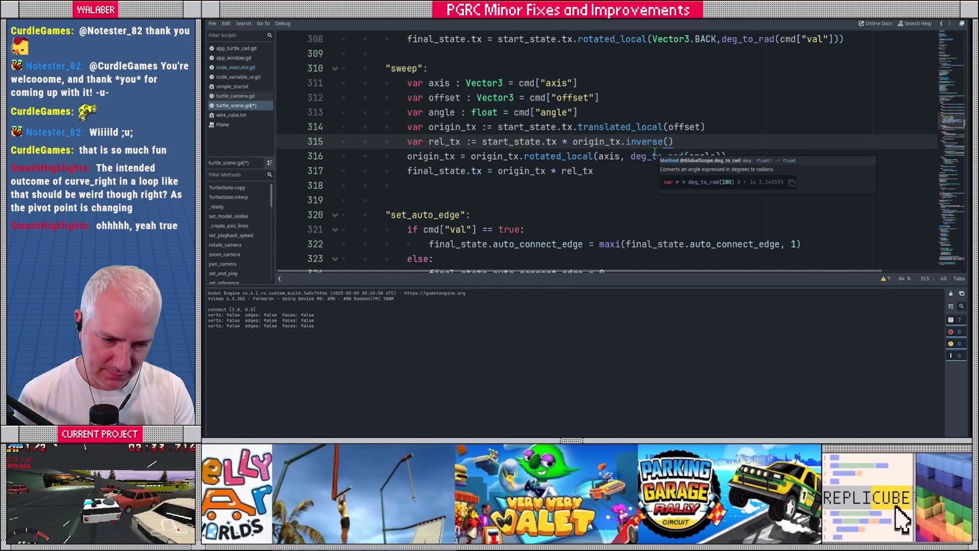
key(F5)
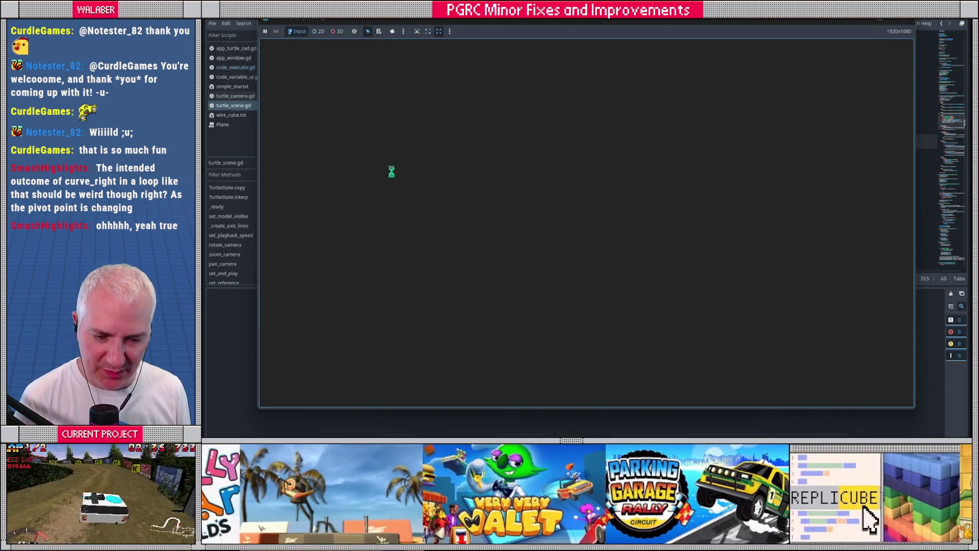
- Replace the program with a for i=0,31 curve_right(1.0, 360/32) loop, preceded by set_auto_edge(true)
key(ctrl+a)
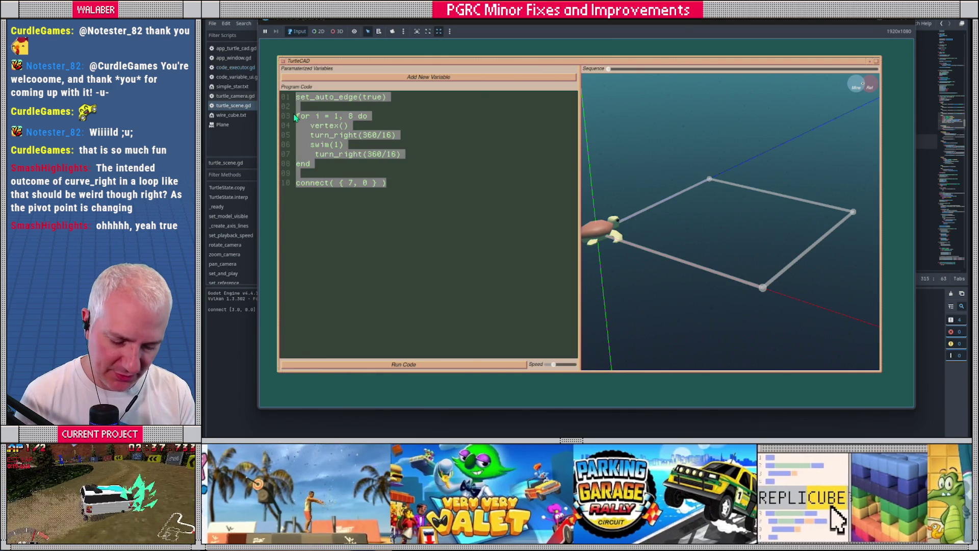
text(for i)
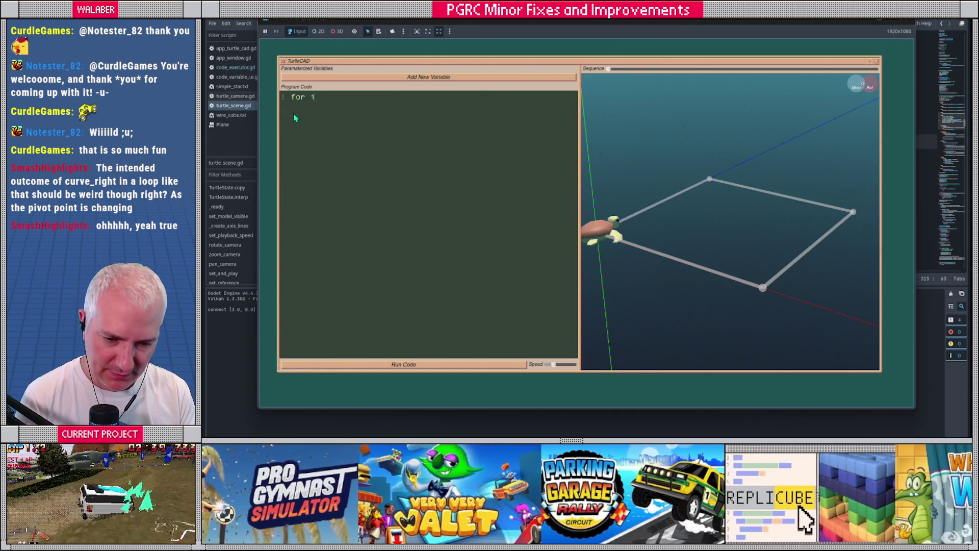
text(=0,31)
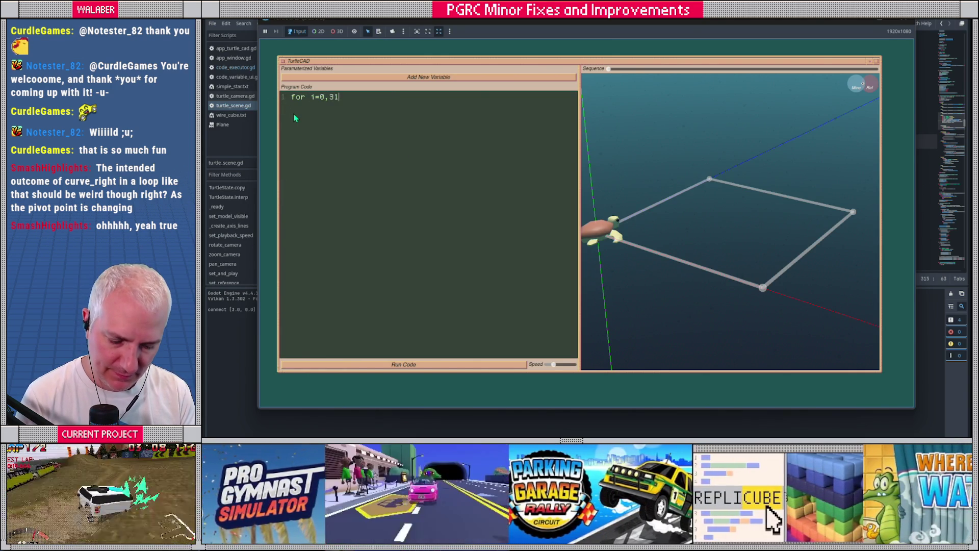
text(urv)
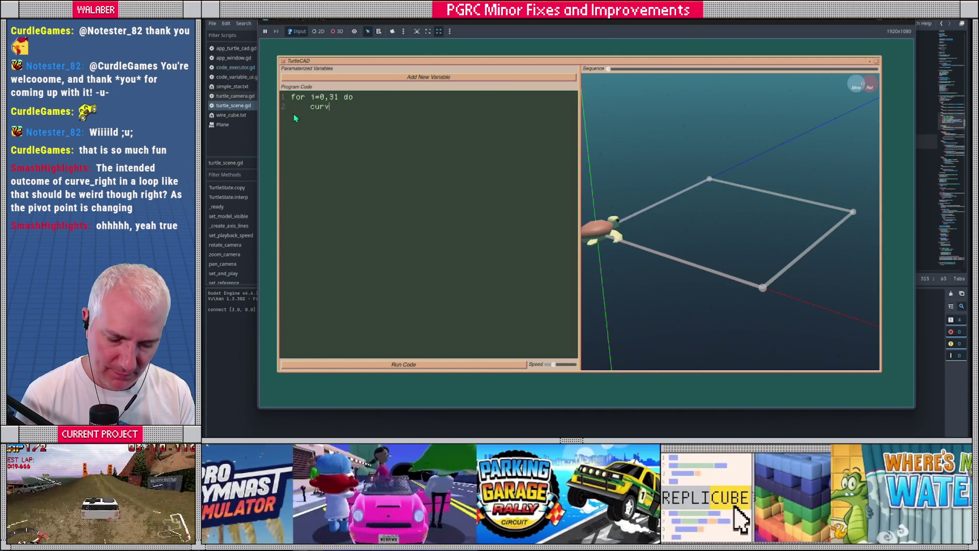
text(e_right(1.0,)
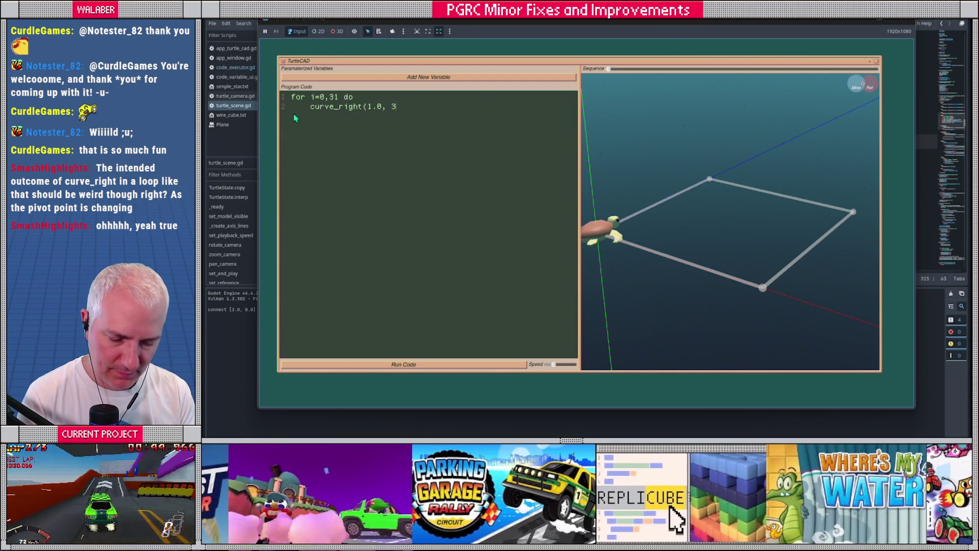
text(32))
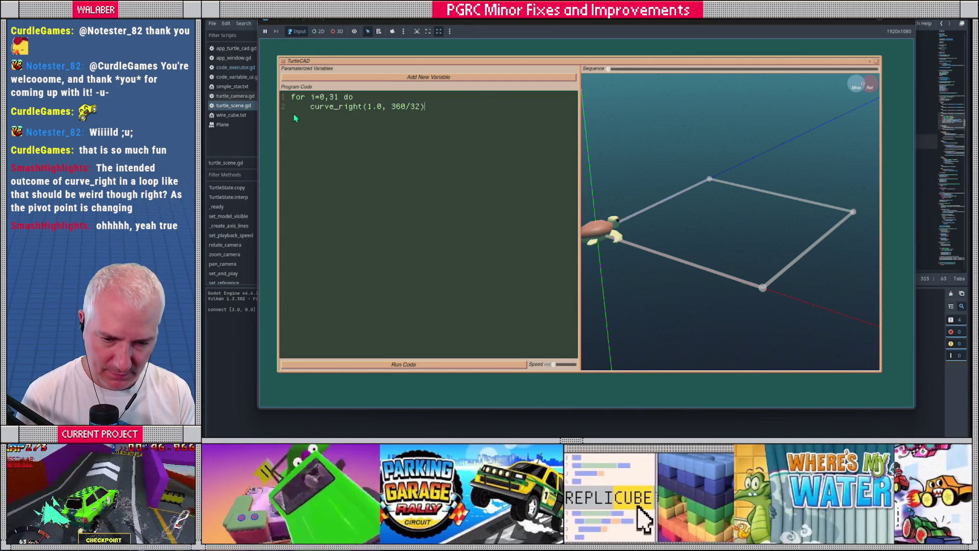
text(nd)
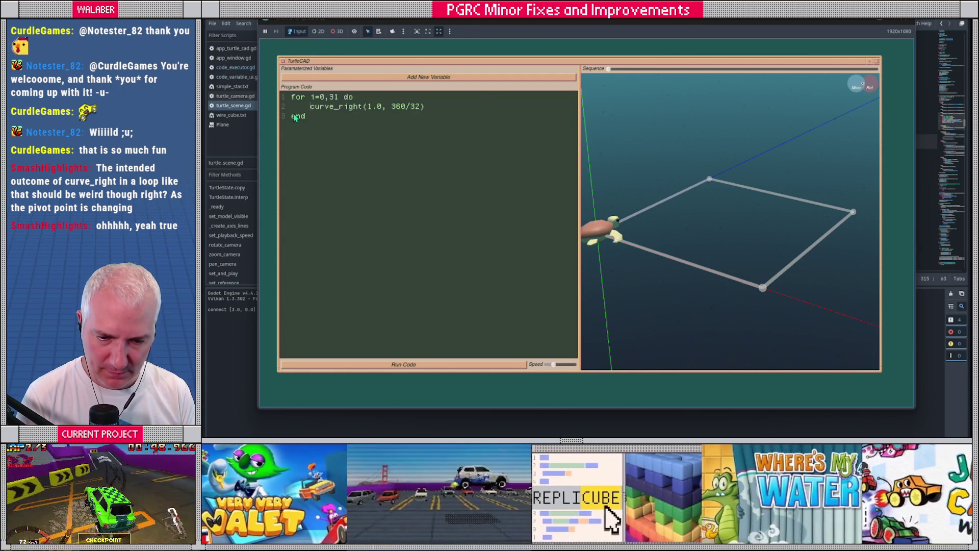
key(ctrl+Home)
key(Return)
key(Up)
text(set_)
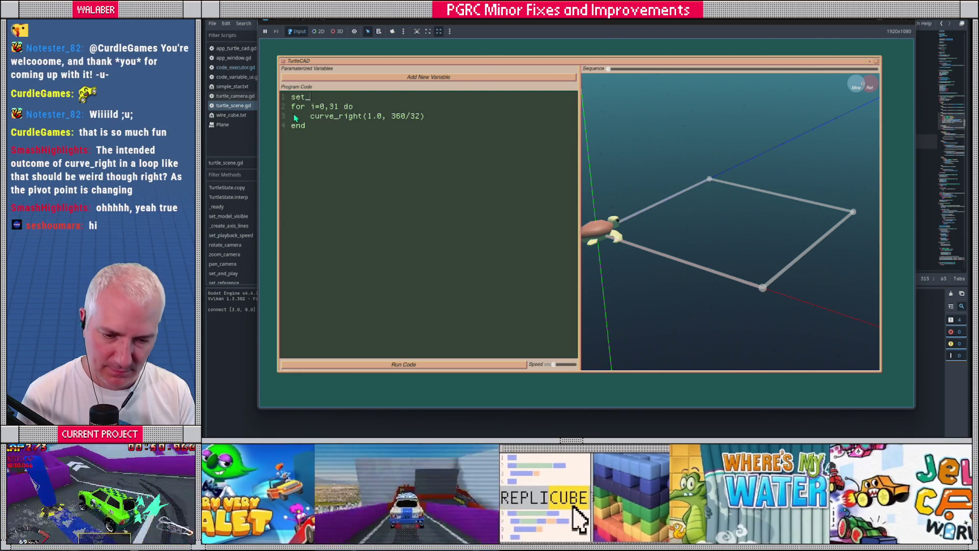
text(auto_edge(true))
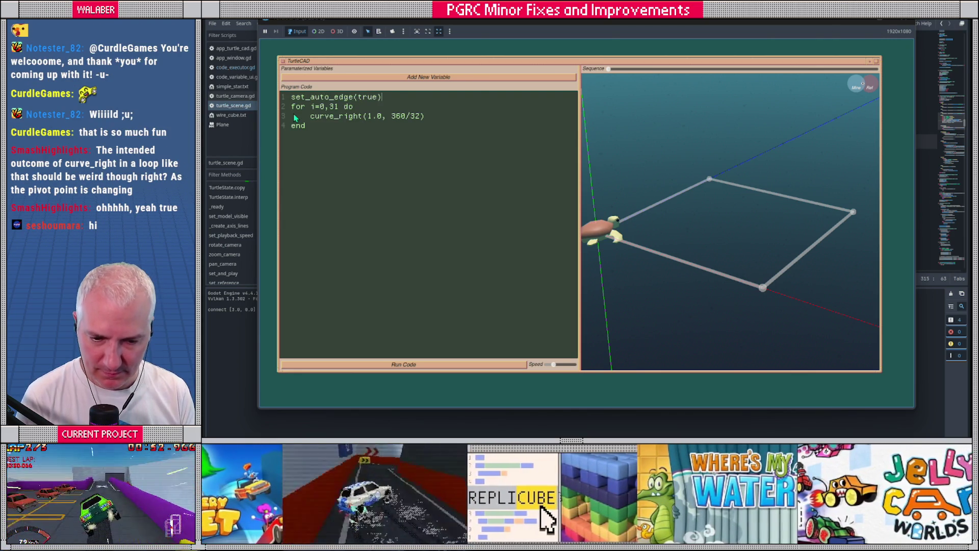
- Add an indented vertex() call inside the loop and run the circle program
key(Return)
text(vertex())
key(Tab)
mouse_move(307, 136)
mouse_down()
mouse_move(286, 107)
mouse_move(260, 98)
mouse_up()
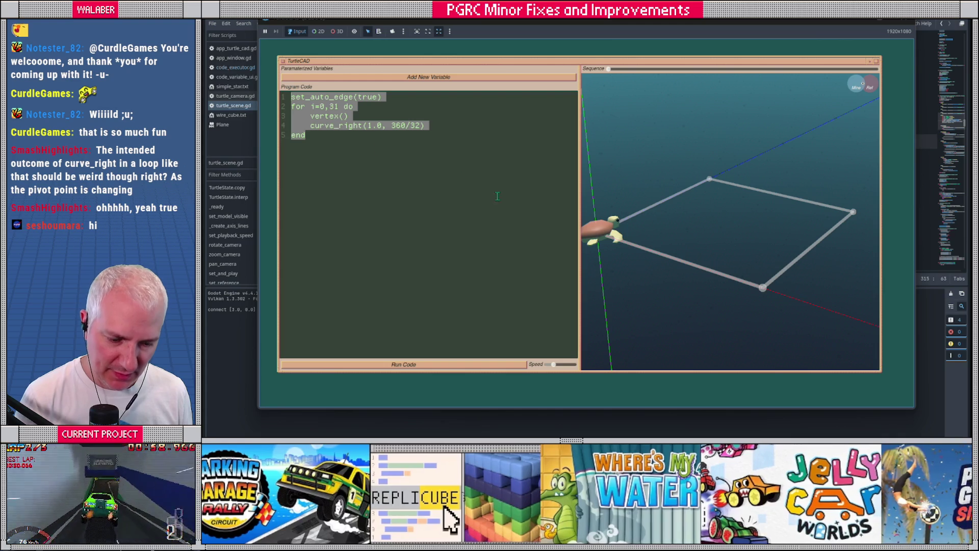
click(425, 365)
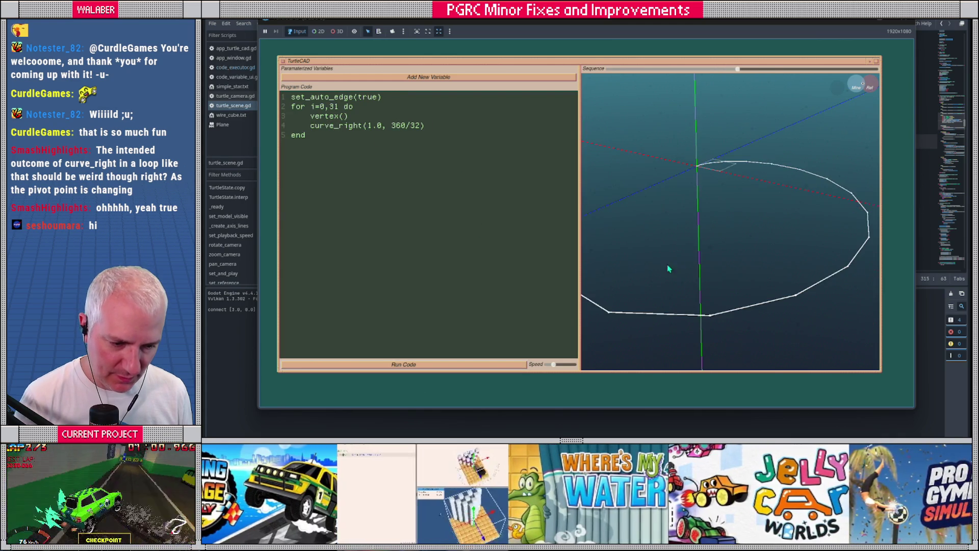
- Scrub the Sequence slider and orbit the circle, then close TurtleCAD and select sweep lines 313–318
scroll(707, 227, up, 4)
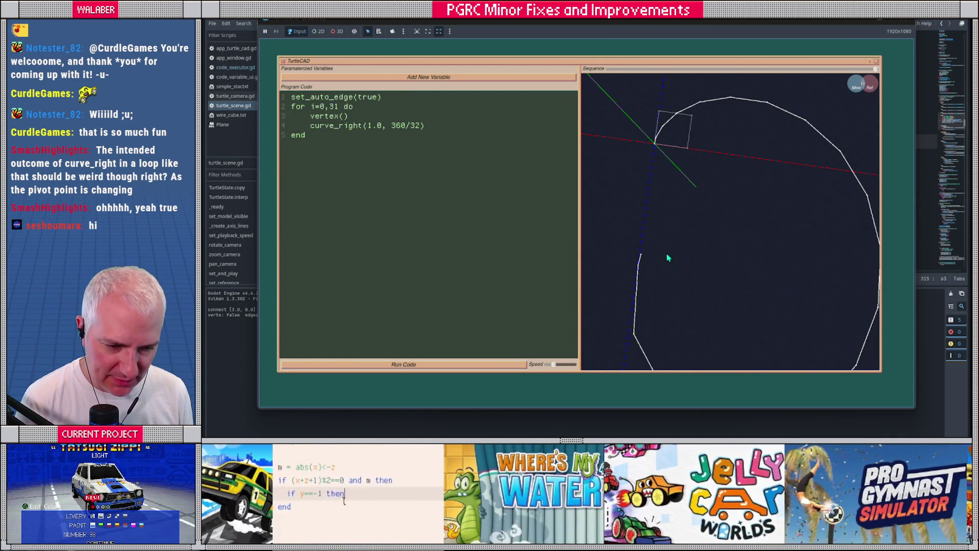
mouse_move(626, 71)
mouse_down()
mouse_move(658, 72)
mouse_move(646, 72)
mouse_up()
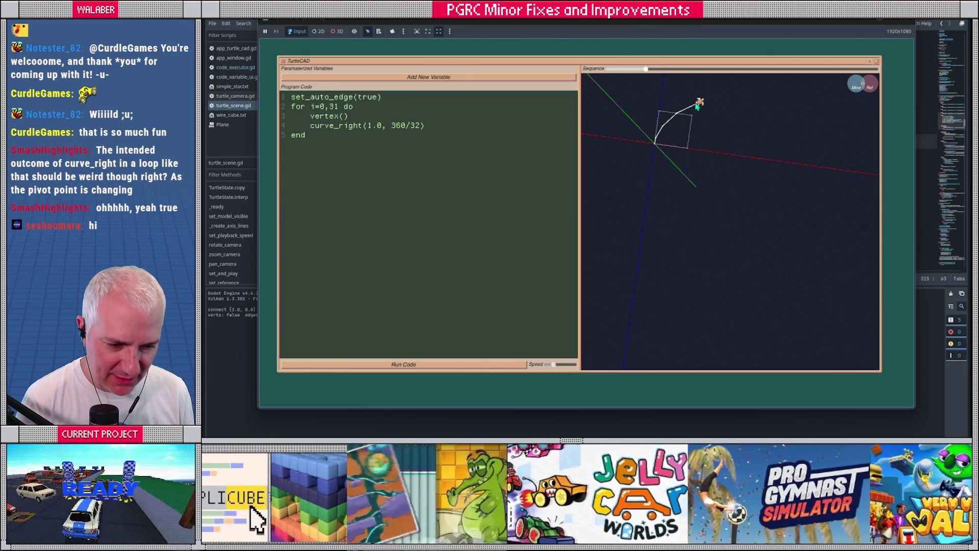
mouse_move(702, 106)
mouse_move(645, 69)
mouse_down()
mouse_move(688, 74)
mouse_move(612, 79)
mouse_move(724, 77)
mouse_move(779, 98)
mouse_up()
scroll(716, 198, down, 3)
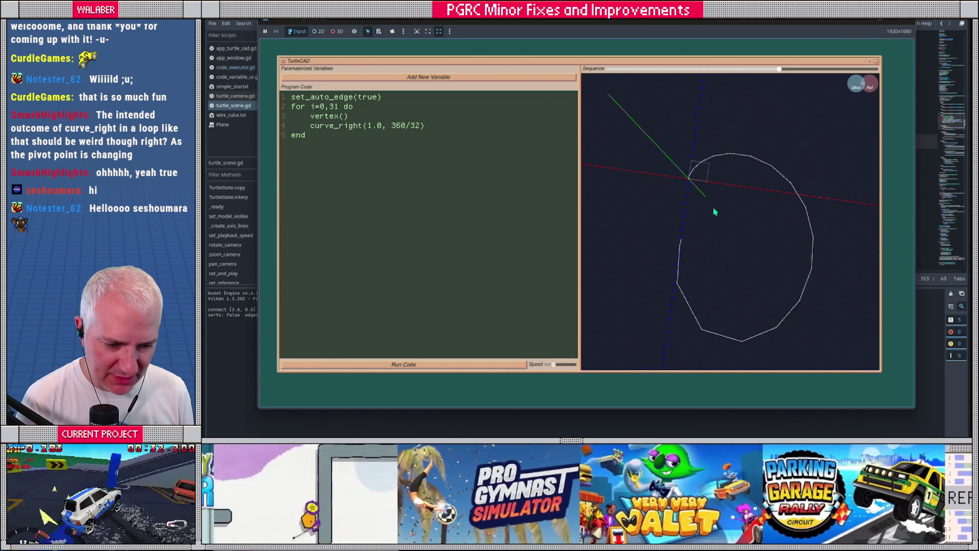
mouse_move(765, 193)
mouse_down()
mouse_move(732, 214)
mouse_move(739, 207)
mouse_move(681, 153)
mouse_move(710, 142)
mouse_move(747, 183)
mouse_up()
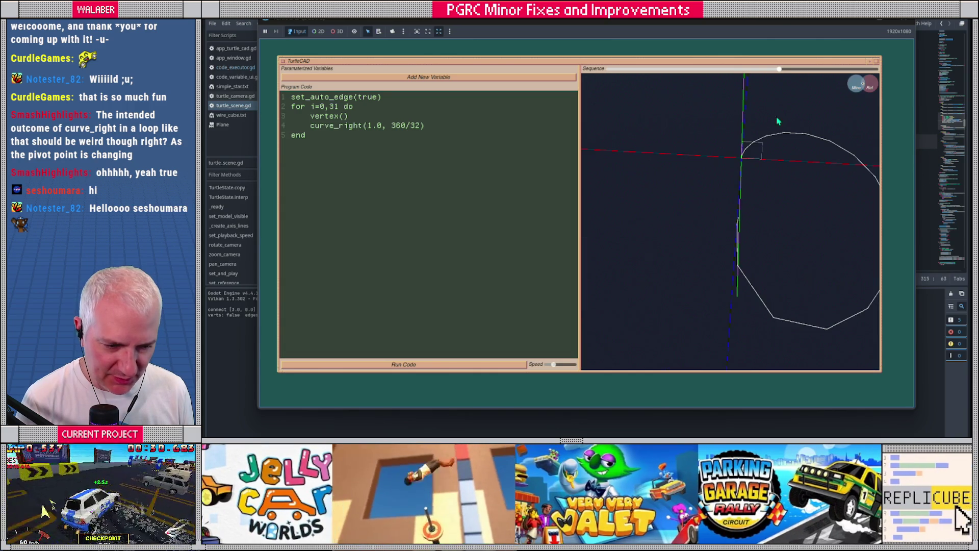
drag(778, 77, 624, 81)
key(F8)
drag(451, 112, 562, 177)
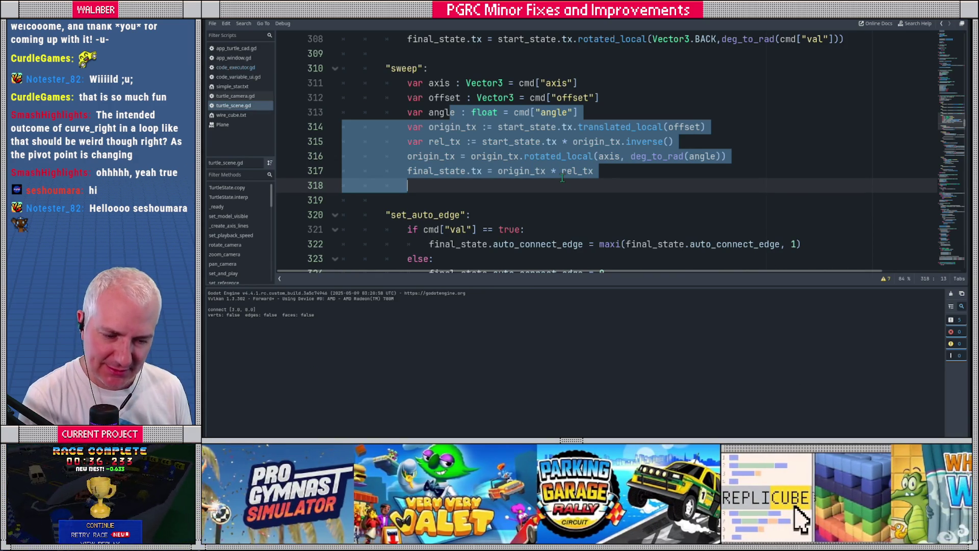
- Look up the translated_local documentation, then return to turtle_scene.gd
click(526, 171)
ctrl+click(601, 128)
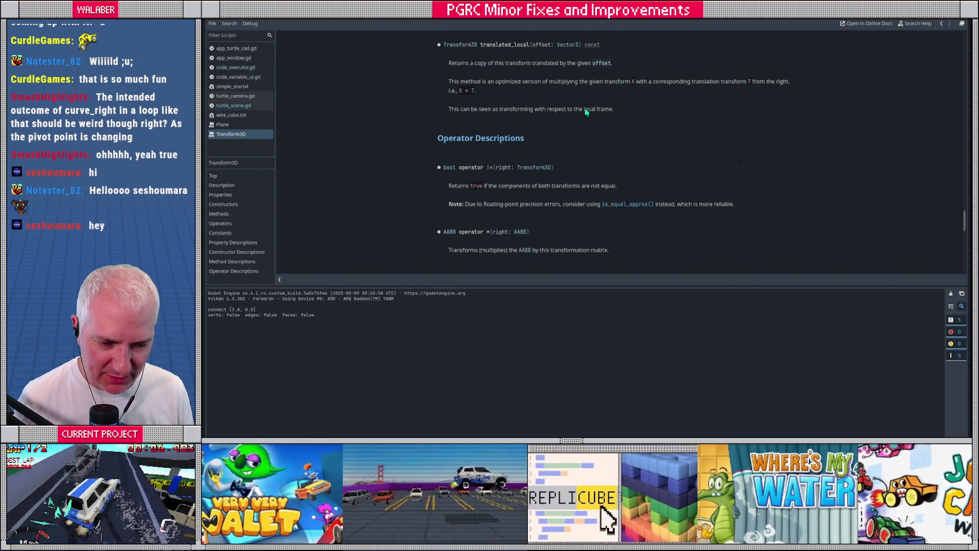
key(alt+Left)
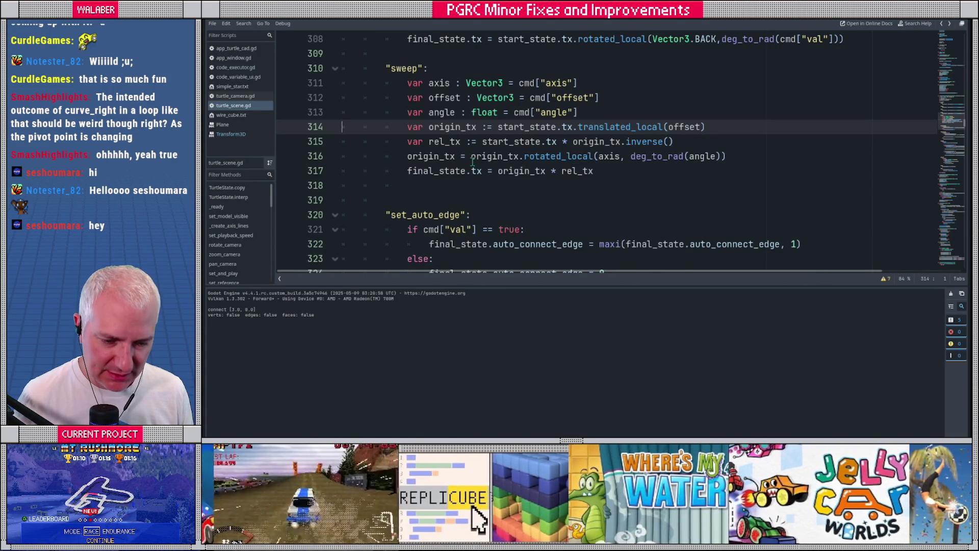
- Select start_state on line 315 and open Find in Files over res:// .gd files
click(482, 142)
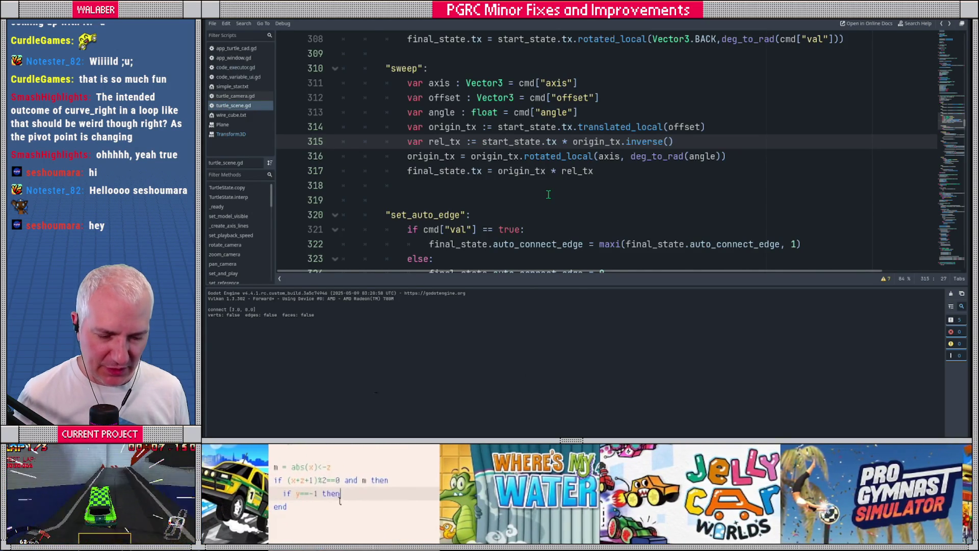
double_click(451, 142)
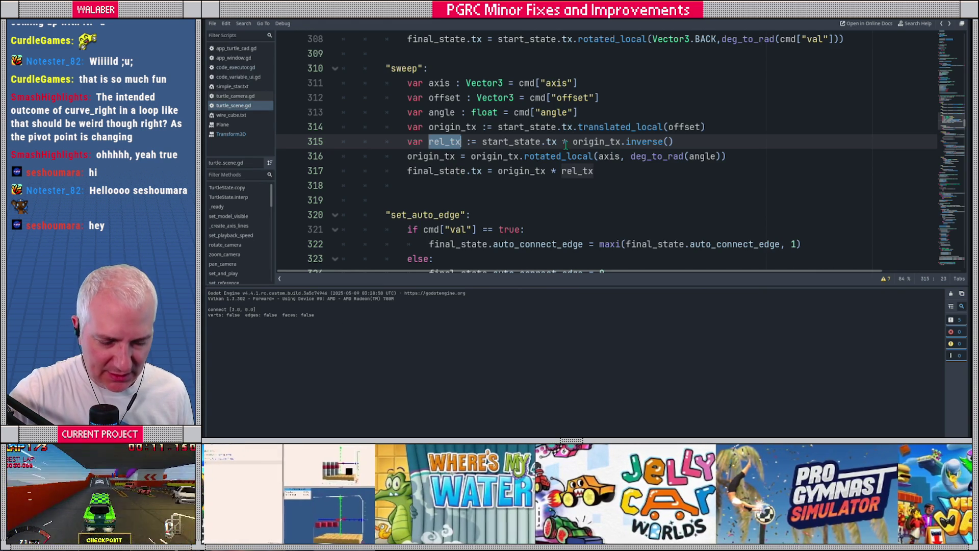
double_click(589, 142)
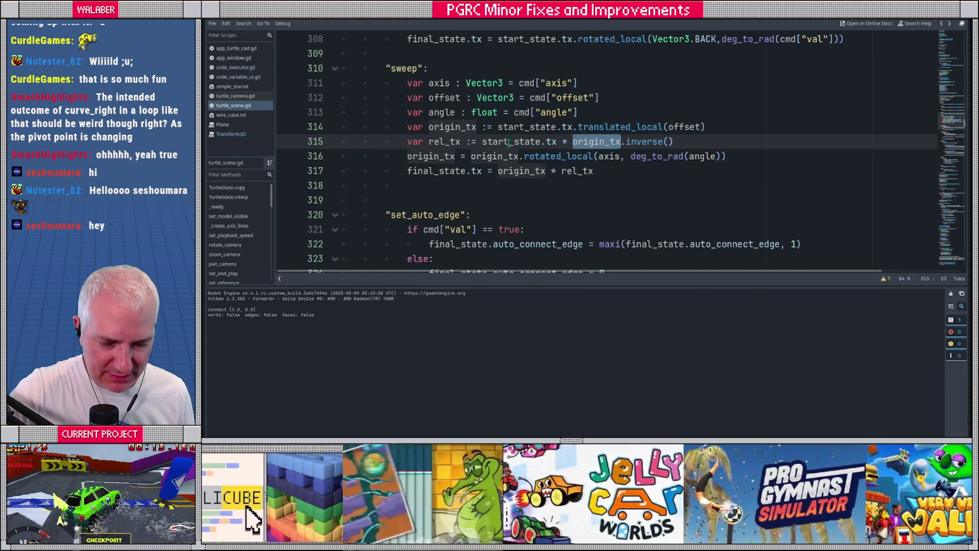
double_click(509, 142)
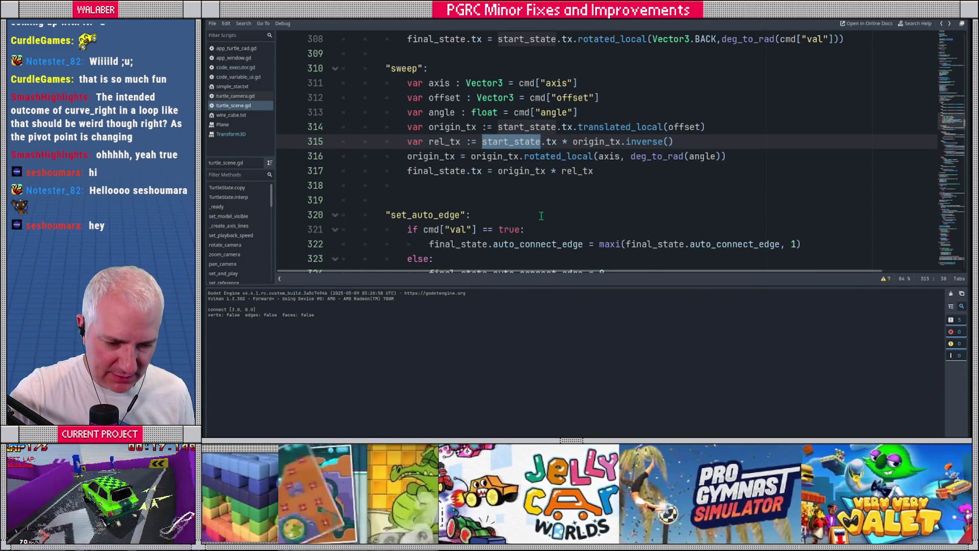
key(ctrl+shift+f)
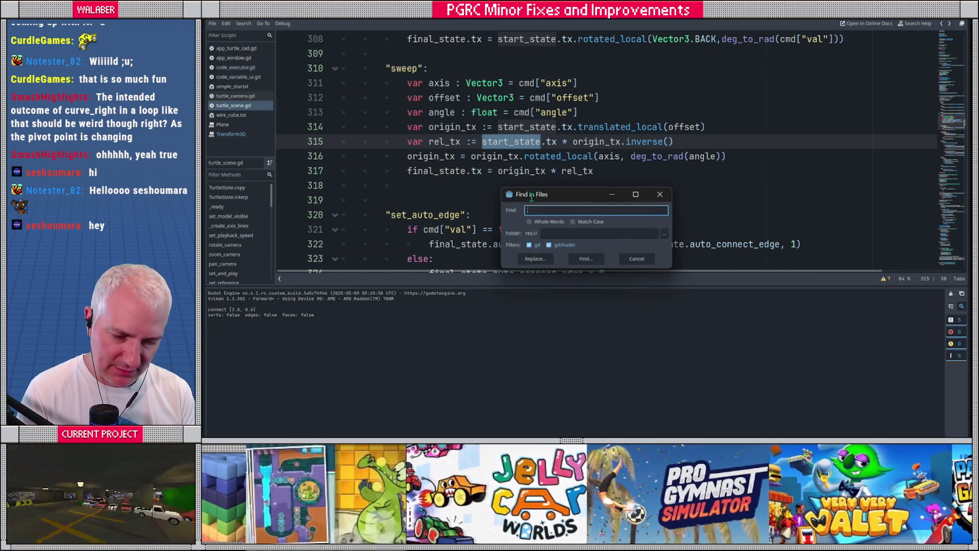
- Search the project for .inver and inspect the origin_tx and start_state terms on lines 314–315
key(Return)
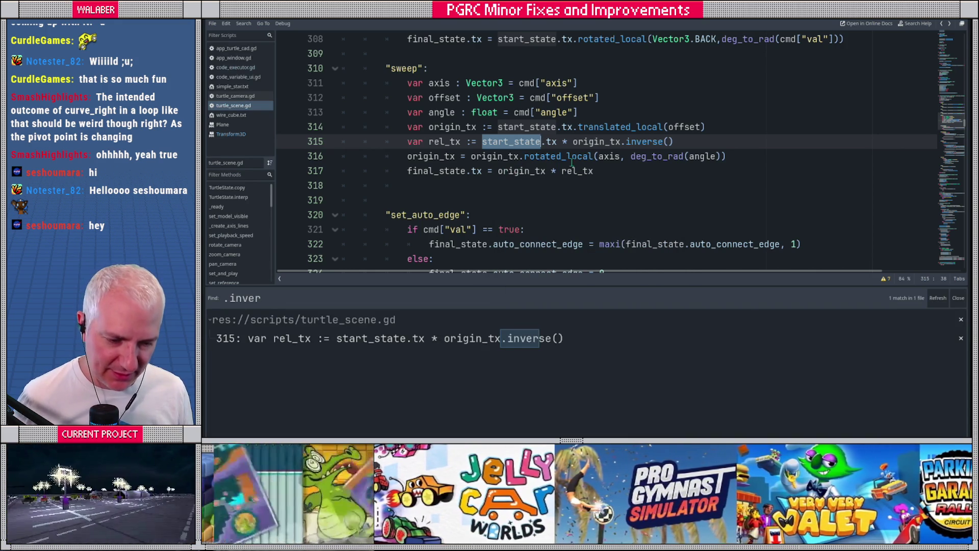
click(584, 143)
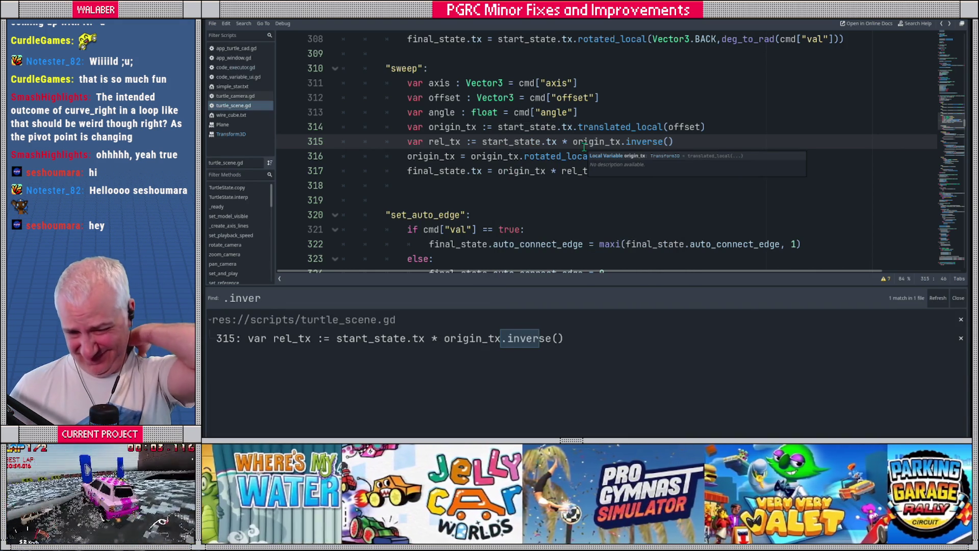
click(499, 127)
key(shift+End)
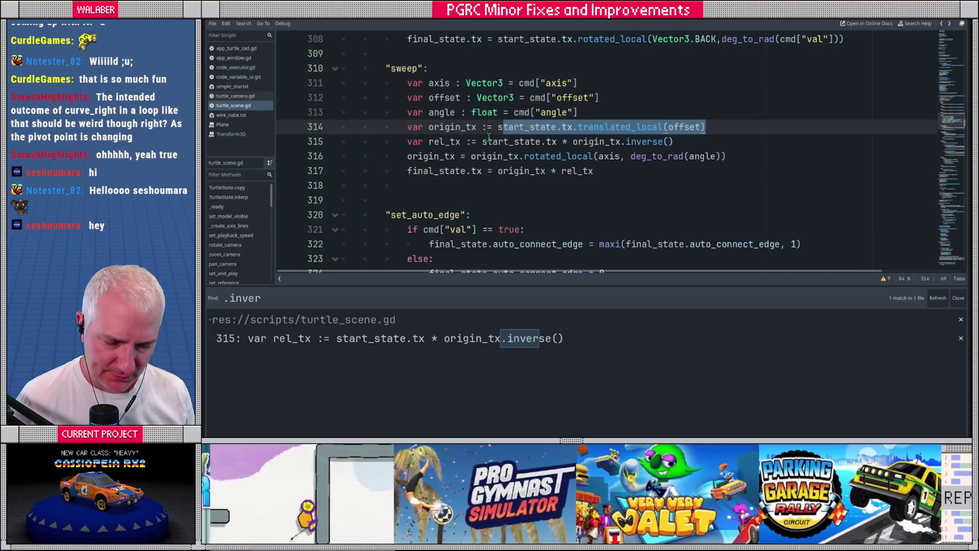
double_click(451, 128)
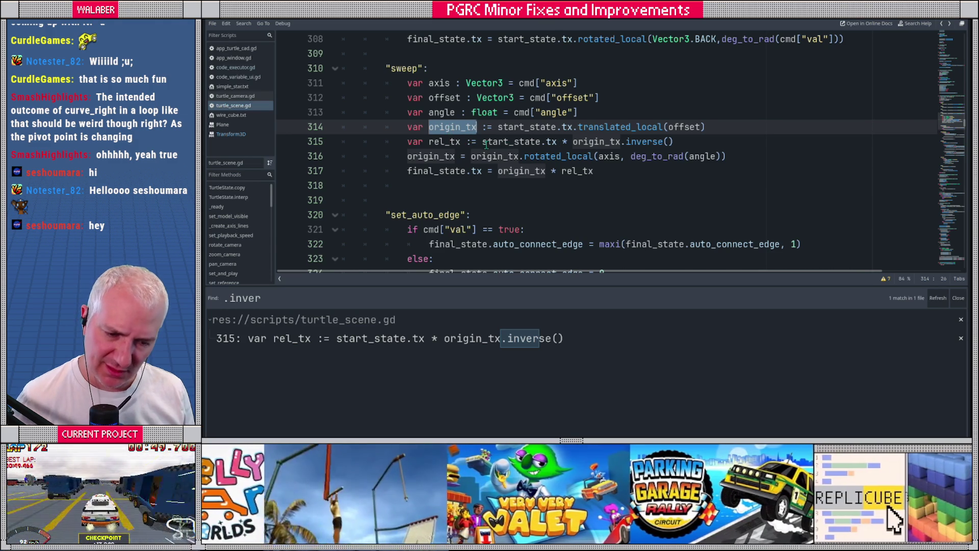
- Rewrite line 315 so rel_tx := origin_tx * start_state.tx.inverse()
click(481, 143)
text(origin)
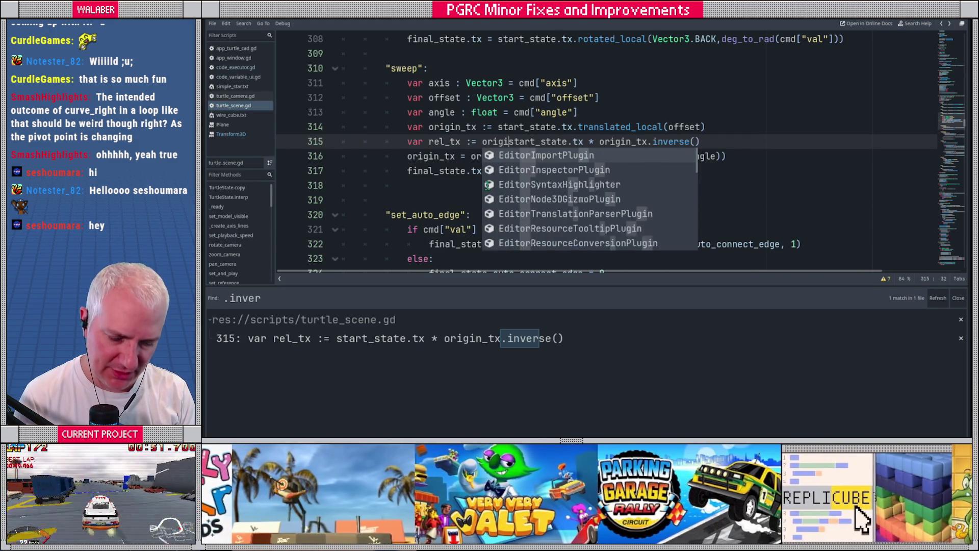
text(_tx *)
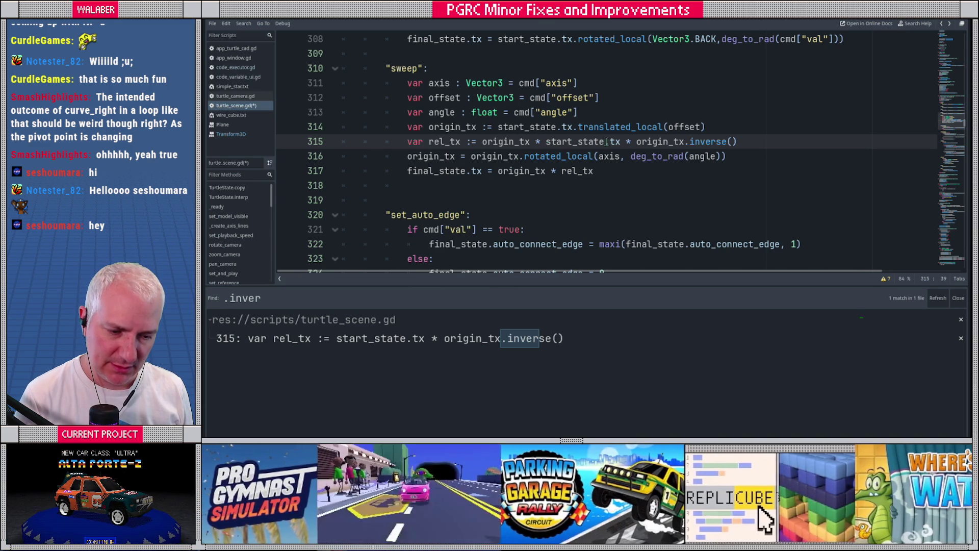
drag(621, 142, 685, 142)
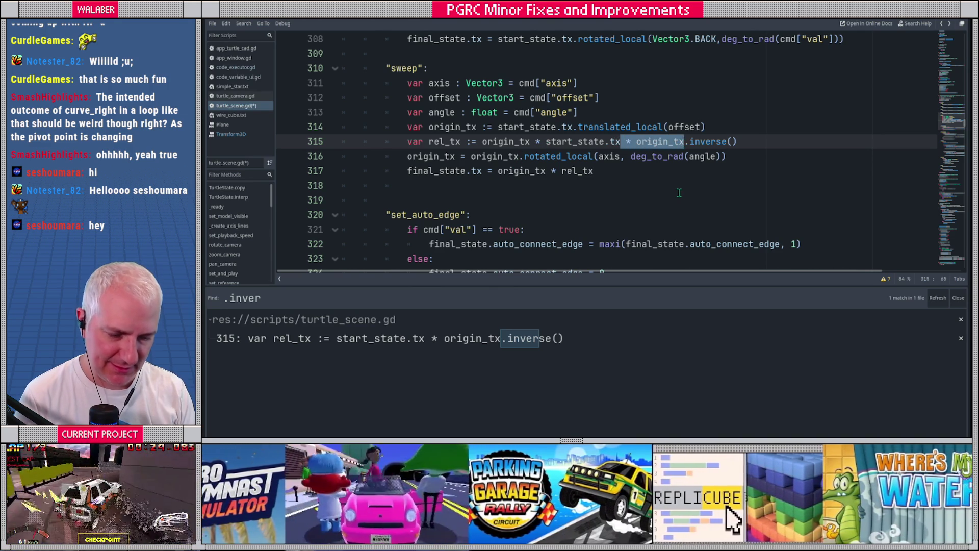
key(BackSpace)
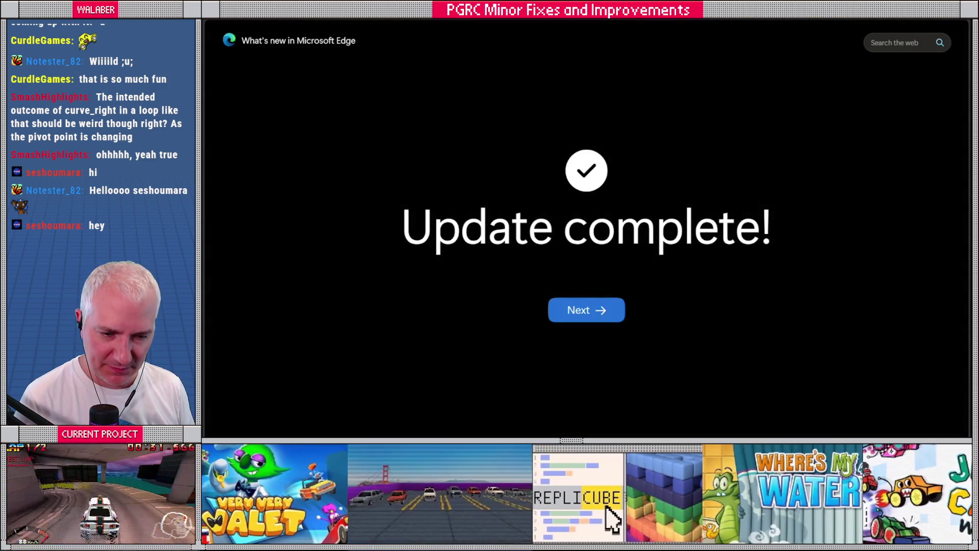
- Search the web for 'calculate local matrix from two worls space matrices' and open the Stack Overflow result
click(464, 24)
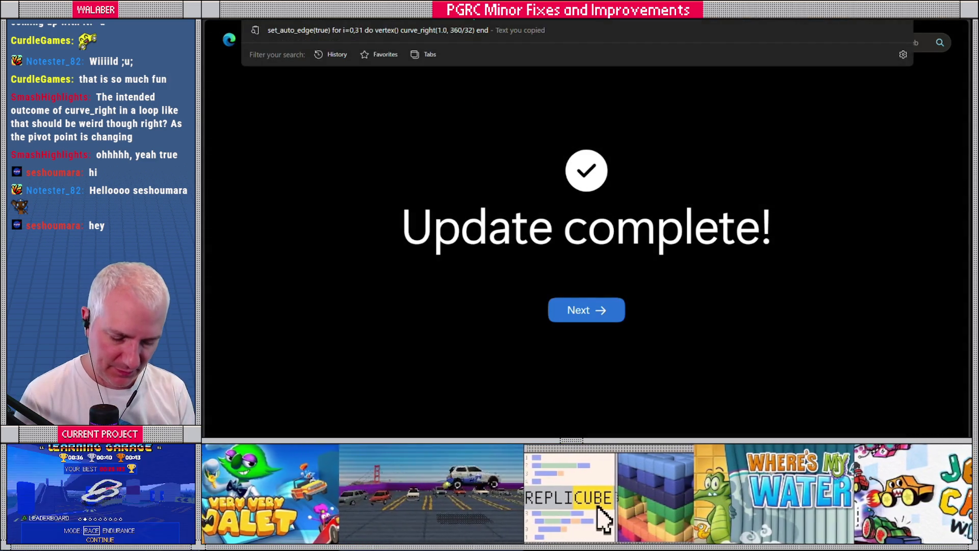
text(calculate l)
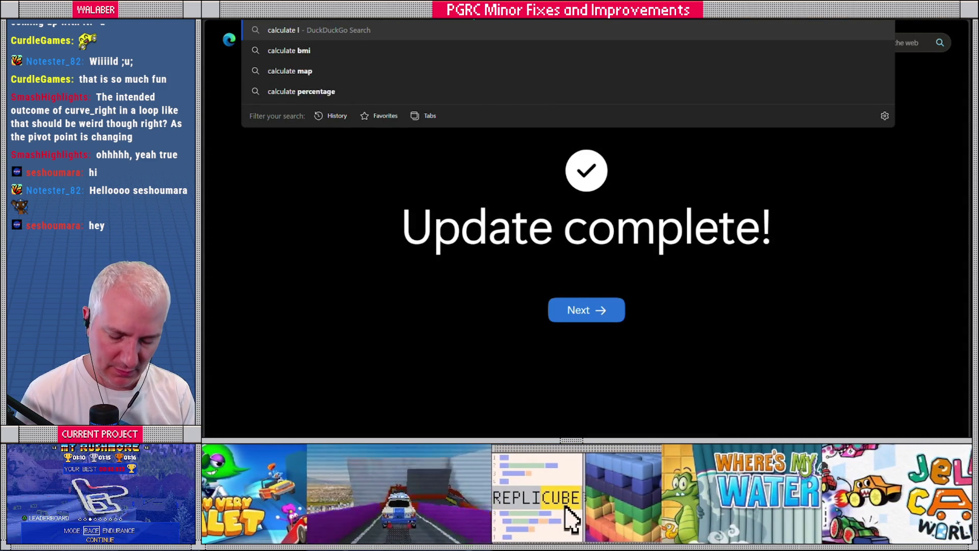
text(ocal matrix from t)
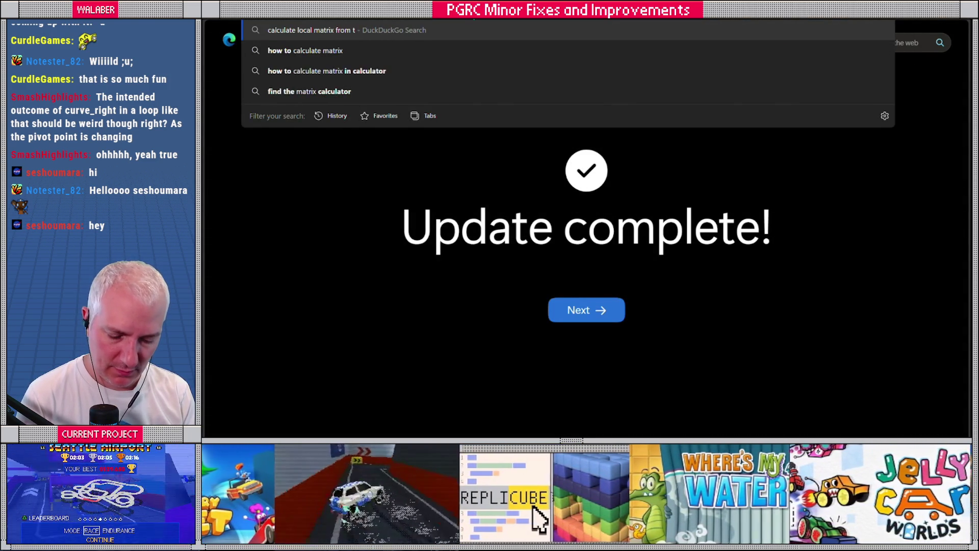
text(wo worls space ma)
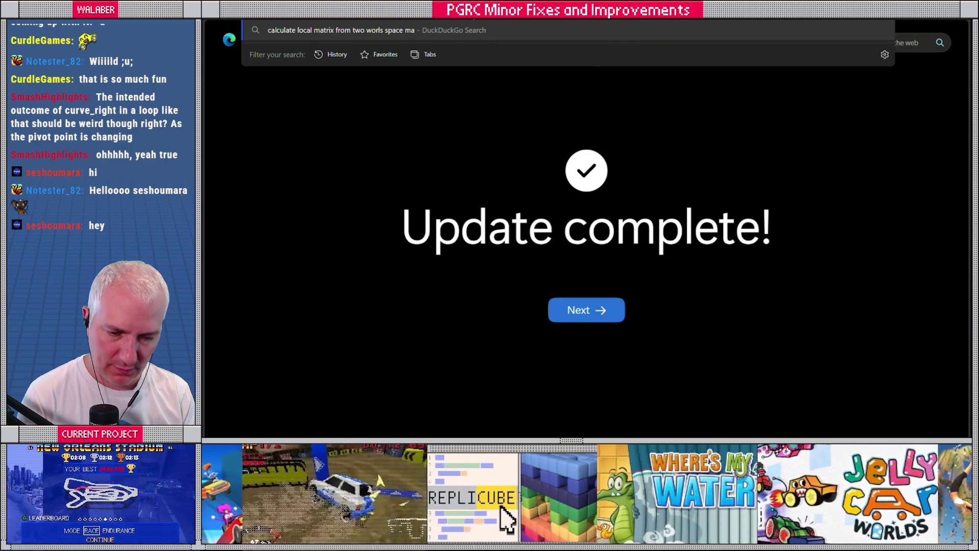
text(trices)
key(Return)
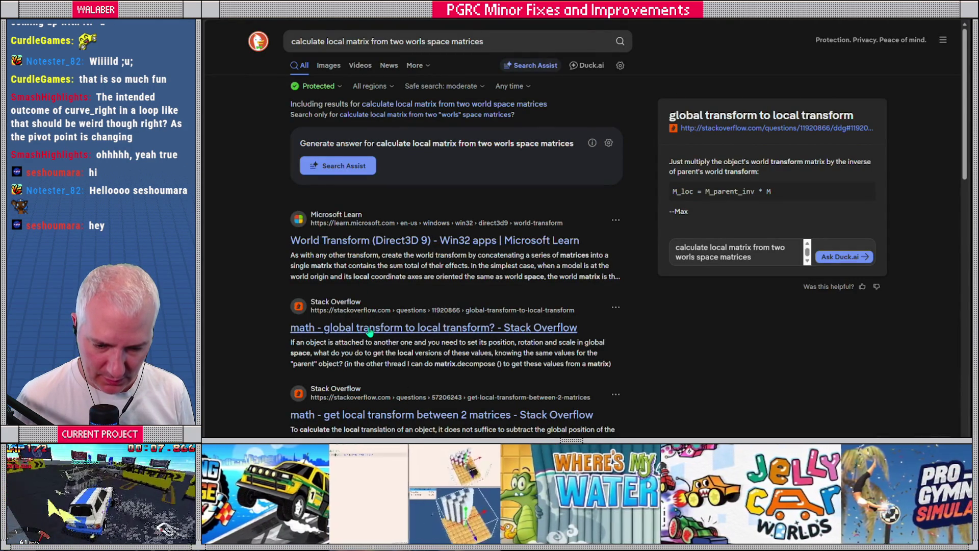
click(380, 331)
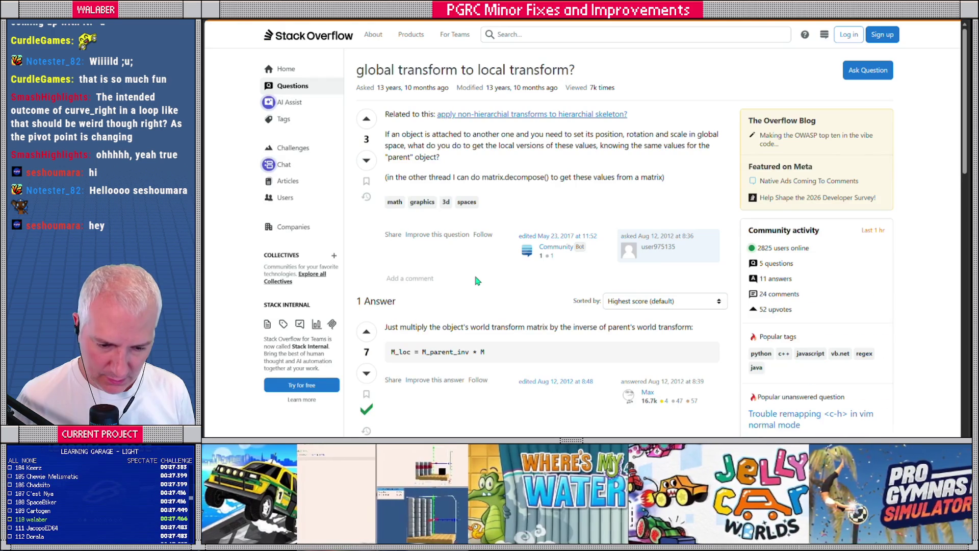
- Study the M_loc = M_parent_inv * M formula, then return to the Godot script
scroll(408, 342, down, 3)
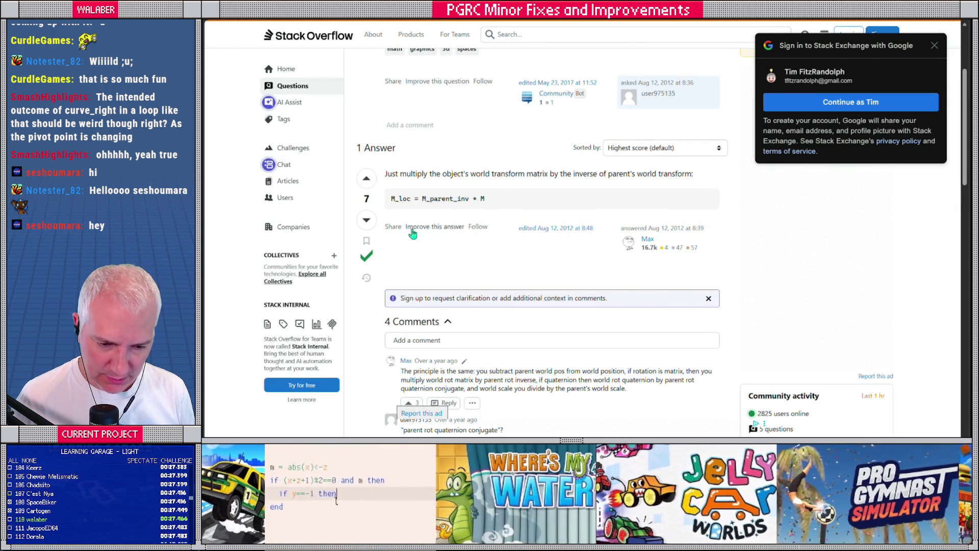
scroll(413, 233, up, 1)
double_click(400, 261)
double_click(449, 261)
click(482, 261)
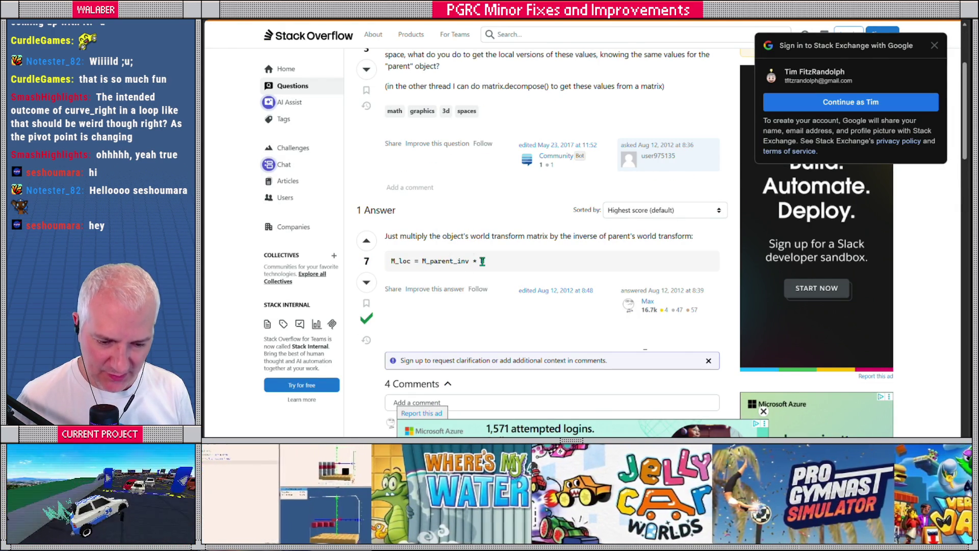
key(alt+Tab)
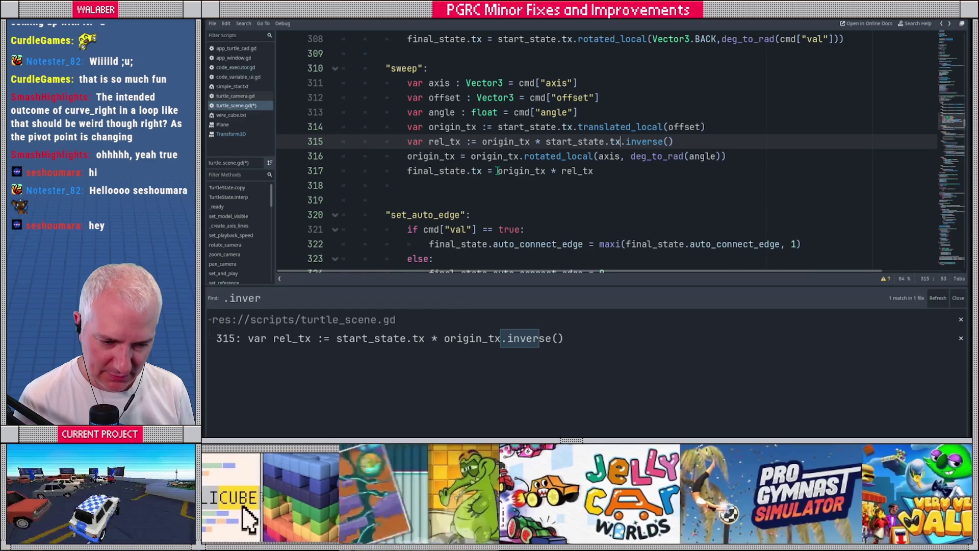
- Change line 315 to rel_tx := origin_tx.inverse() * start_state.tx and save turtle_scene.gd
click(531, 144)
text(.inverst)
key(BackSpace)
text(e()
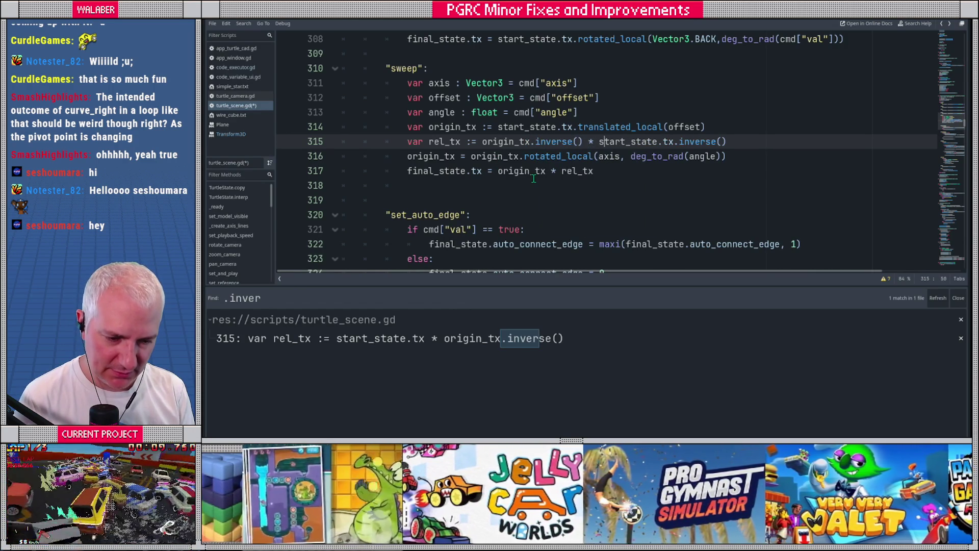
key(shift+Left)
key(shift+Left)
key(shift+Left)
key(BackSpace)
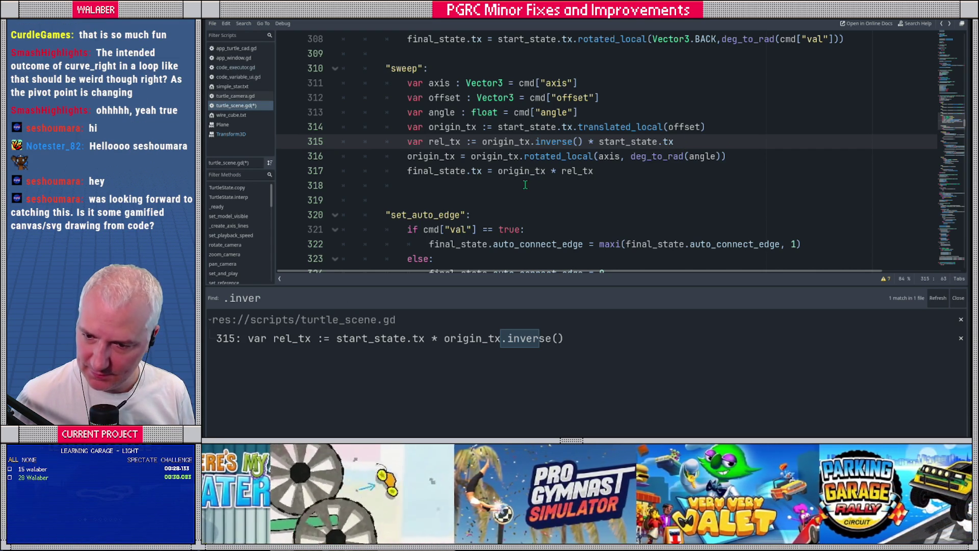
click(477, 158)
key(ctrl+s)
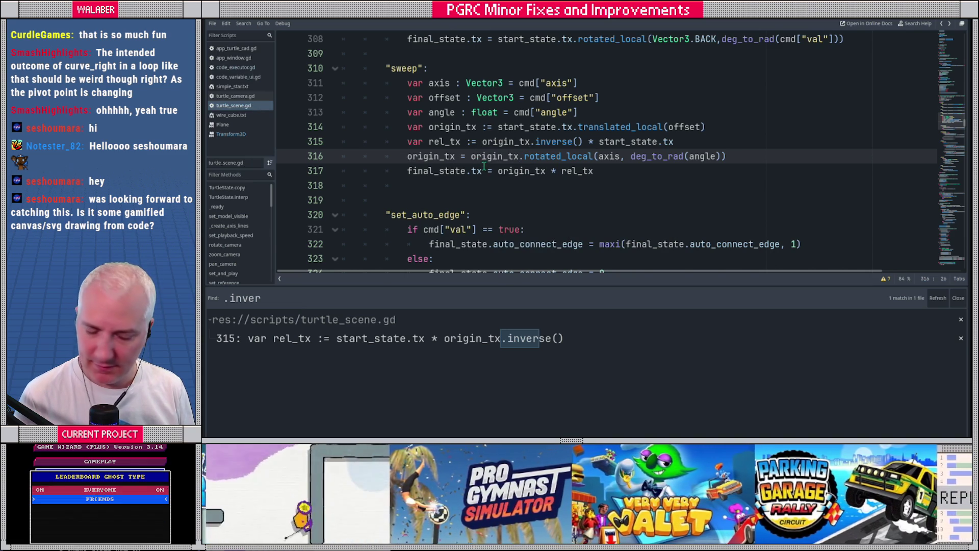
- Launch Notepad from the Start menu search
mouse_move(644, 437)
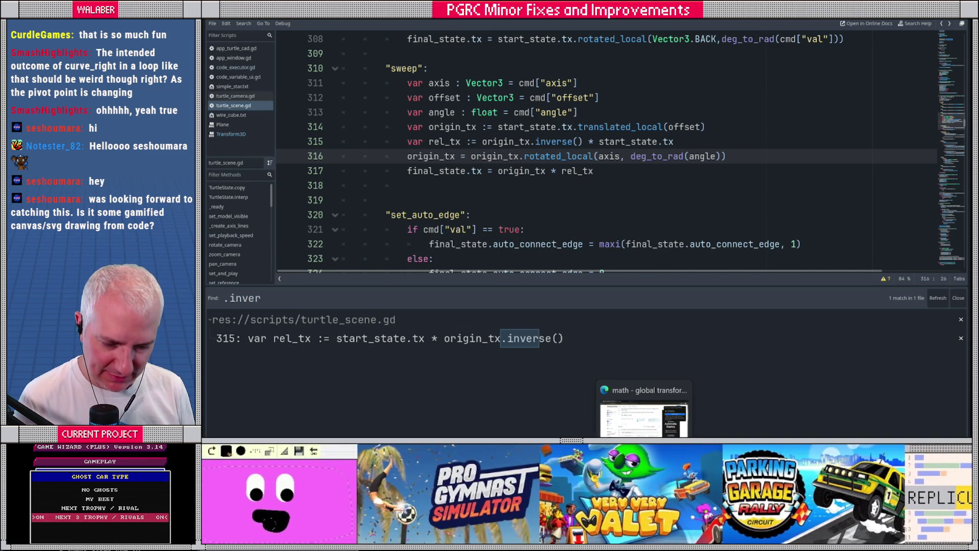
key(super)
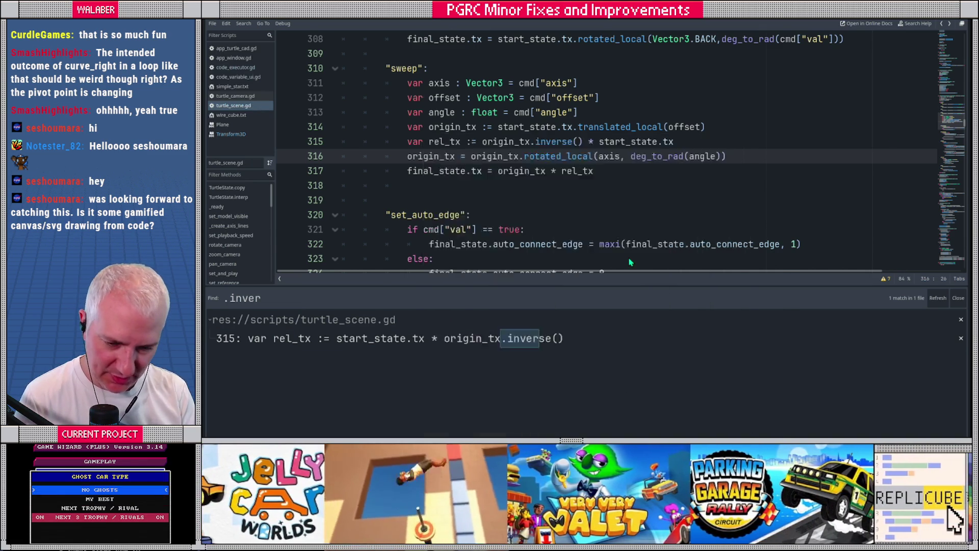
text(notepad)
click(630, 261)
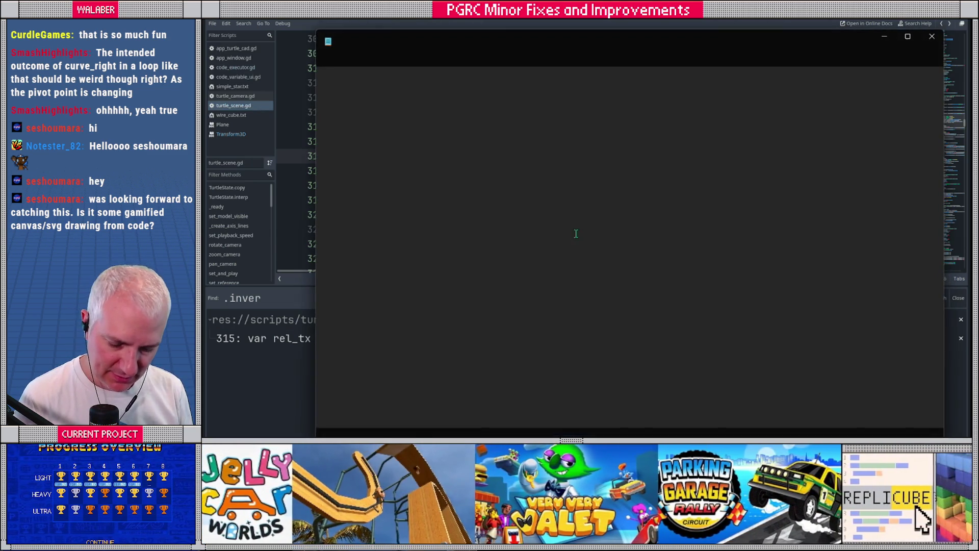
- Paste the set_auto_edge curve_right loop into a new Notepad tab, then run TurtleCAD from Godot
click(473, 42)
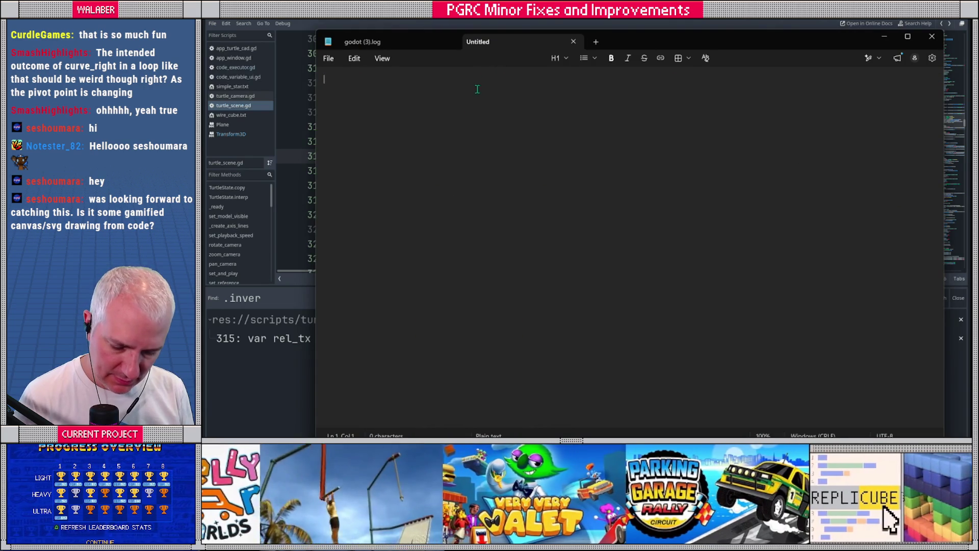
key(super+v)
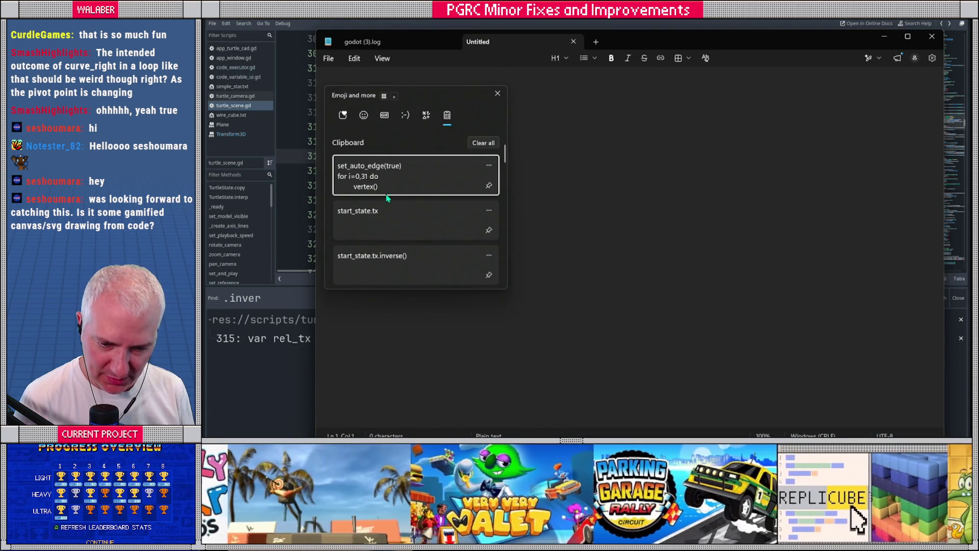
click(387, 192)
key(ctrl+a)
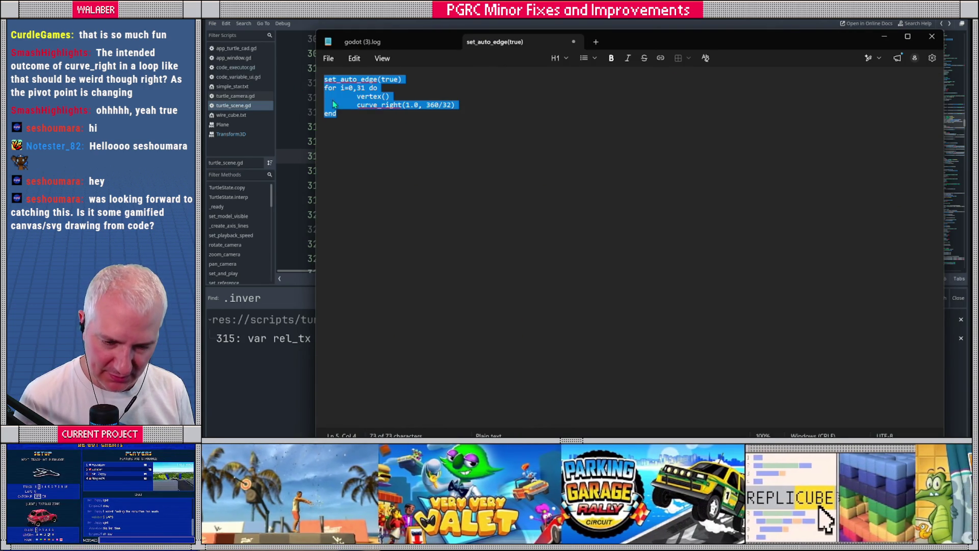
key(alt+Tab)
key(F5)
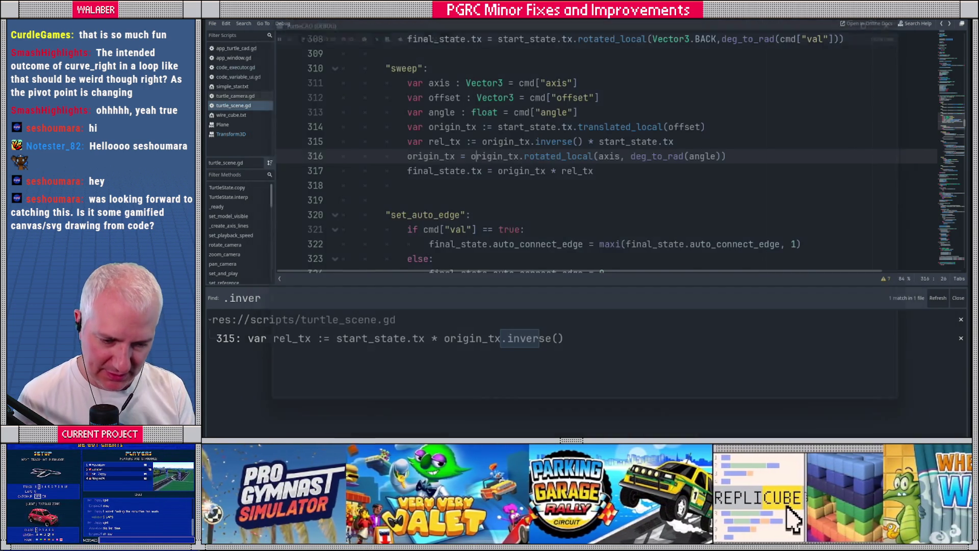
- Run the pasted 32-step curve_right loop and scrub through its lopsided D-shaped path, then stop the game
key(ctrl+a)
text(set_auto_edge(true) for i=0,31 do     vertex()     curve_right(1.0, 360/32) end)
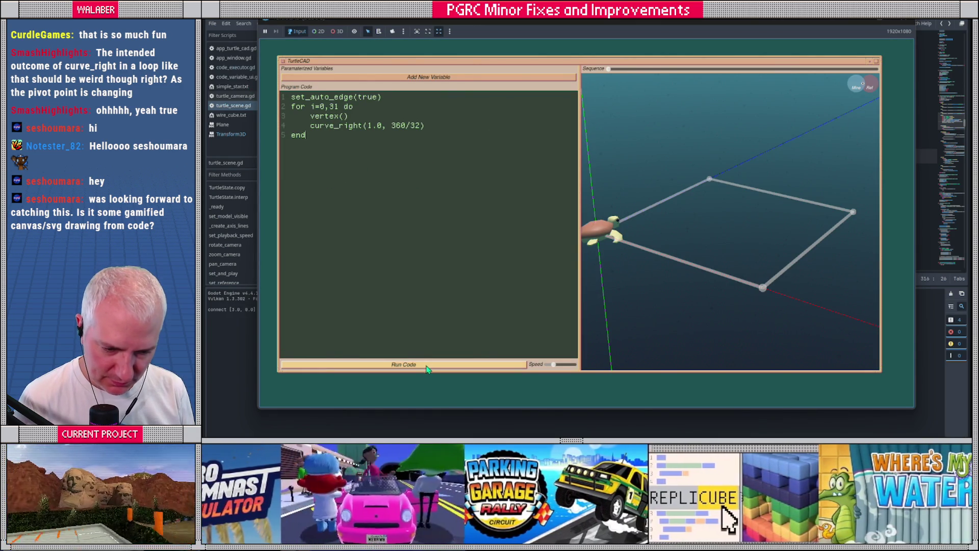
click(427, 368)
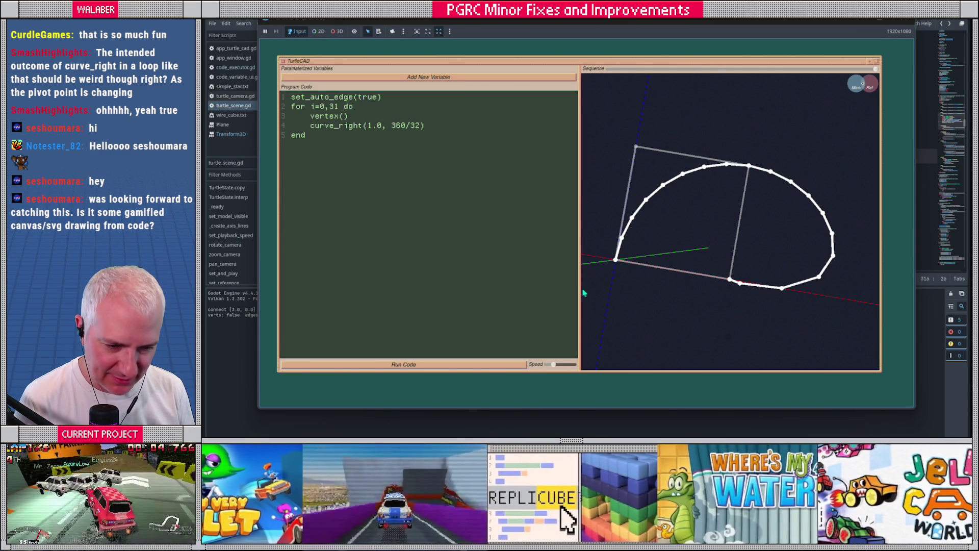
drag(613, 70, 681, 72)
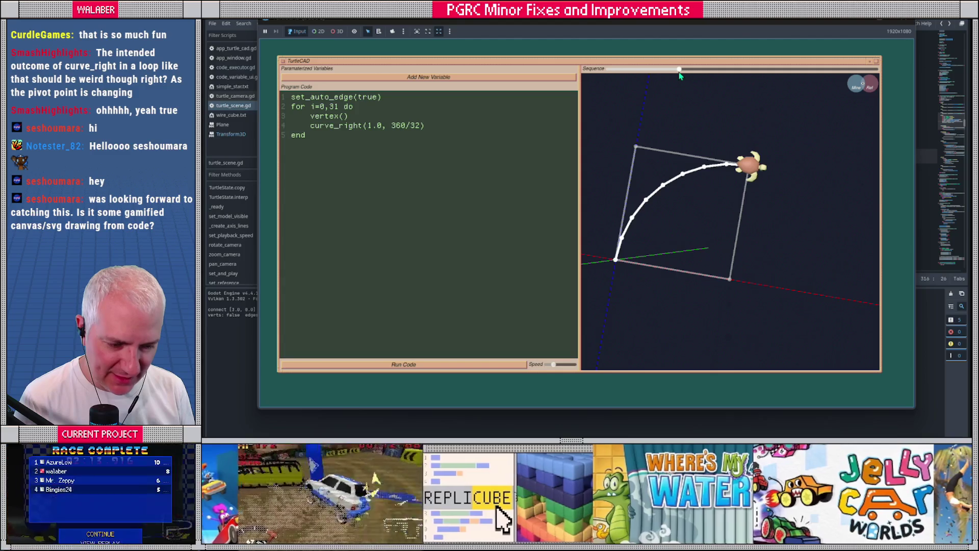
mouse_move(748, 205)
mouse_down()
mouse_move(751, 188)
mouse_move(745, 212)
mouse_move(717, 120)
mouse_up()
mouse_move(680, 72)
mouse_down()
mouse_move(753, 84)
mouse_move(665, 78)
mouse_up()
key(F8)
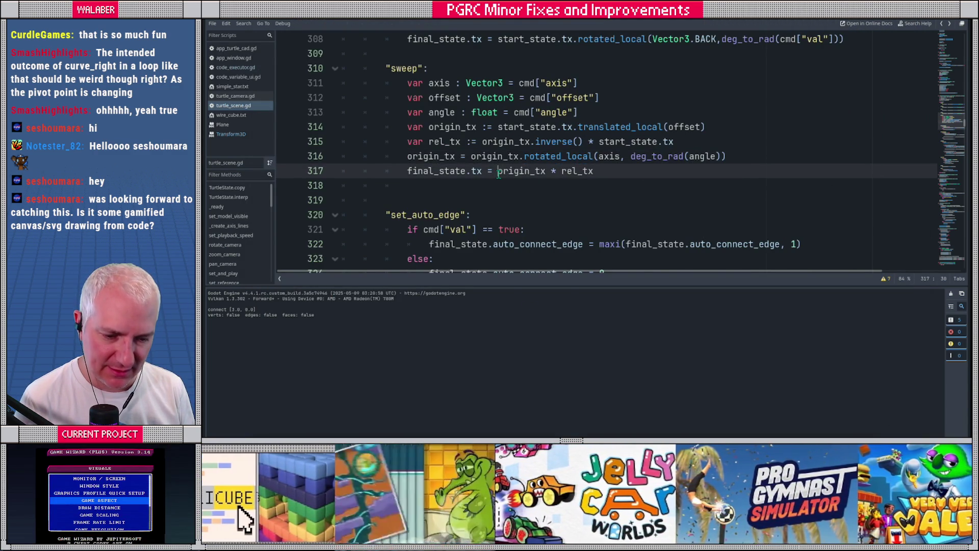
- Change line 317 to final_state.tx = (origin_tx * rel_tx).orthonormalized(), save, and run the project
click(496, 179)
text(()
key(End)
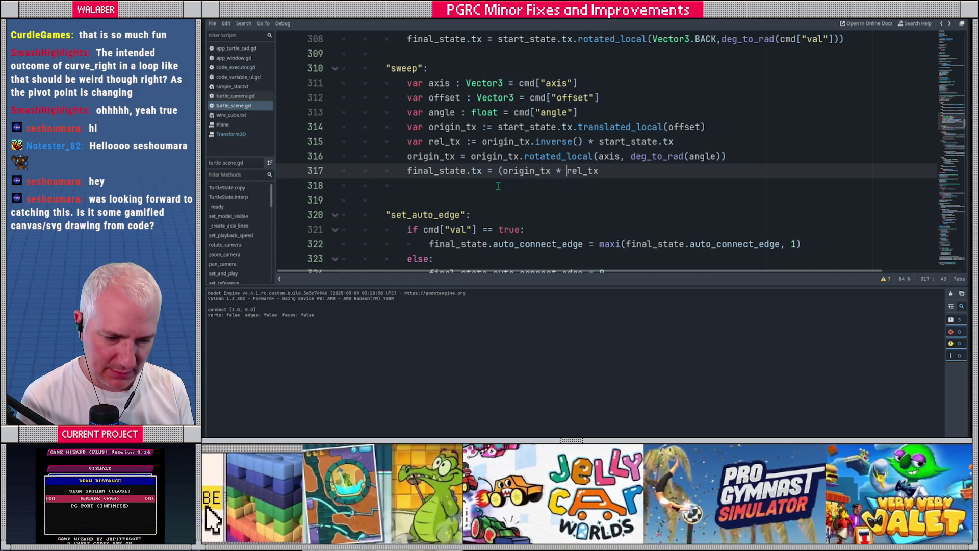
text().ori)
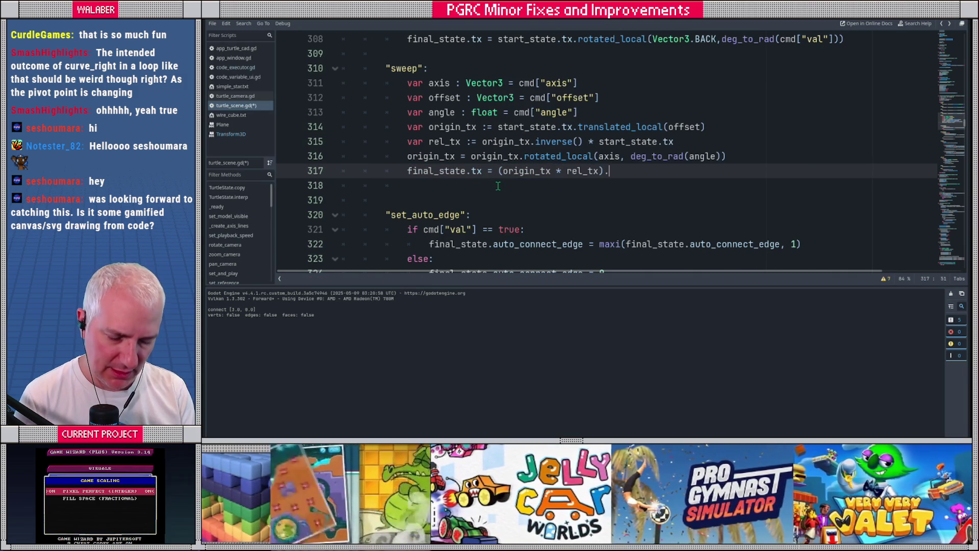
key(Down)
key(Return)
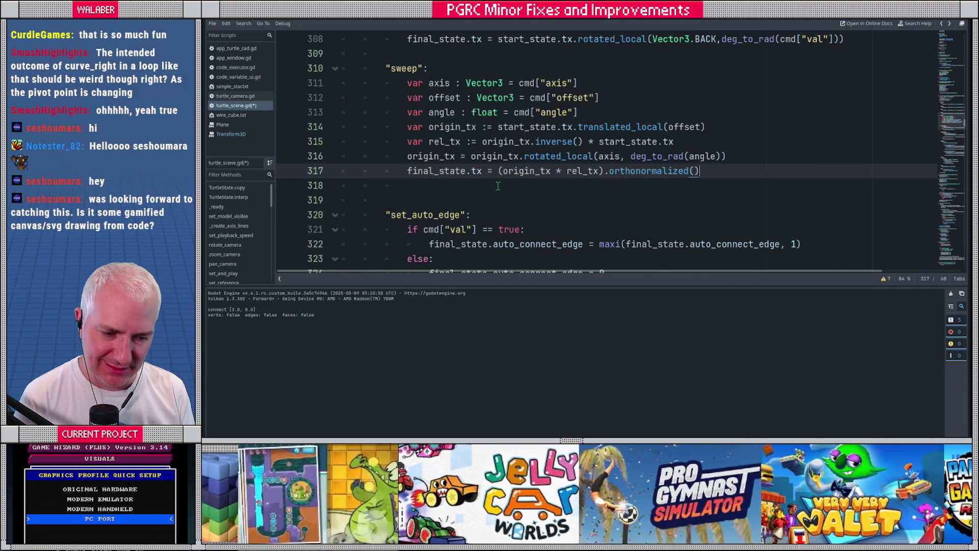
key(ctrl+s)
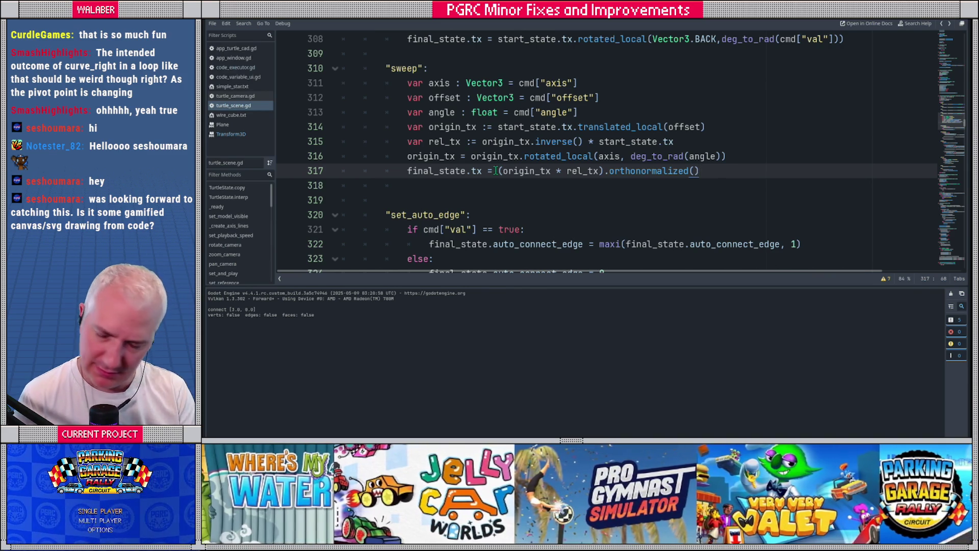
key(F5)
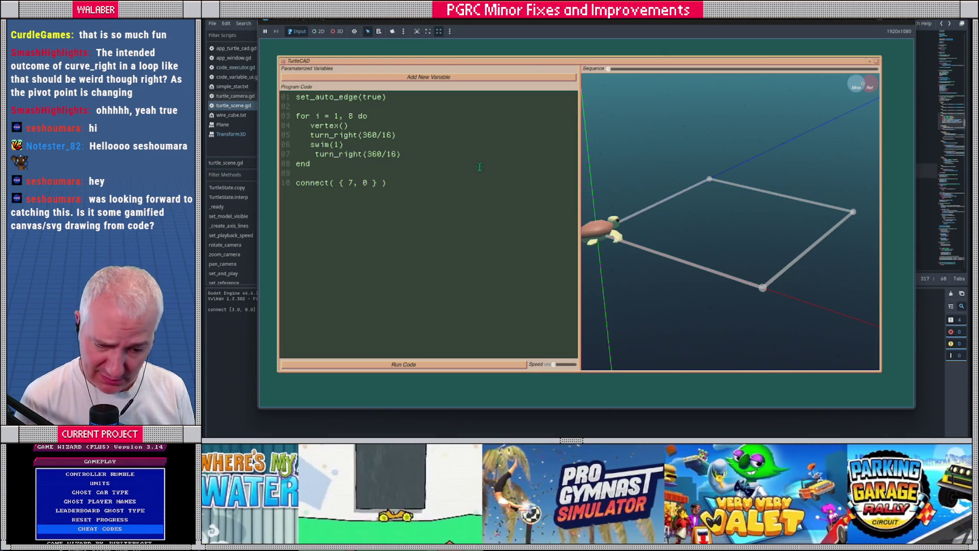
- Paste the 32-step curve_right loop and rerun it several times, confirming a closed circle, then stop the game
key(ctrl+a)
text(set_auto_edge(true) for i=0,31 do     vertex()     curve_right(1.0, 360/32) end)
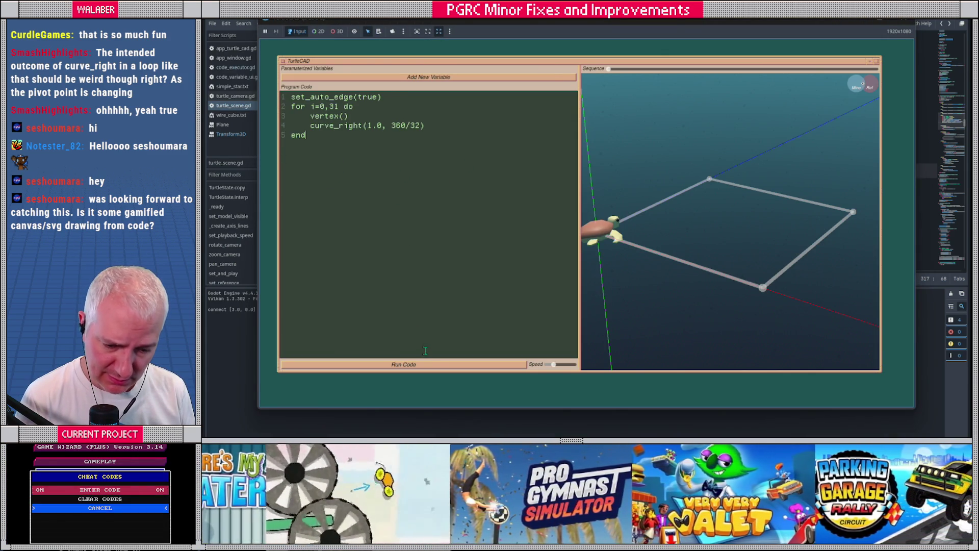
click(432, 364)
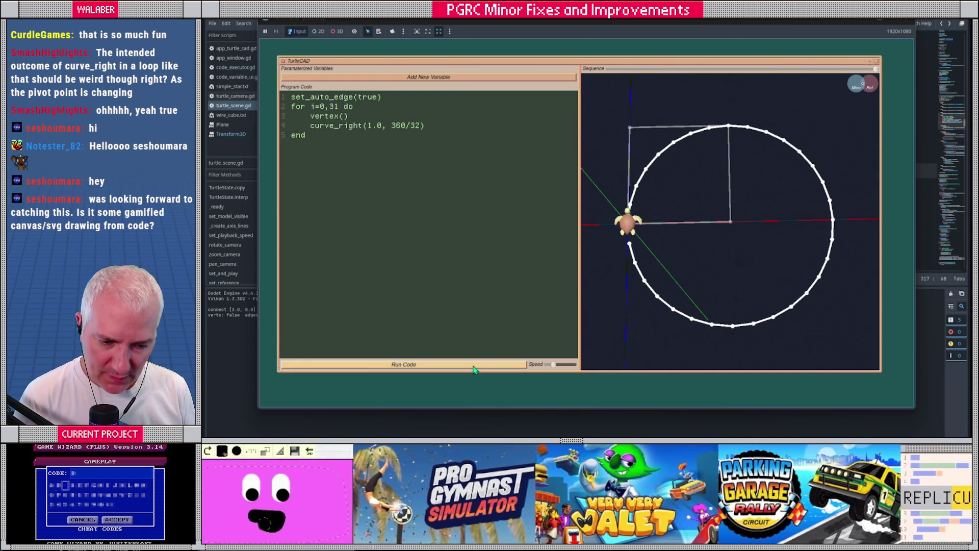
click(474, 365)
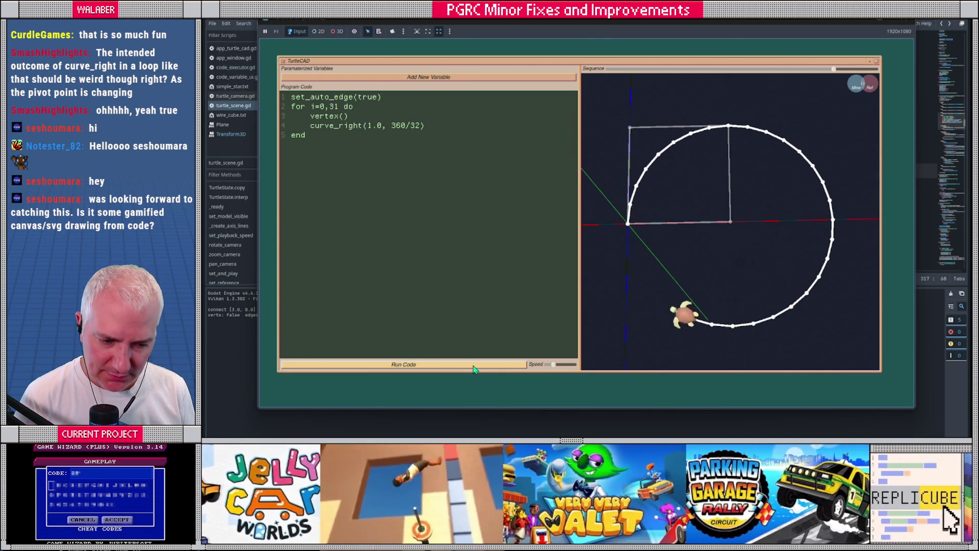
click(473, 365)
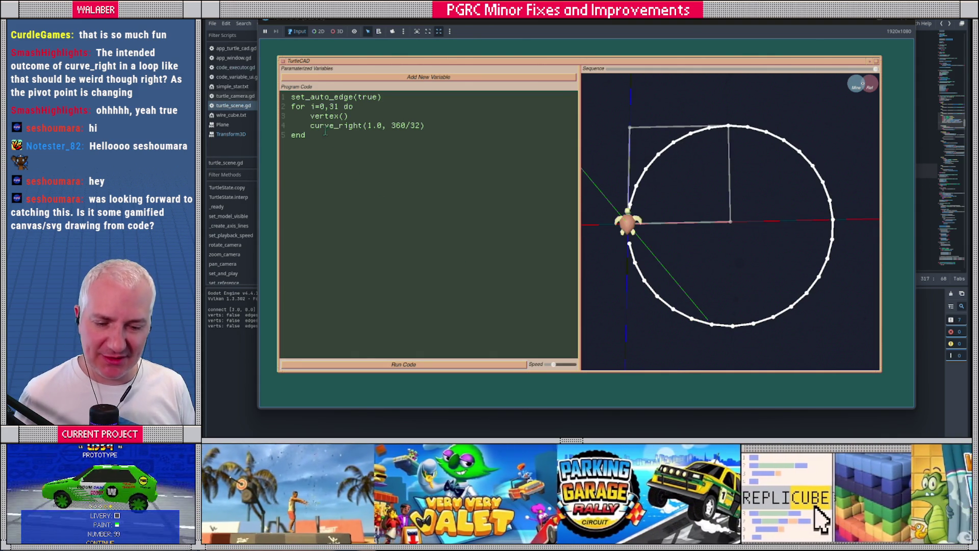
drag(315, 126, 419, 126)
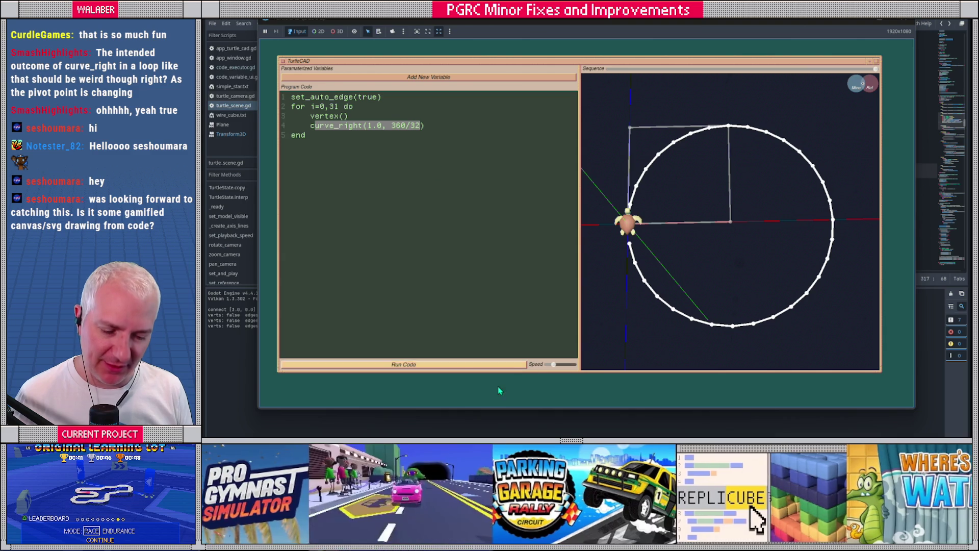
click(515, 364)
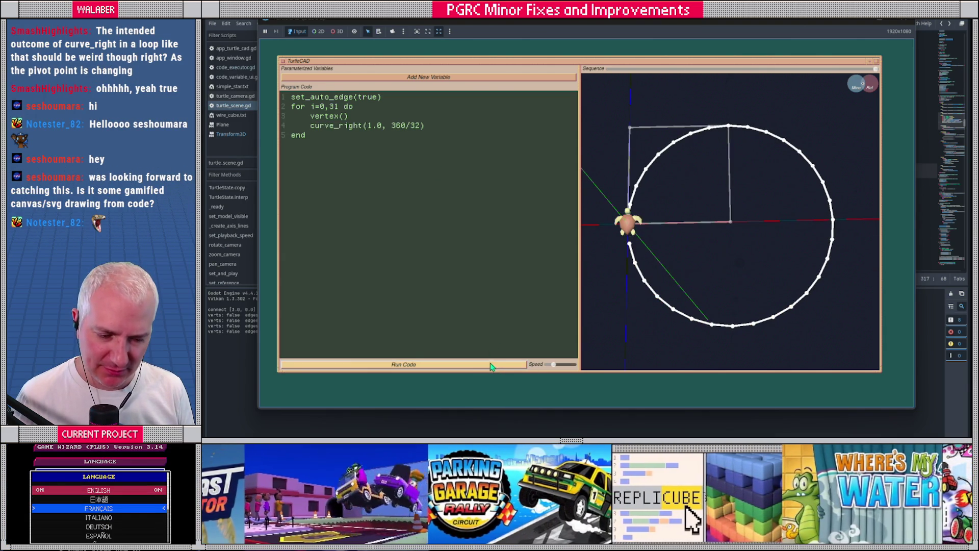
click(494, 364)
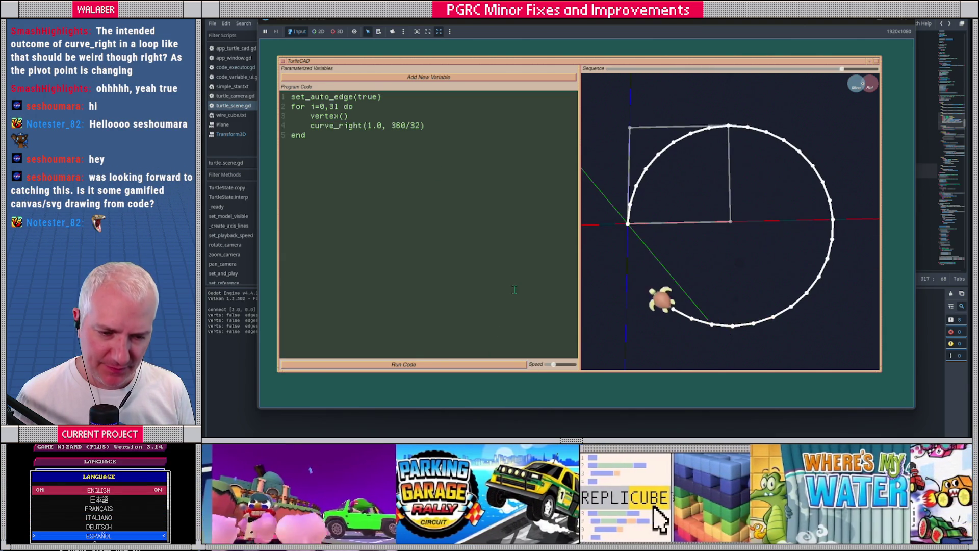
key(F8)
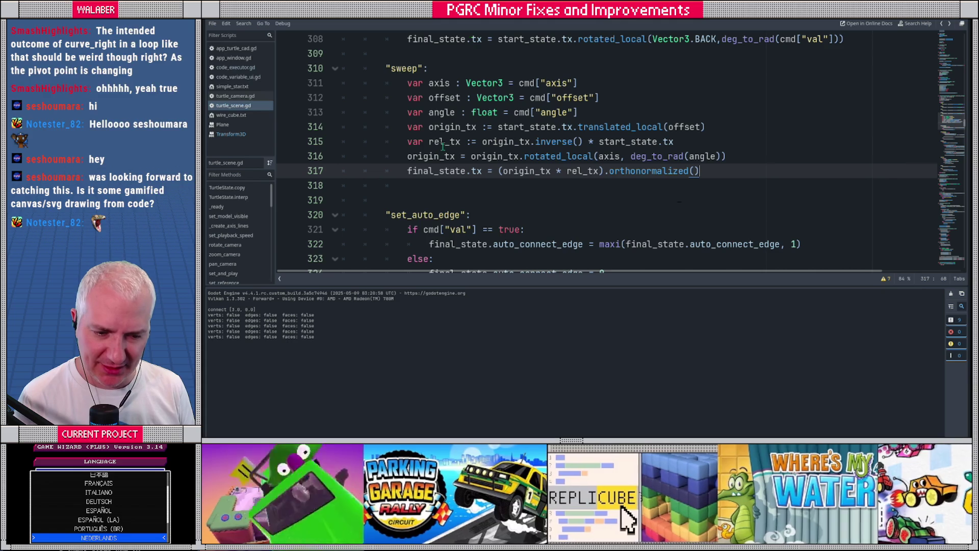
- Open code_executor.gd and select the -rad offset in _fn_sweep_right
click(230, 68)
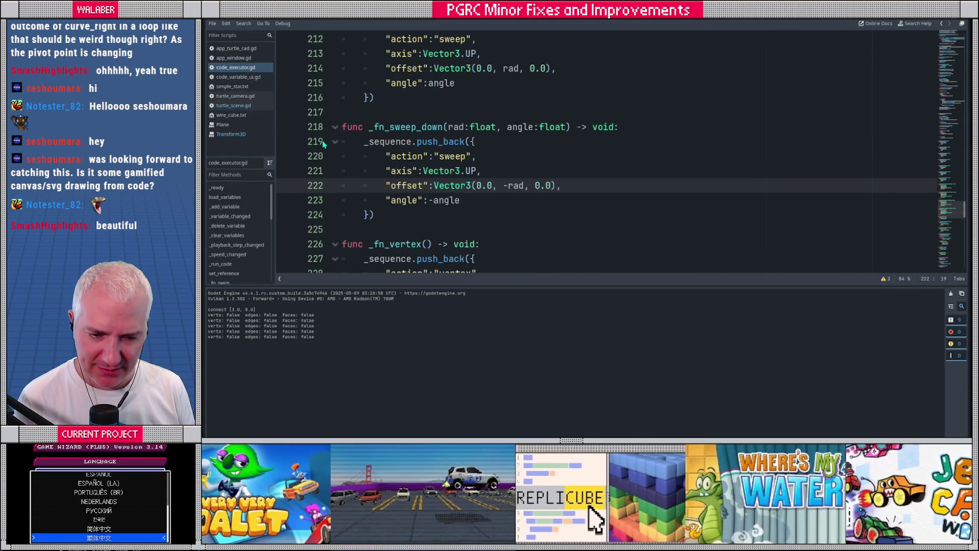
scroll(411, 172, up, 1)
scroll(411, 172, up, 4)
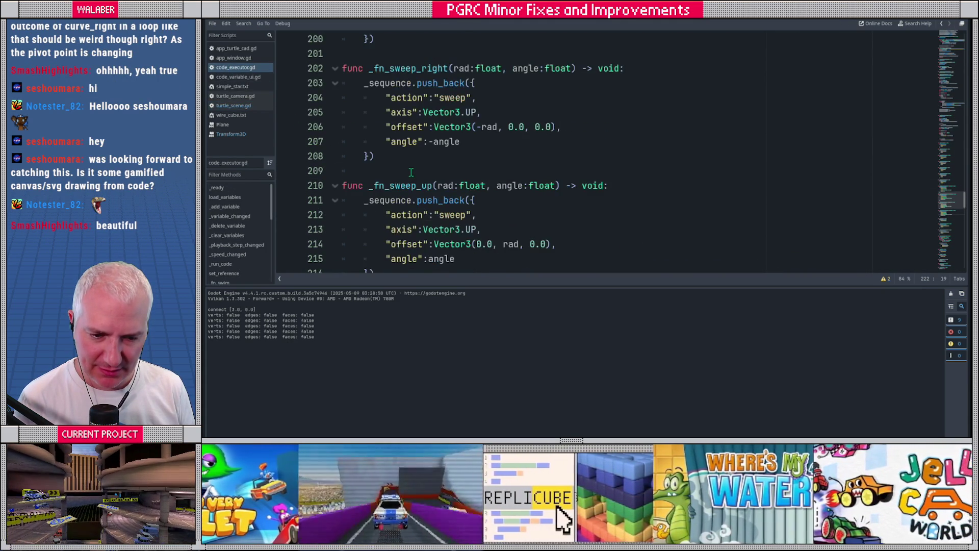
drag(477, 171, 498, 170)
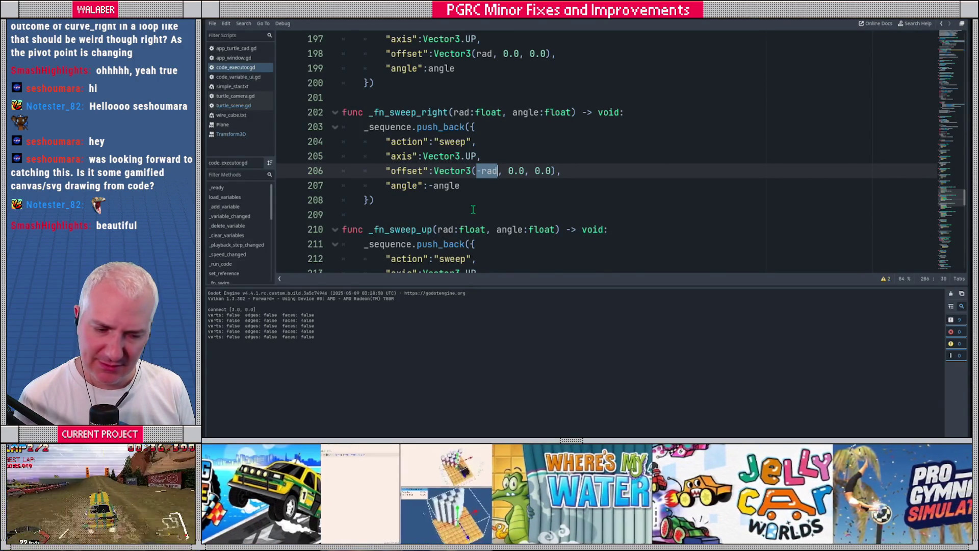
- Orbit the running TurtleCAD circle into a tilted view, comparing it against rad on line 206
key(F5)
scroll(635, 236, up, 4)
mouse_move(702, 234)
mouse_down()
mouse_move(725, 234)
mouse_move(726, 223)
mouse_up()
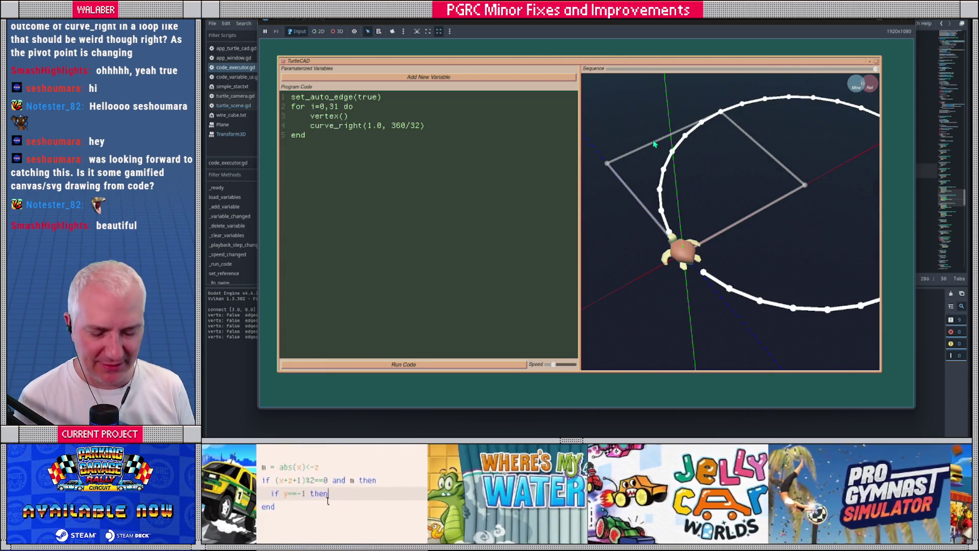
key(alt+Tab)
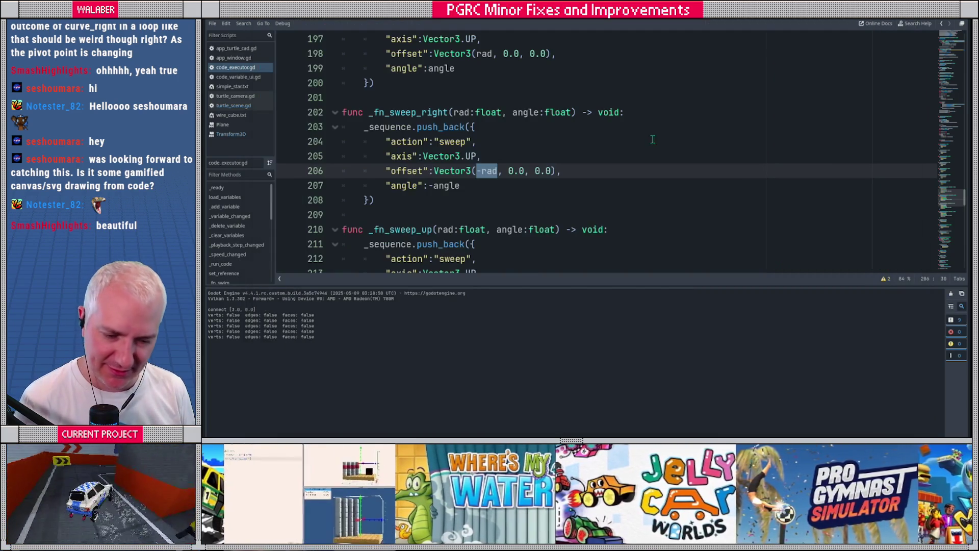
double_click(477, 170)
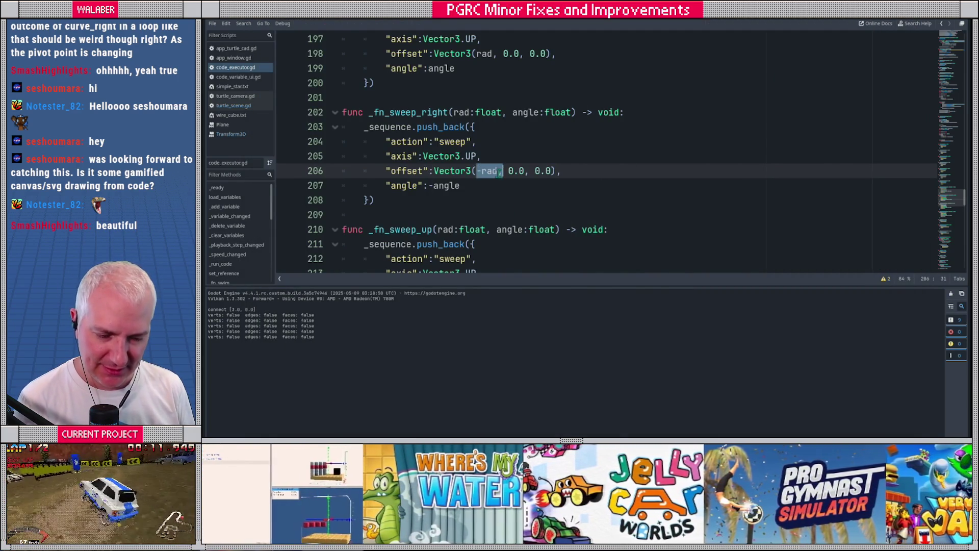
key(alt+Tab)
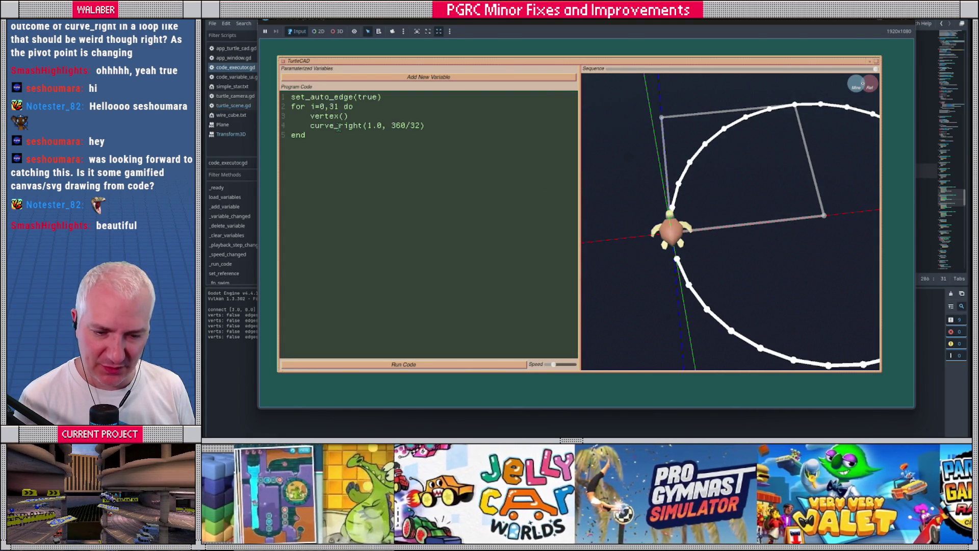
- Switch line 4 to curve_left and run it, drawing a closed circle
drag(339, 128, 364, 130)
text(left)
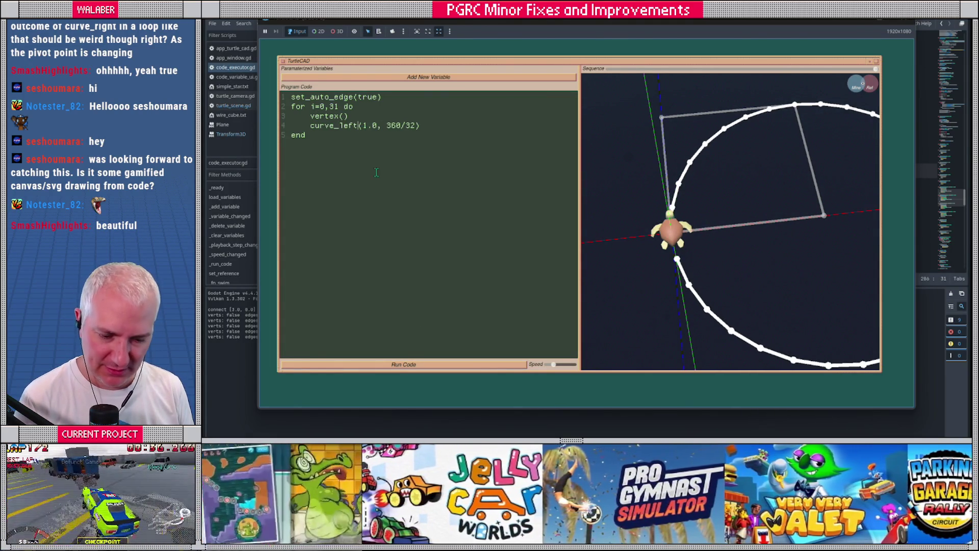
click(414, 363)
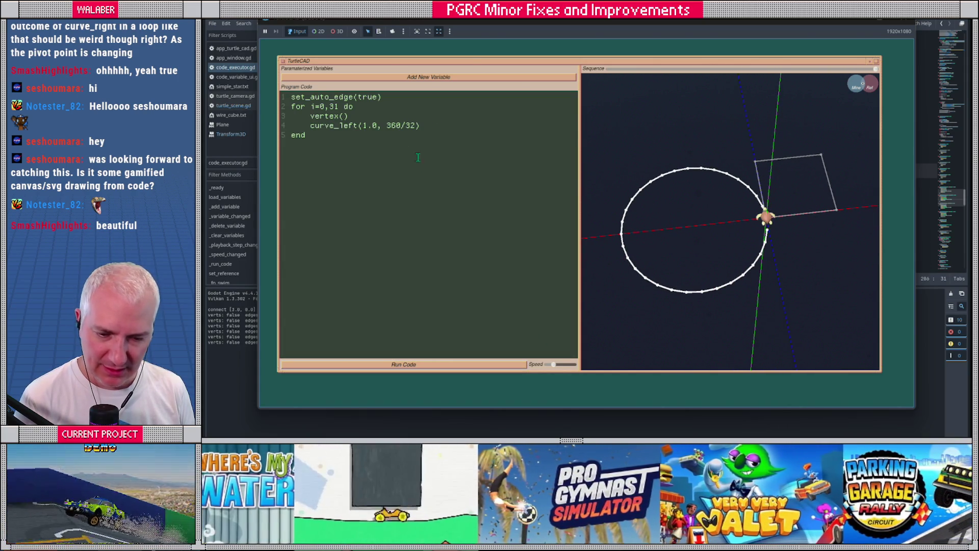
- Switch line 4 to curve_up, run it, then close the game
drag(340, 126, 359, 127)
text(up)
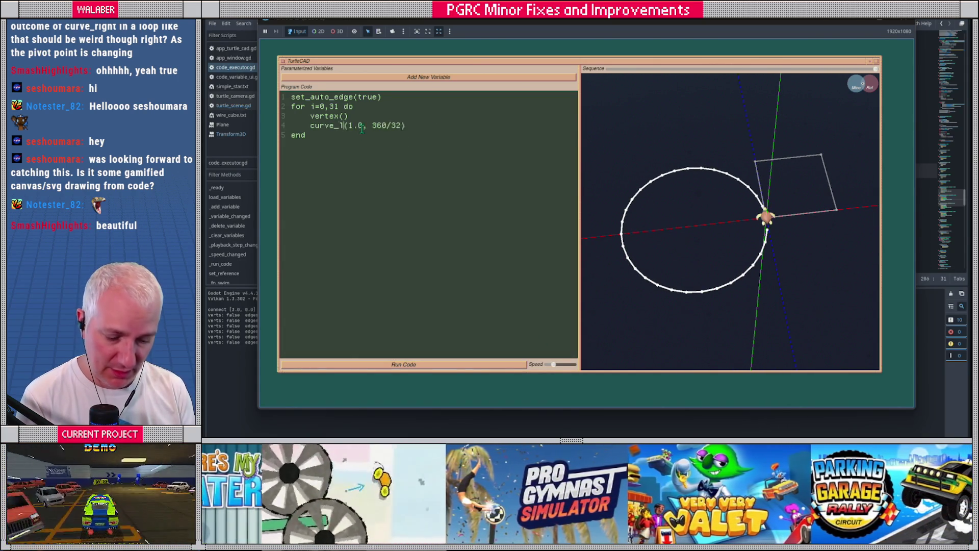
click(415, 364)
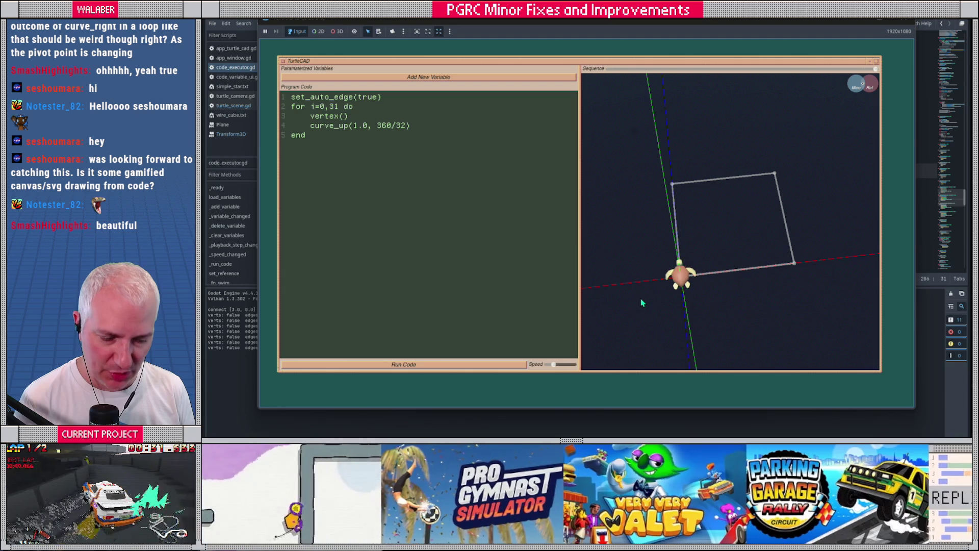
key(F8)
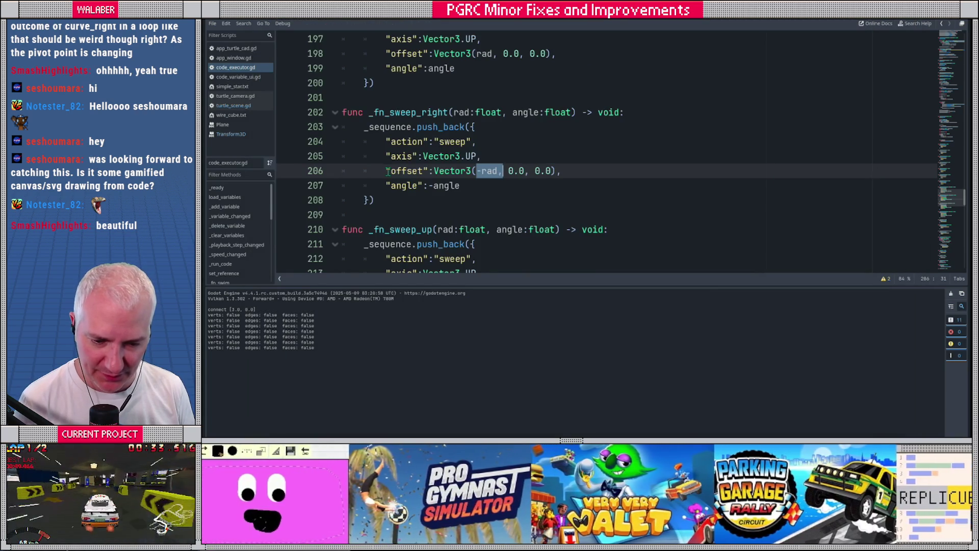
- Change _fn_sweep_up's rotation axis on line 213 from Vector3.UP to Vector3.LEFT
scroll(387, 171, down, 2)
scroll(413, 171, up, 2)
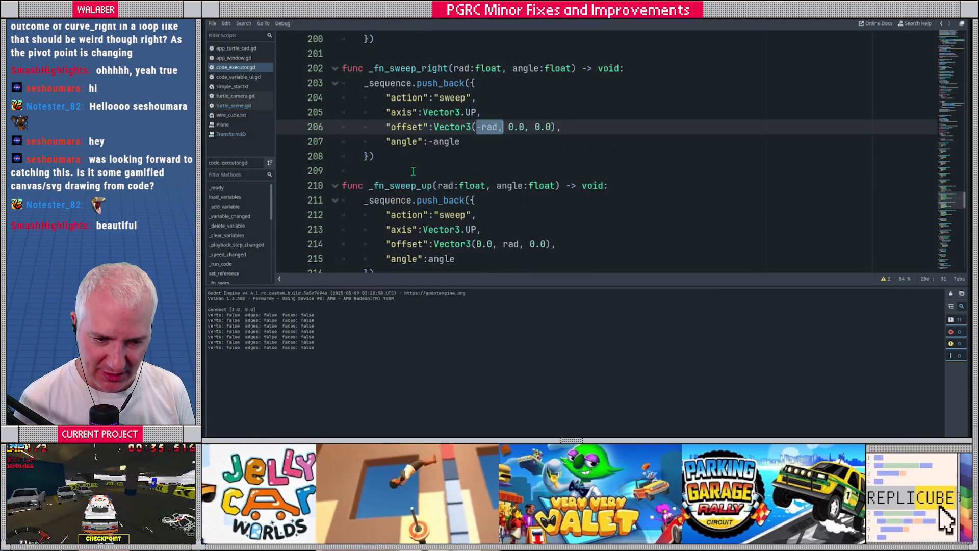
scroll(432, 164, down, 1)
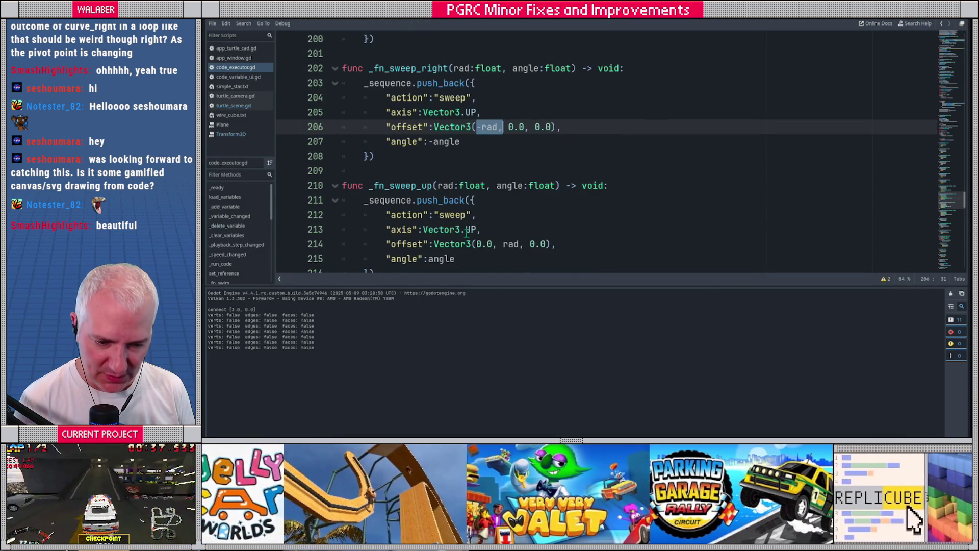
double_click(468, 231)
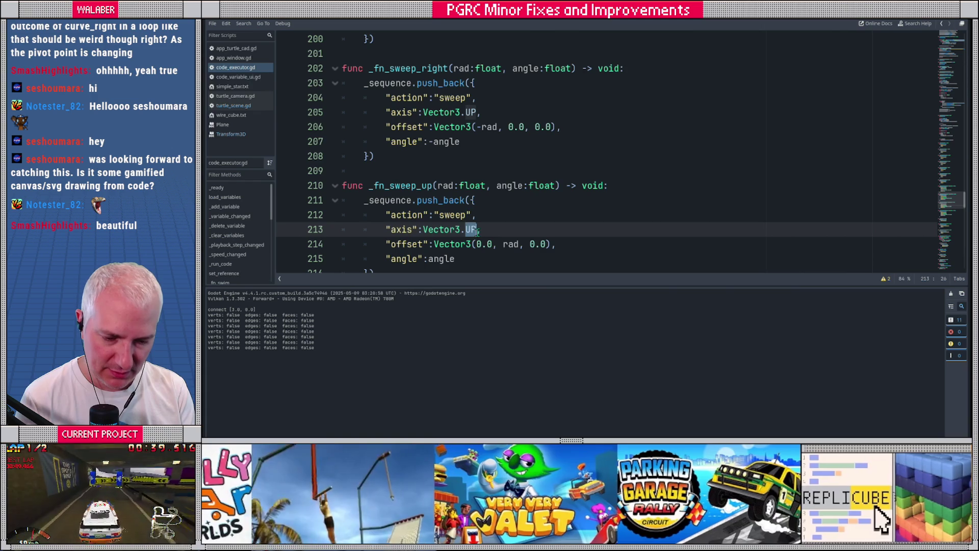
text(R)
key(BackSpace)
text(LE)
key(Return)
- Switch _fn_sweep_down's axis on line 221 to Vector3.LEFT and bring the TurtleCAD window forward
scroll(477, 231, down, 2)
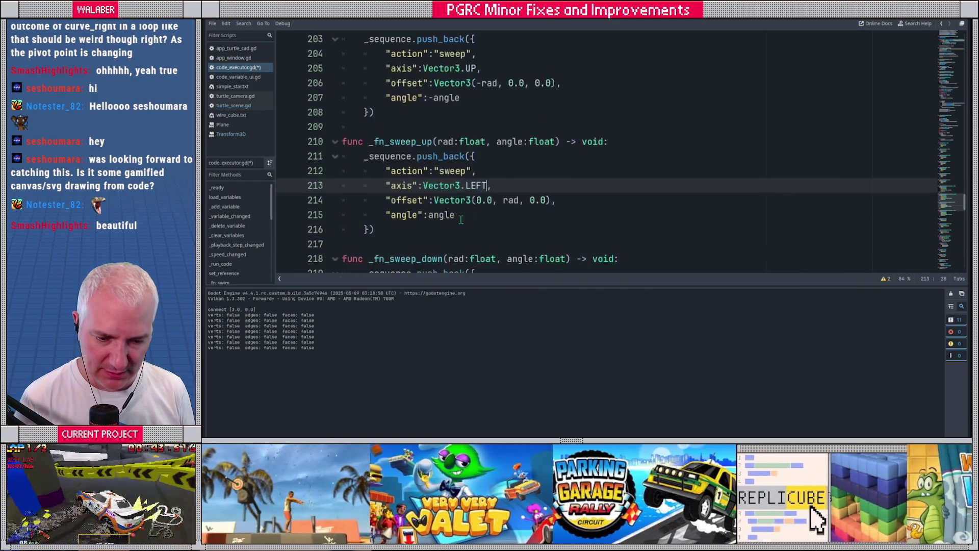
double_click(467, 258)
text(LEF)
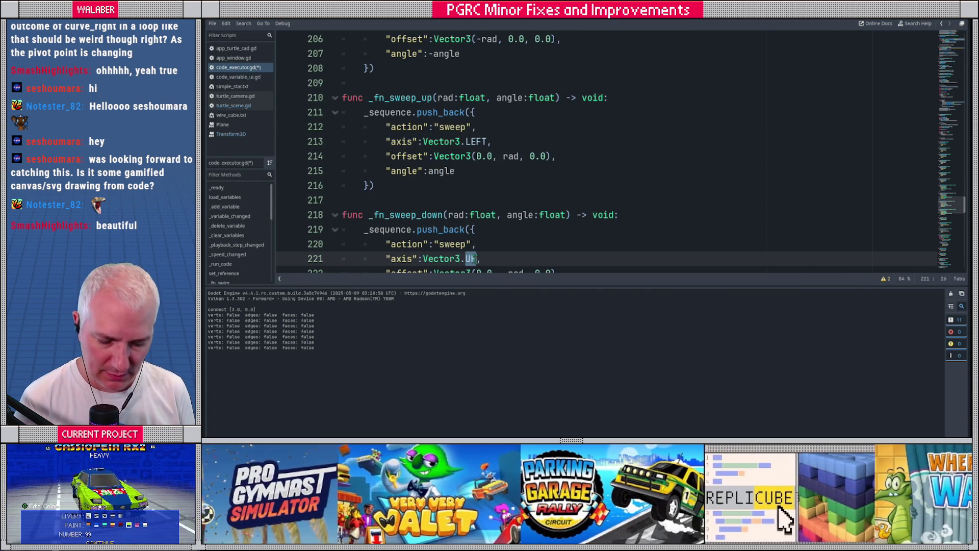
text(T)
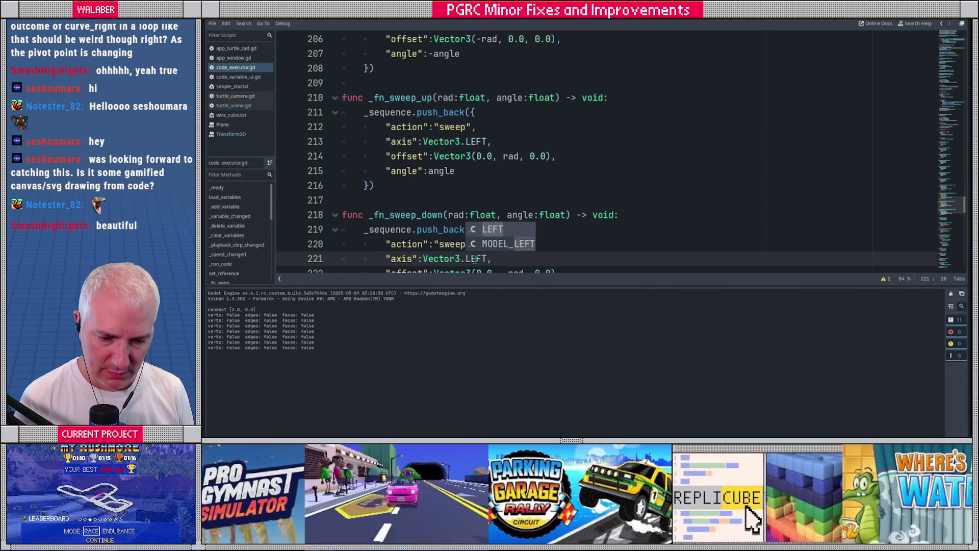
key(alt+Tab)
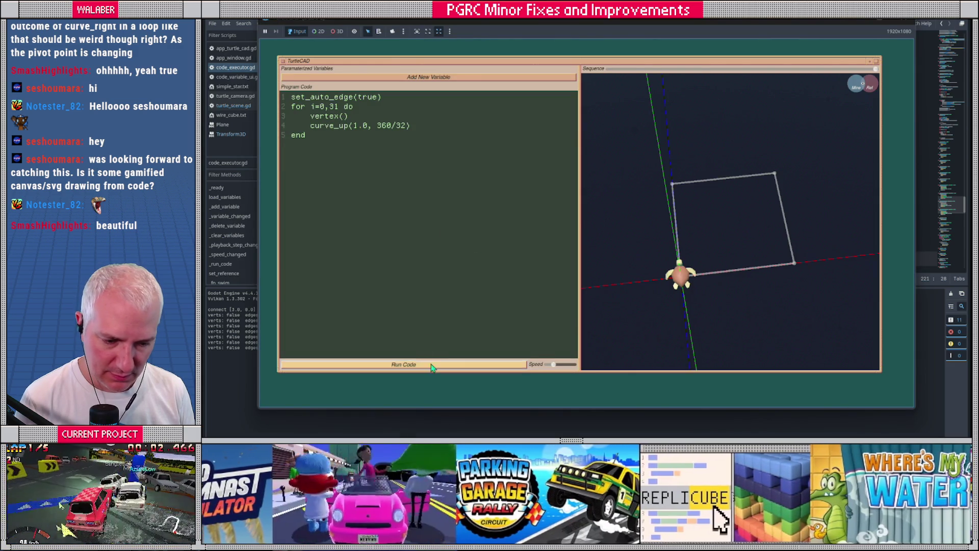
- Run the circle program, change curve_up to curve_down on line 4, and rerun it to trace a vertical circle
click(431, 364)
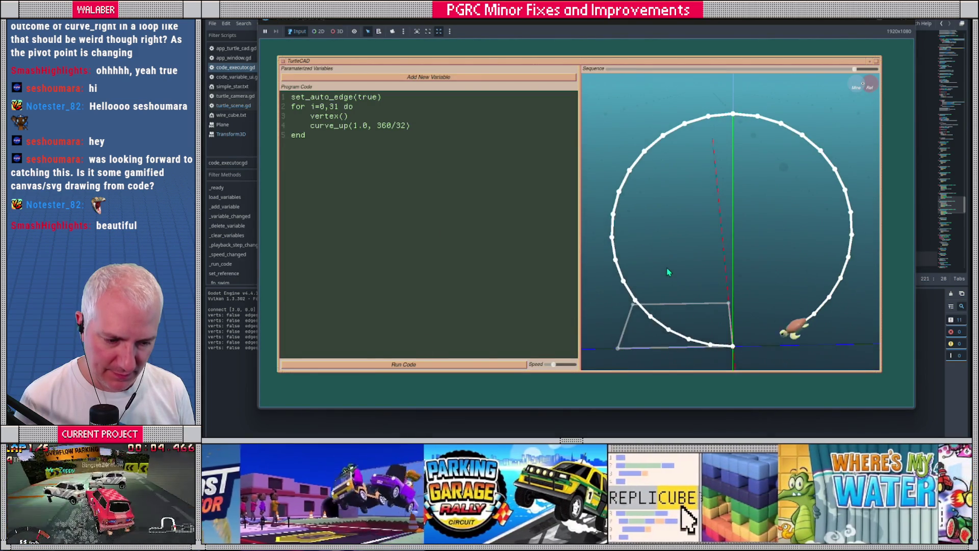
mouse_move(693, 275)
mouse_down()
mouse_move(616, 282)
mouse_move(673, 278)
mouse_up()
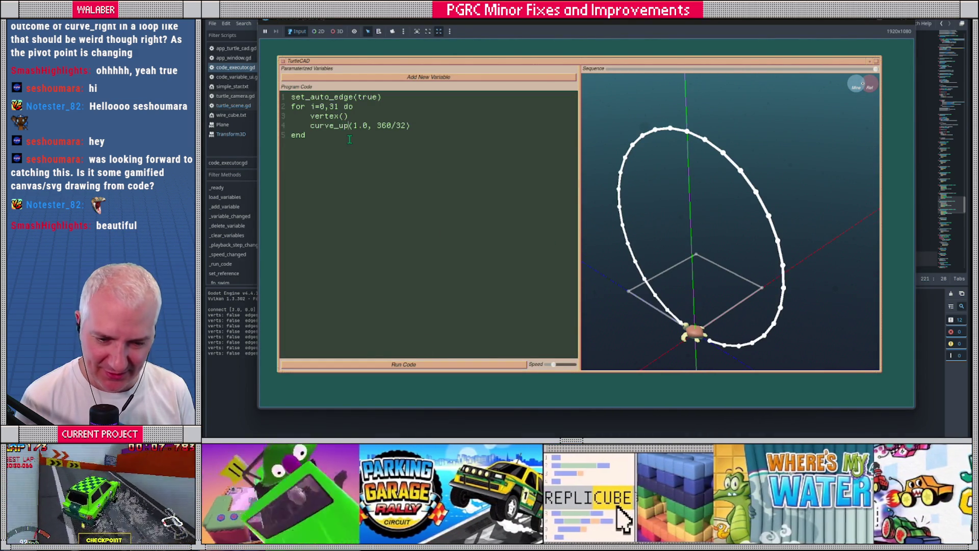
key(BackSpace)
key(BackSpace)
text(down)
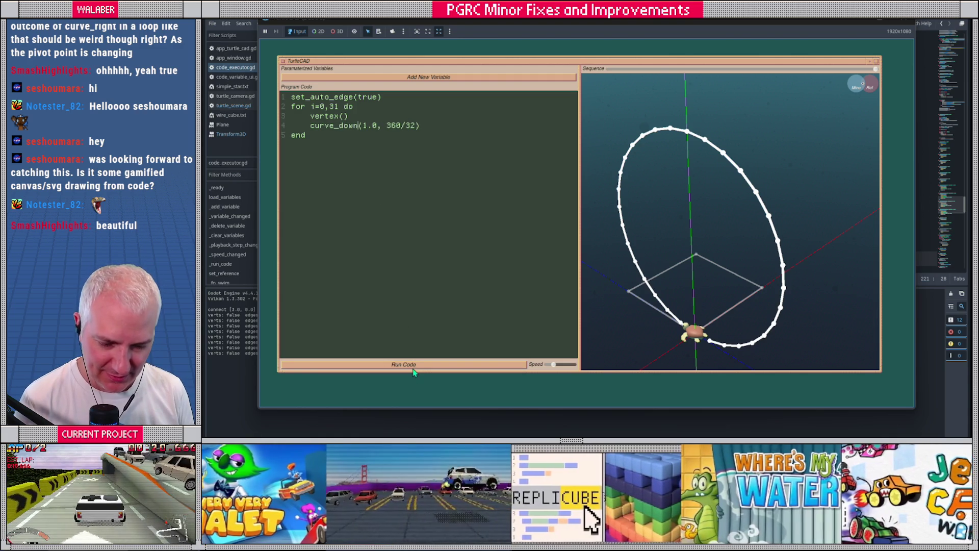
click(413, 365)
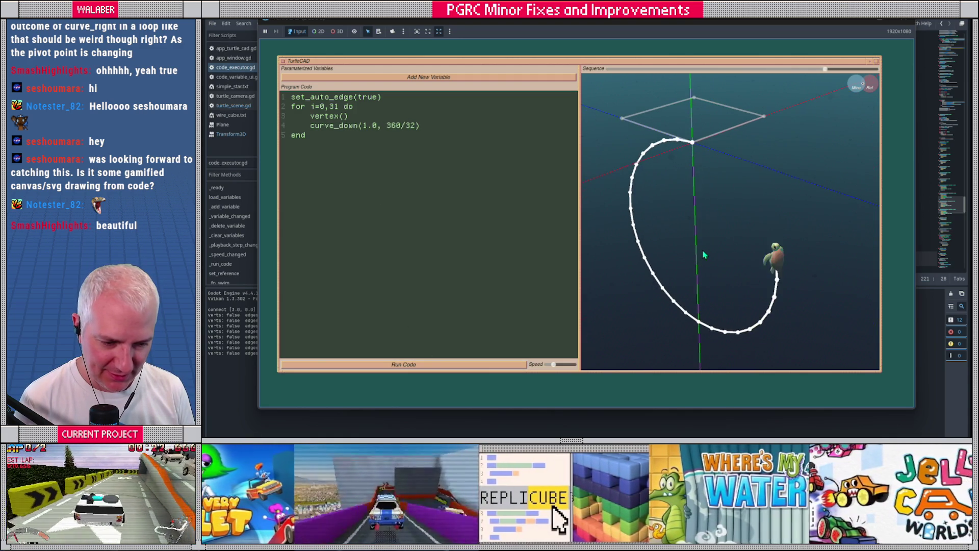
mouse_move(686, 257)
mouse_down()
mouse_move(743, 234)
mouse_move(688, 240)
mouse_up()
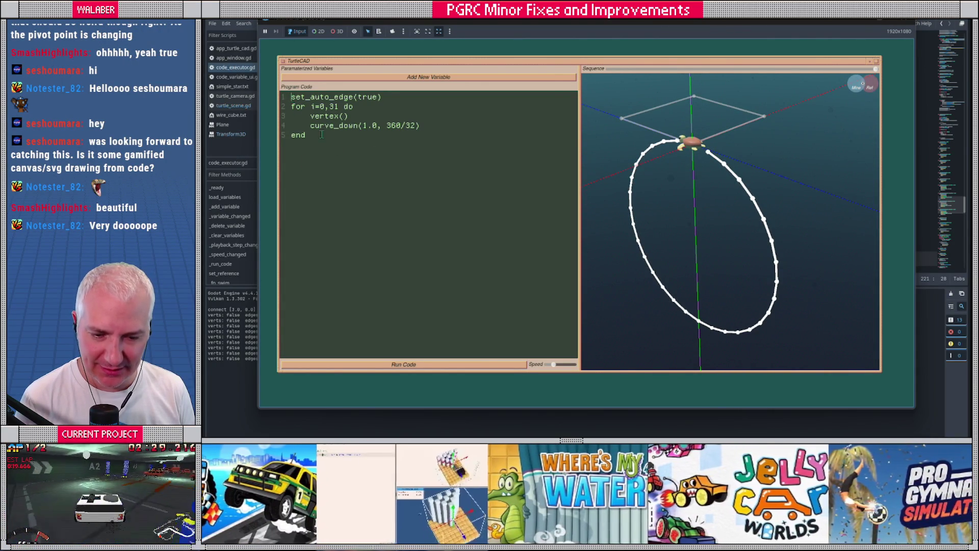
- Append connect( {0, 31} ) after the loop's end and rerun to close the circle
key(Return)
text(conne)
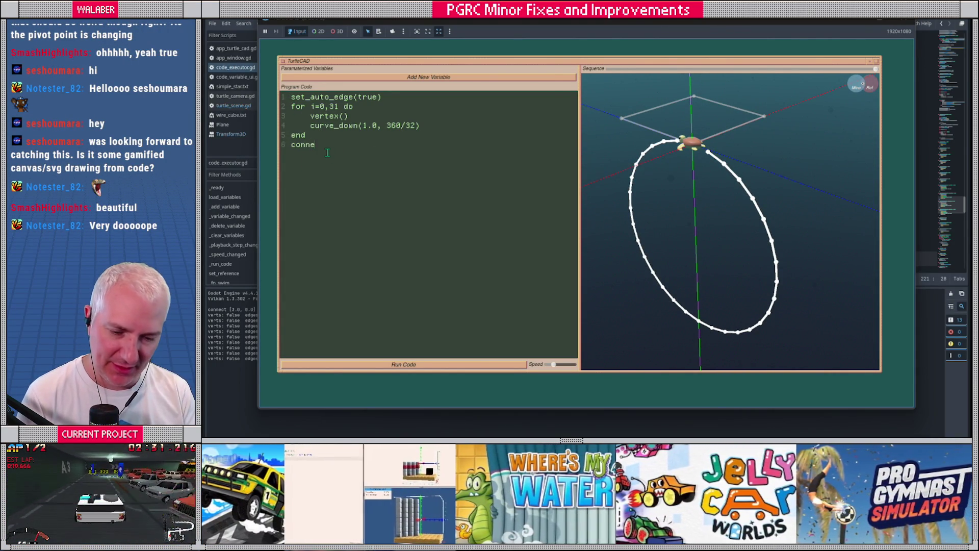
text(ct( {0,)
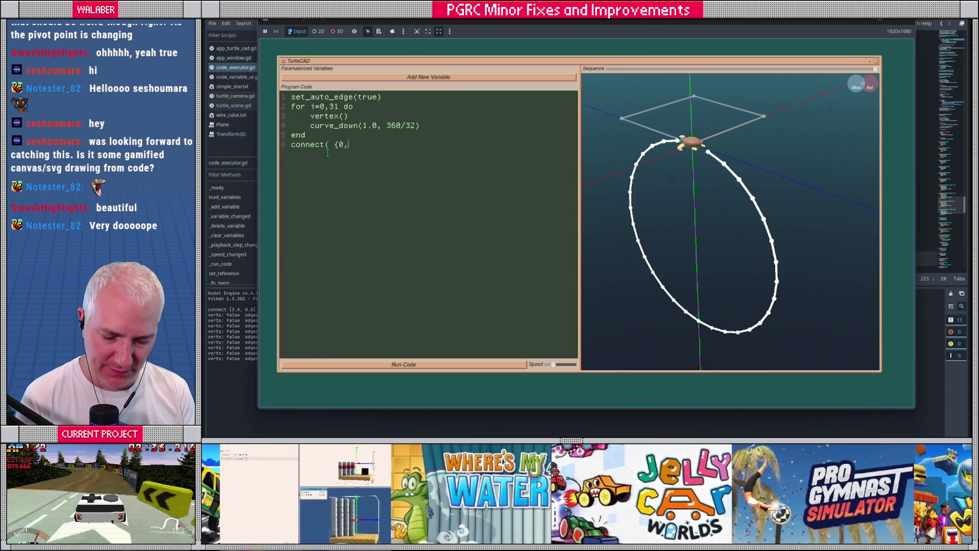
text( ))
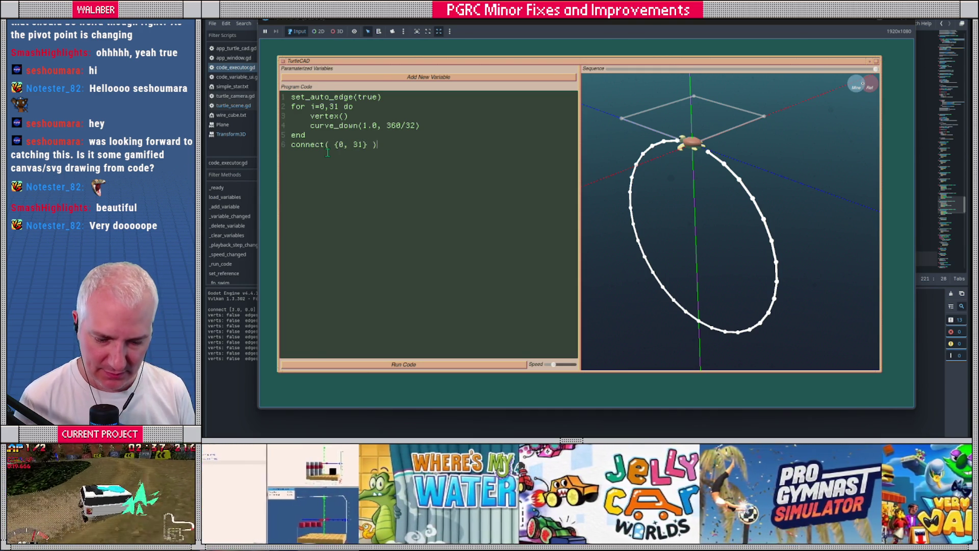
click(403, 364)
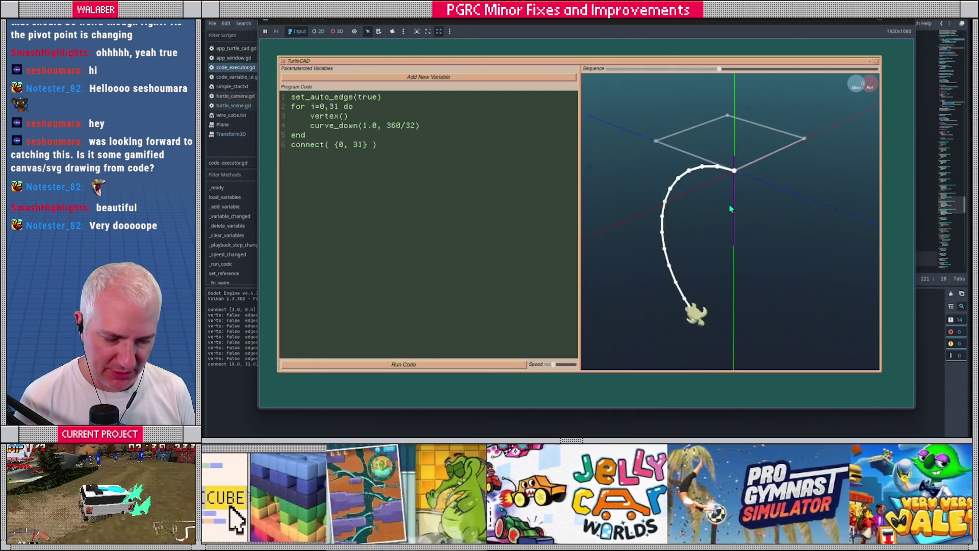
mouse_move(700, 182)
mouse_down()
mouse_move(705, 204)
mouse_move(716, 179)
mouse_move(692, 203)
mouse_move(698, 193)
mouse_up()
- Insert a blank first line above the code and start typing the outer 'for' loop
mouse_move(371, 142)
mouse_down()
mouse_move(293, 130)
mouse_move(260, 97)
mouse_up()
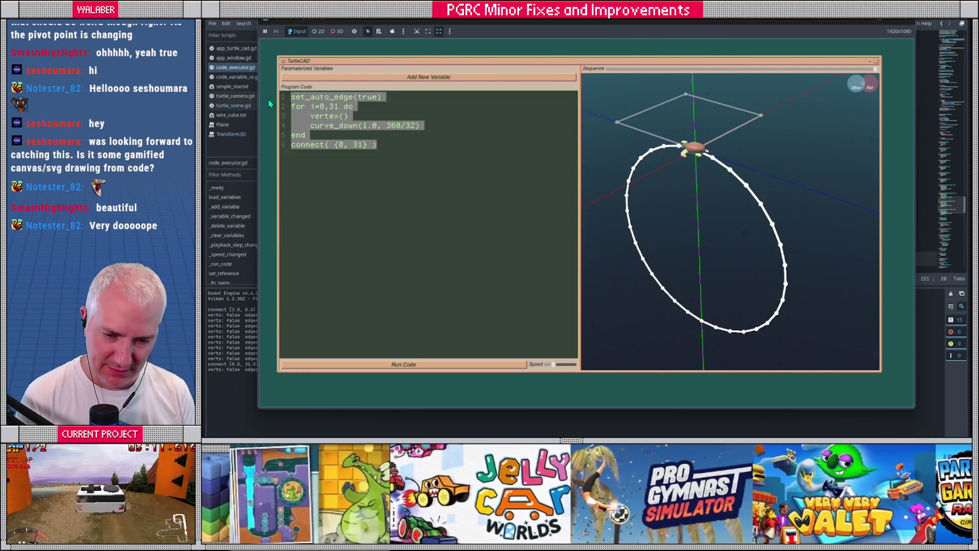
key(Left)
key(Return)
key(Up)
text(for)
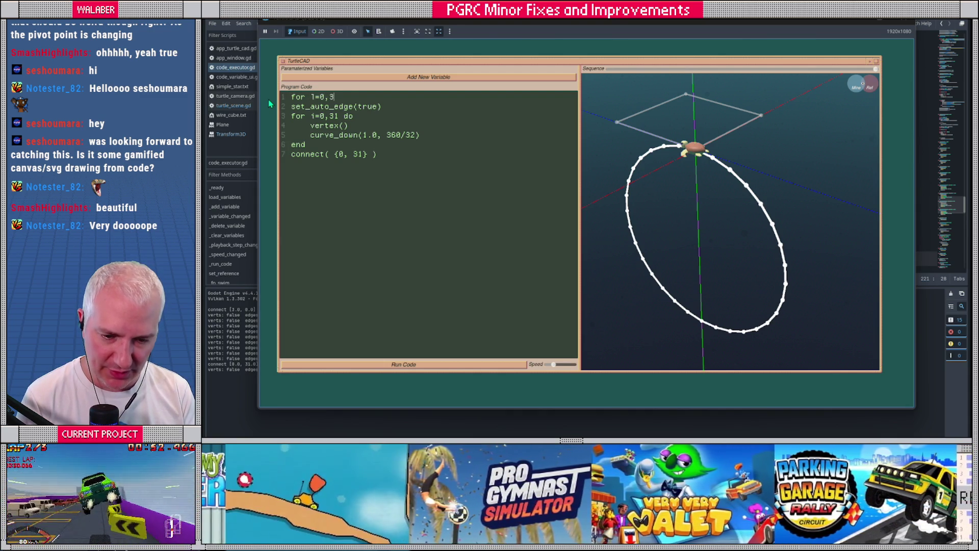
- Indent the circle code into the outer loop and close it with turn_right(360/32) and end
drag(376, 164, 281, 108)
key(Tab)
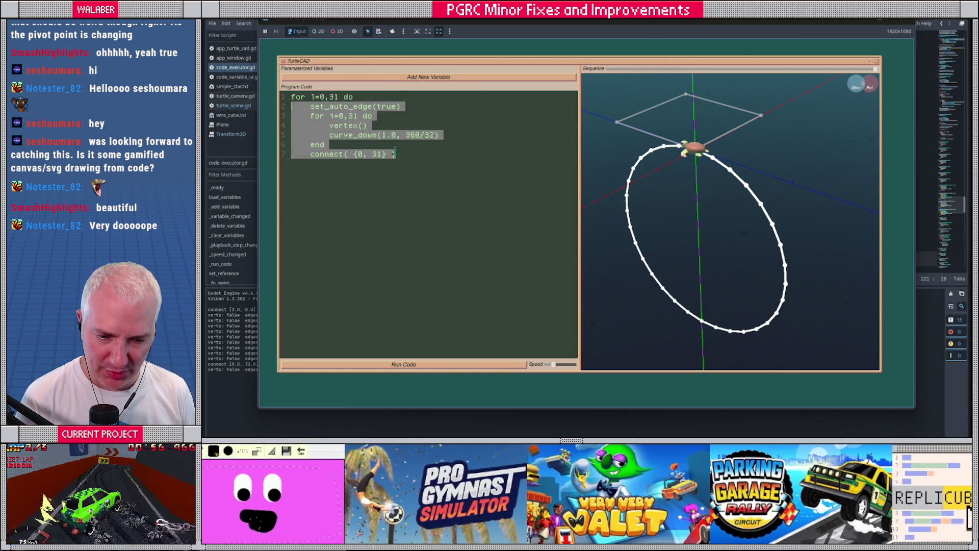
click(408, 156)
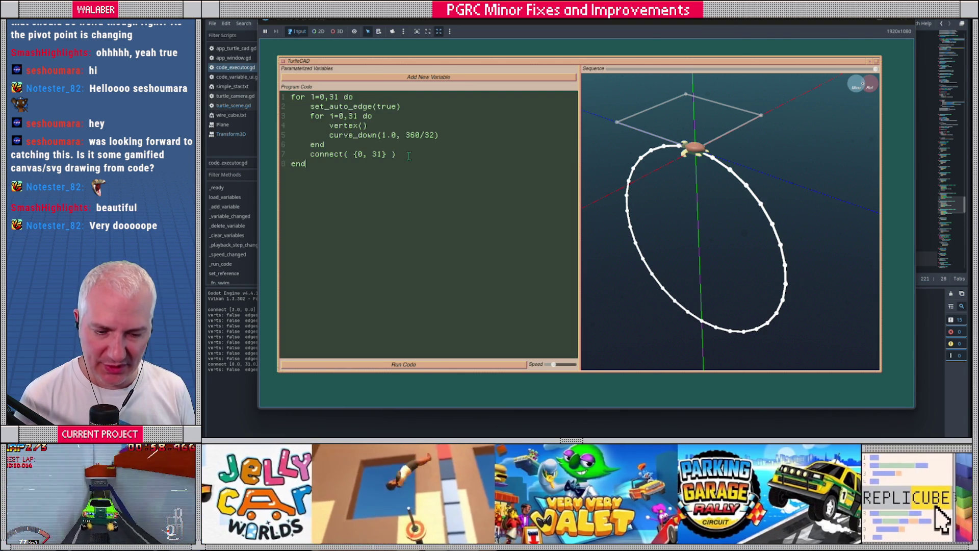
key(Return)
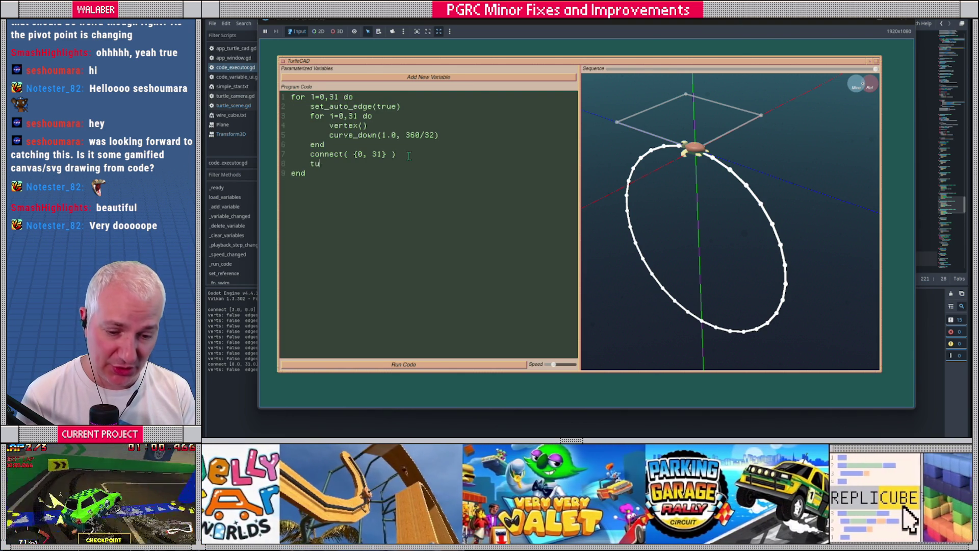
text(urn_right9)
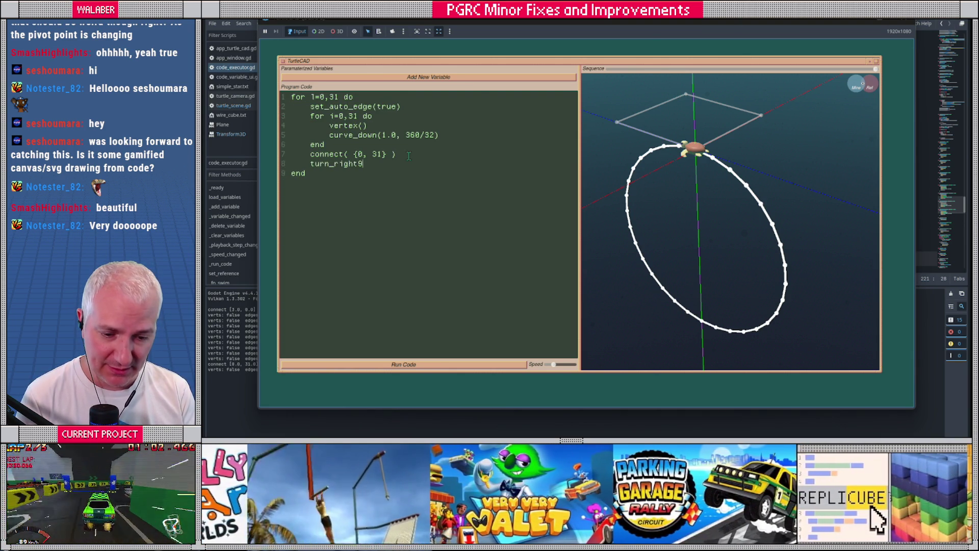
key(BackSpace)
text((360/)
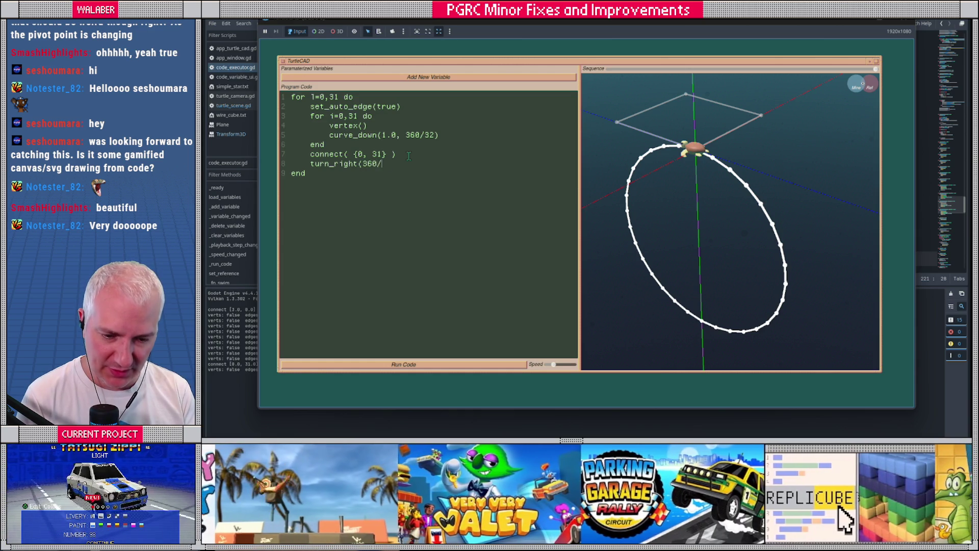
text())
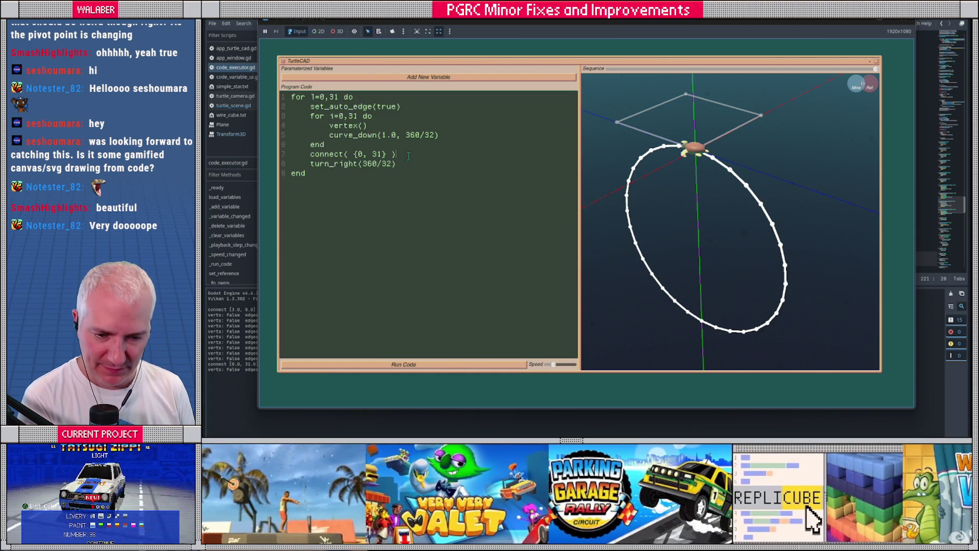
key(ctrl+shift+Return)
key(Return)
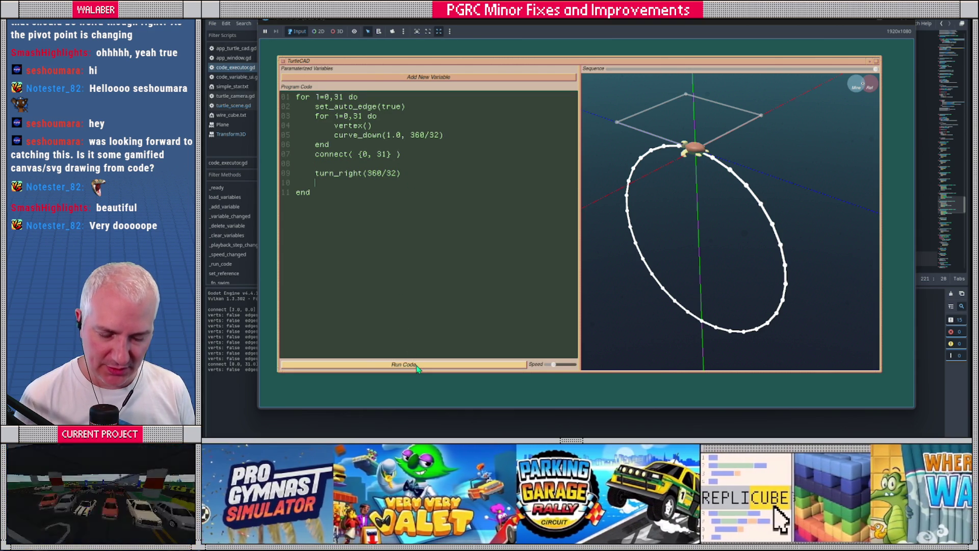
- Run the nested-loop program and raise the drawing speed to maximum
click(415, 365)
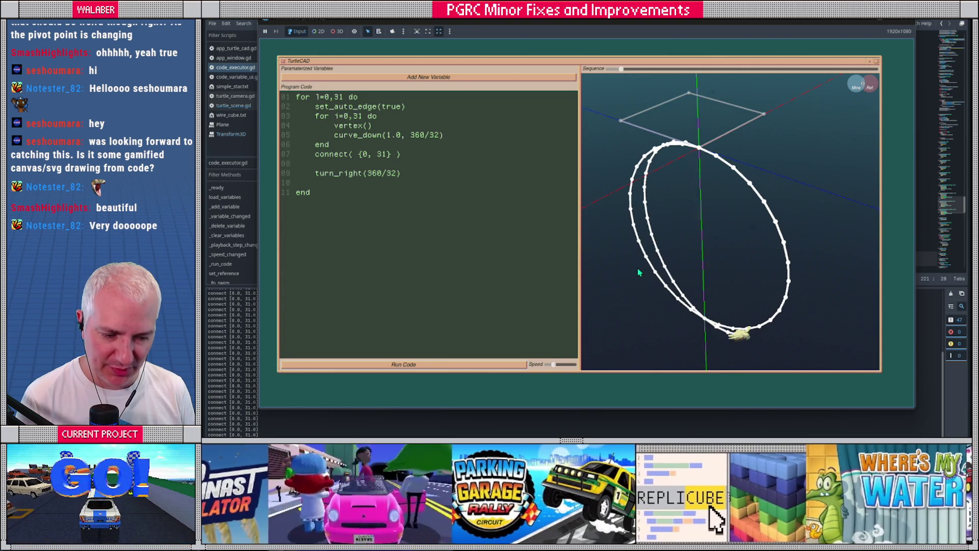
drag(556, 365, 568, 366)
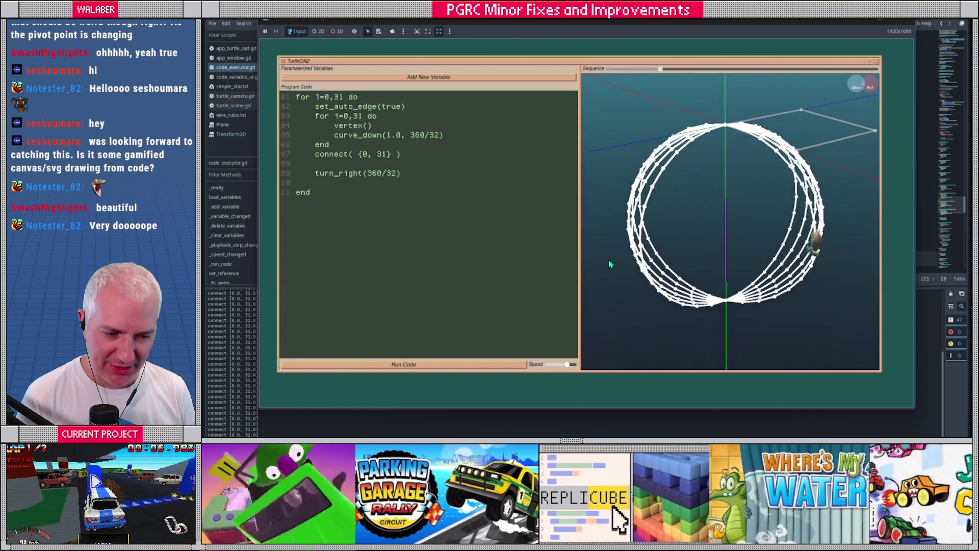
drag(568, 365, 574, 365)
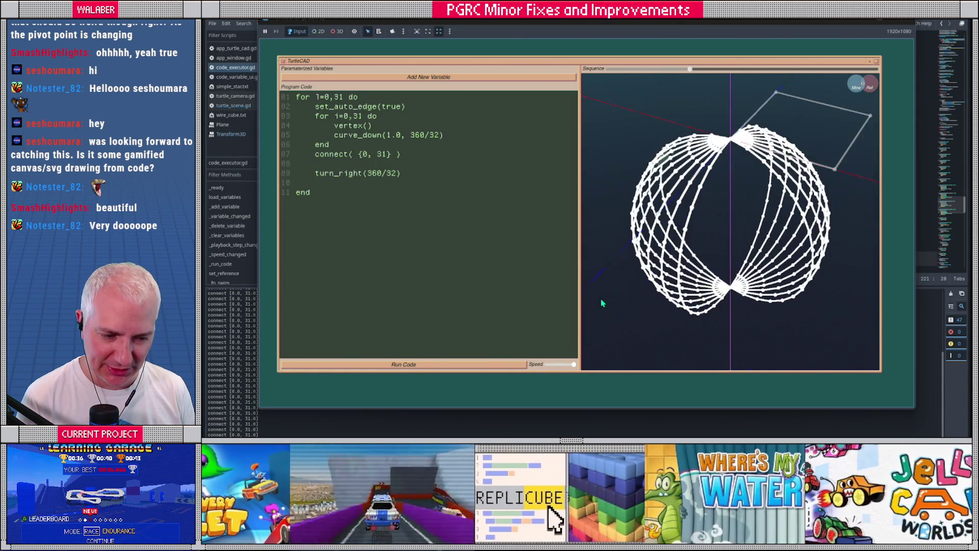
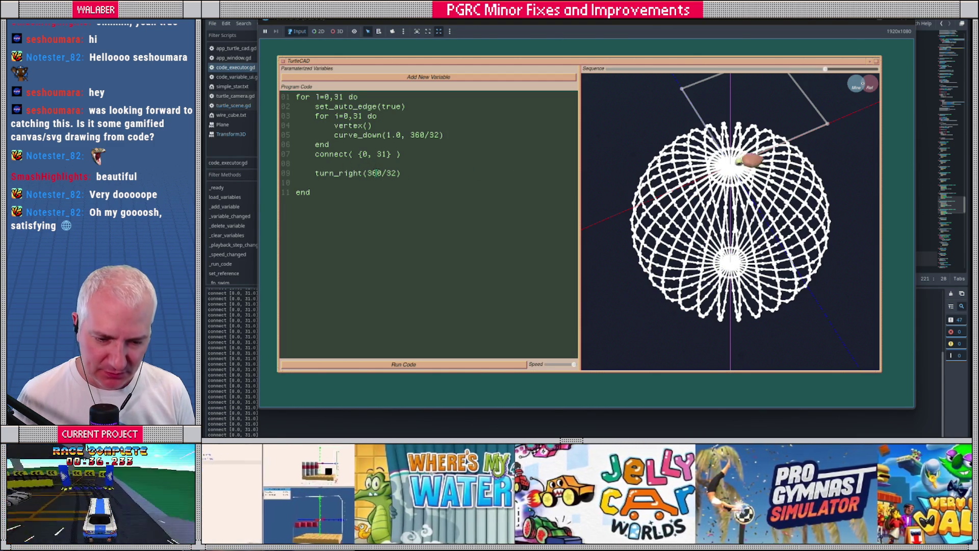
- Change the outer loop bound from 31 to 15 and the turn angle to 180/16
double_click(374, 172)
double_click(339, 97)
text(15)
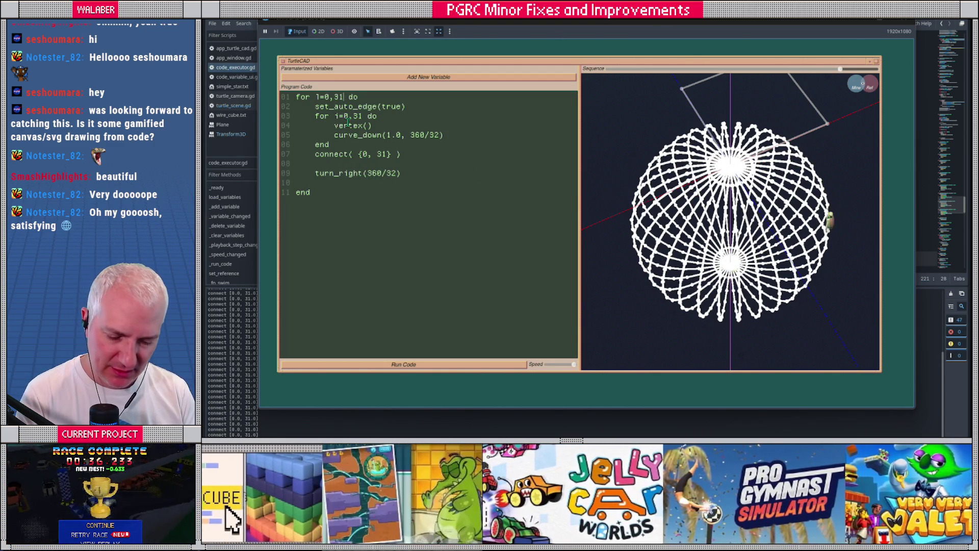
double_click(377, 173)
text(180)
double_click(392, 173)
text(16)
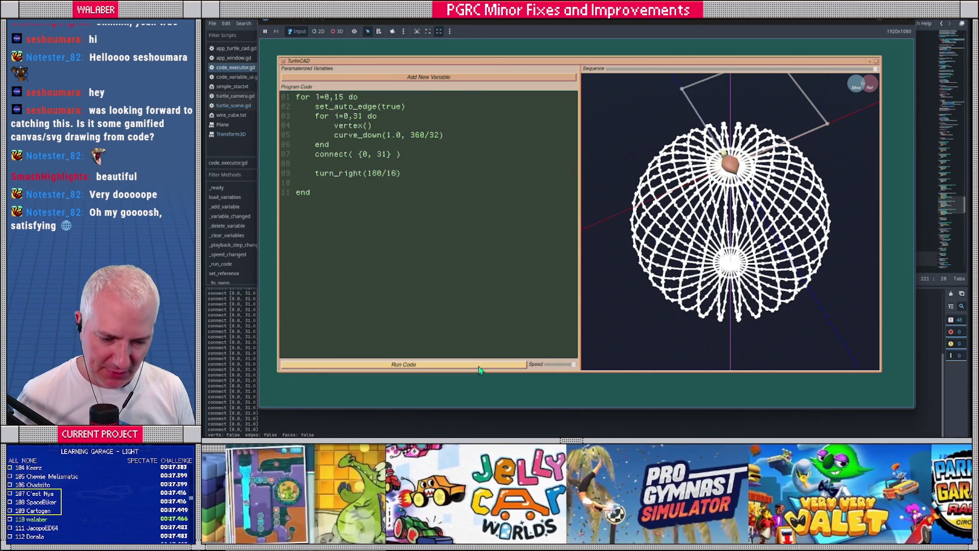
- Rerun the program, scrub the playback sequence and zoom in on the sphere wireframe
click(477, 365)
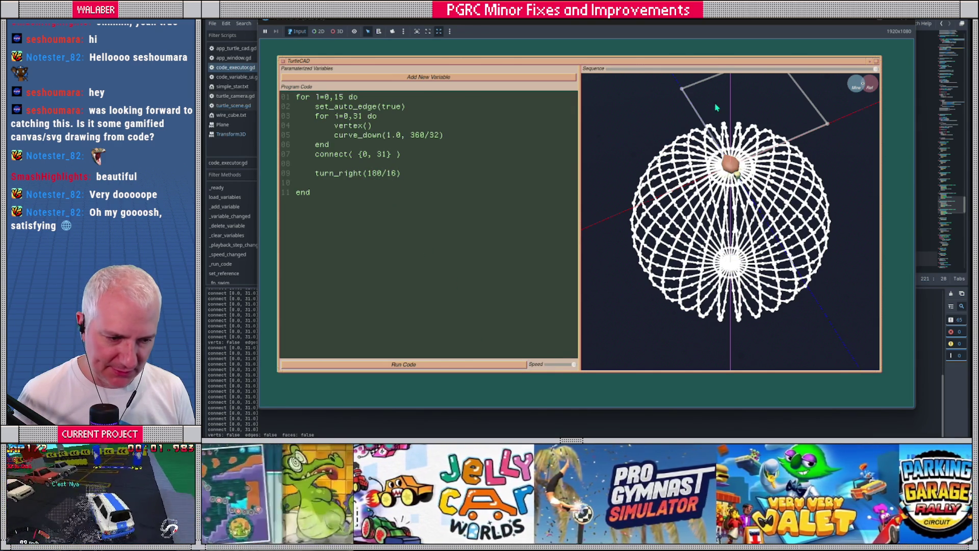
mouse_move(856, 68)
mouse_down()
mouse_move(867, 69)
mouse_move(580, 80)
mouse_move(887, 74)
mouse_move(611, 74)
mouse_move(910, 96)
mouse_up()
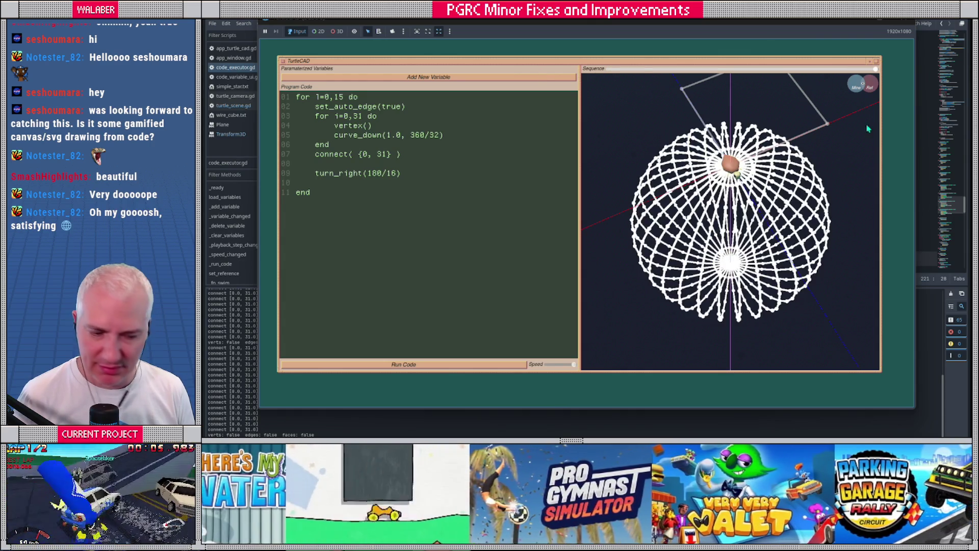
drag(799, 203, 752, 185)
scroll(752, 183, up, 10)
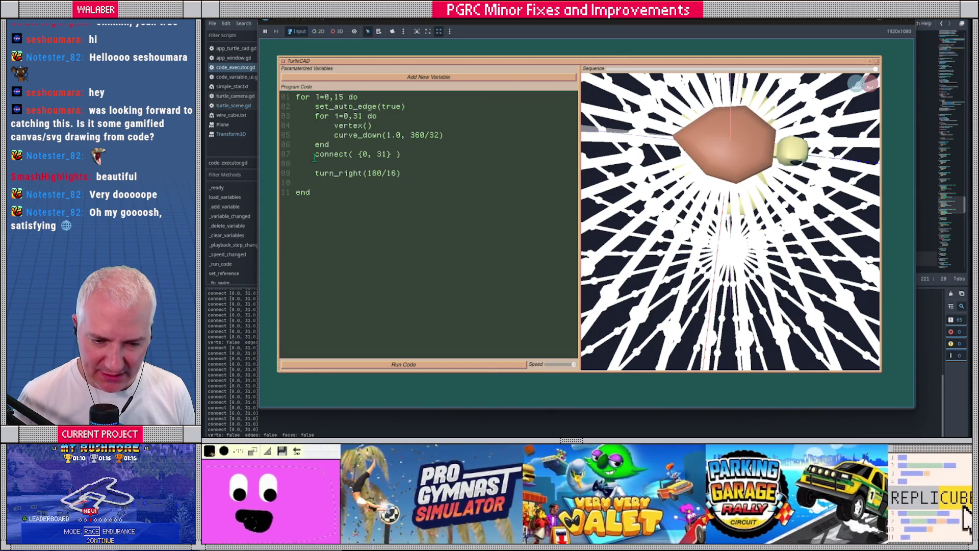
- Insert a 'bi = l*32' line above connect and make the connect list start at bi
drag(315, 155, 418, 155)
click(367, 144)
key(Return)
key(Return)
text(bi = 1*)
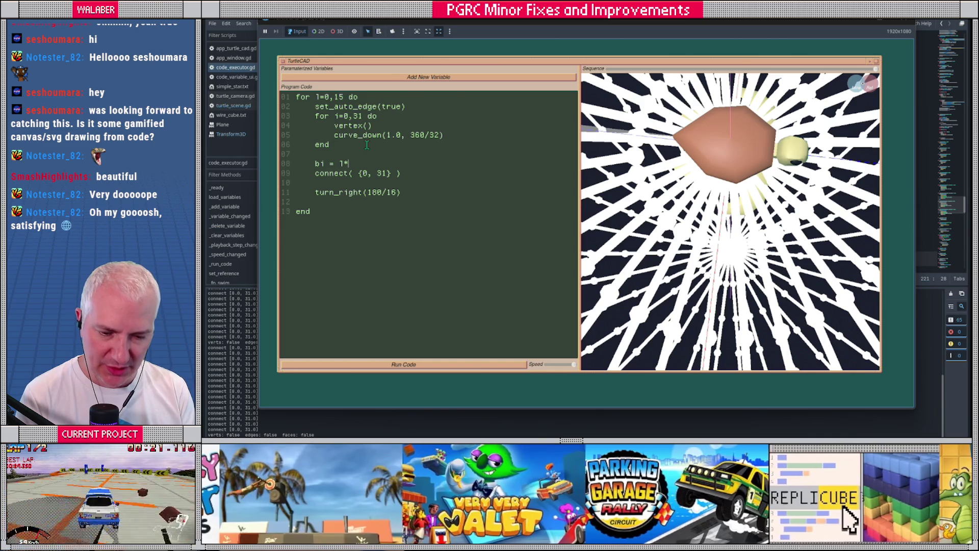
text(32)
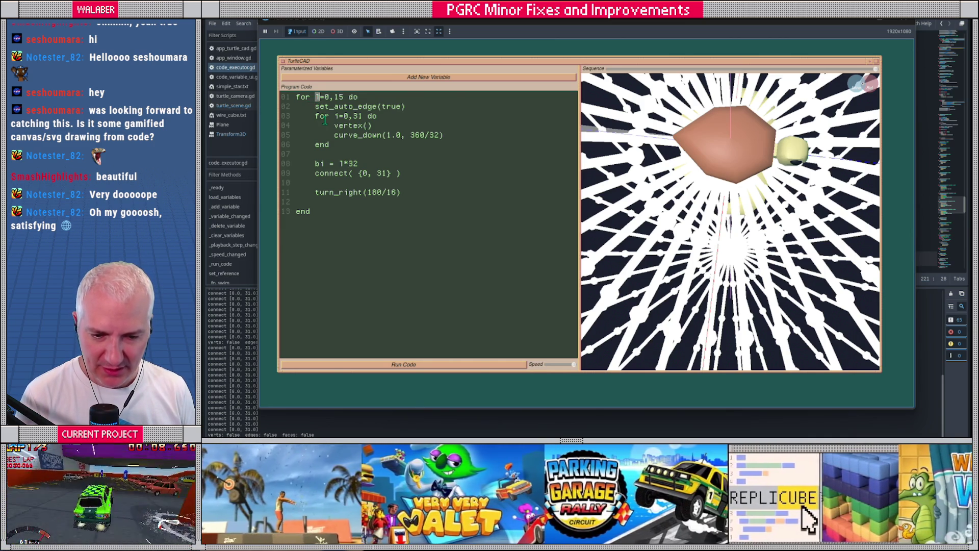
drag(337, 116, 375, 117)
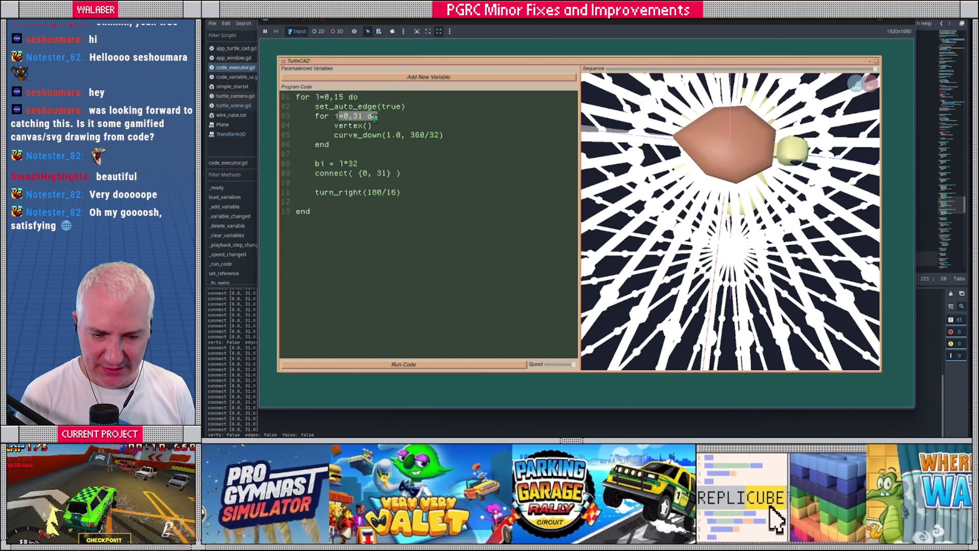
double_click(364, 173)
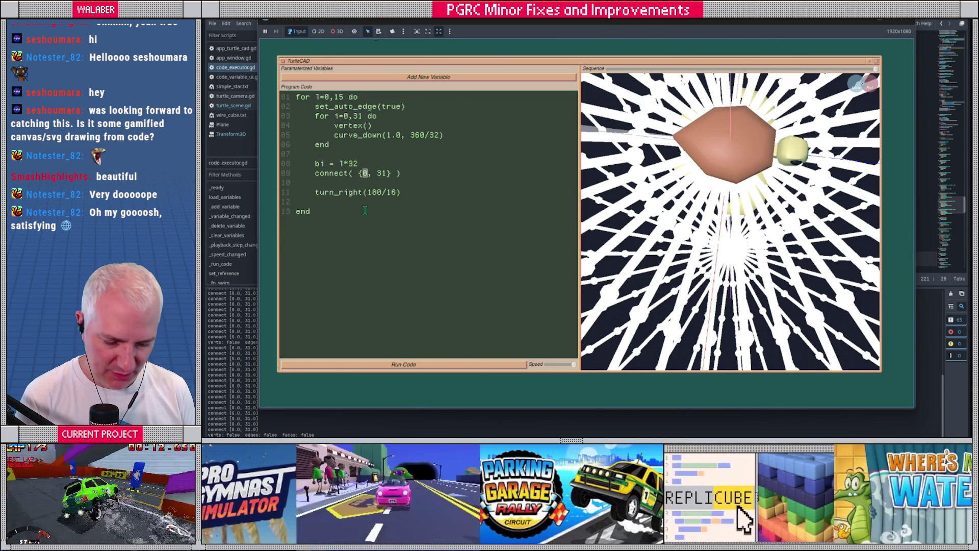
text(bi)
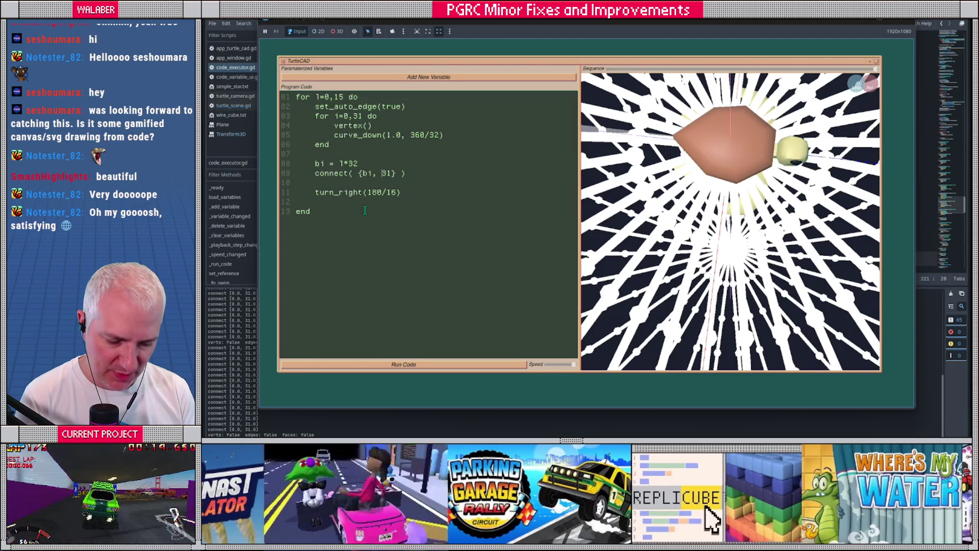
- Rerun to draw the complete wire sphere, view it from the side, and add a parameter variable
click(403, 364)
scroll(706, 233, down, 5)
mouse_move(706, 233)
mouse_down()
mouse_move(728, 217)
mouse_move(657, 218)
mouse_up()
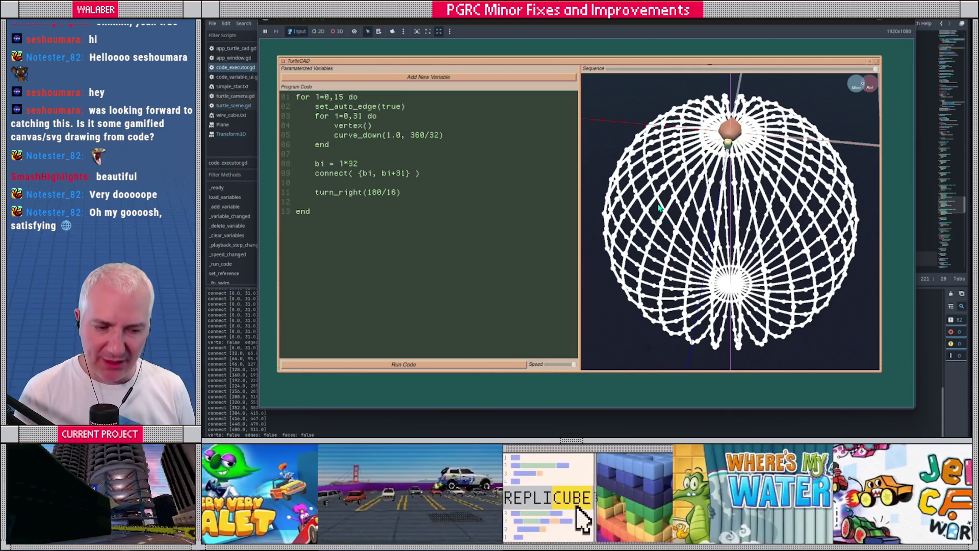
click(340, 77)
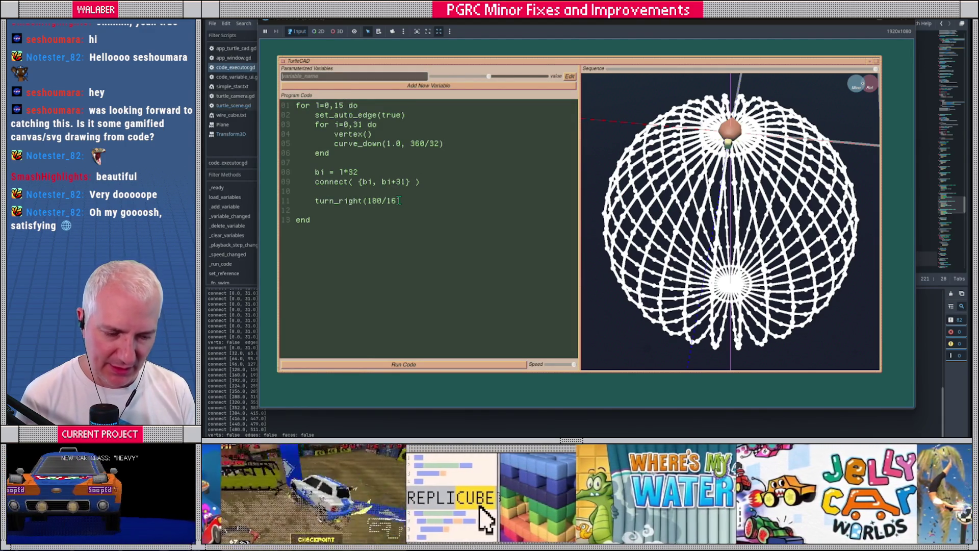
text())
- Name the new variable lat_count and give it a 4 to 32 range with step 1
drag(678, 276, 678, 263)
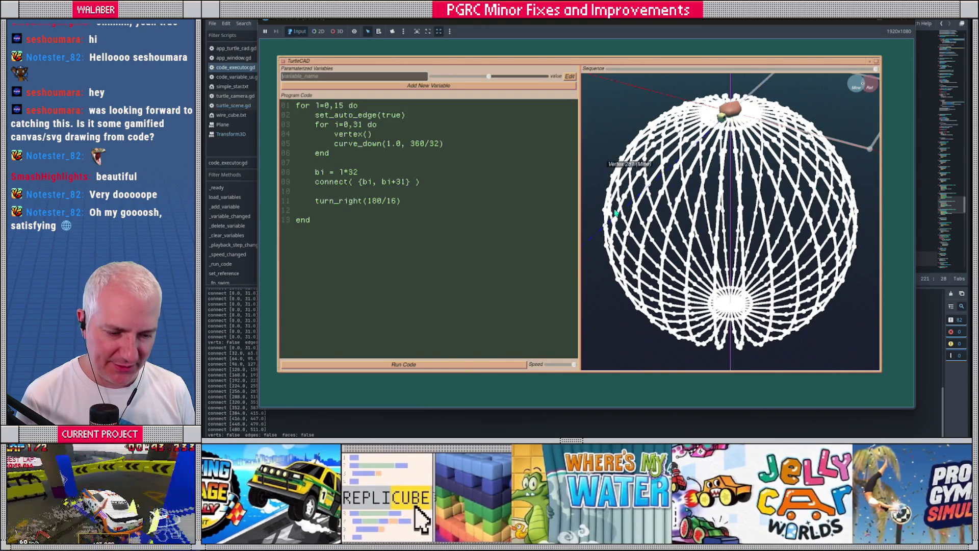
text(lat_count)
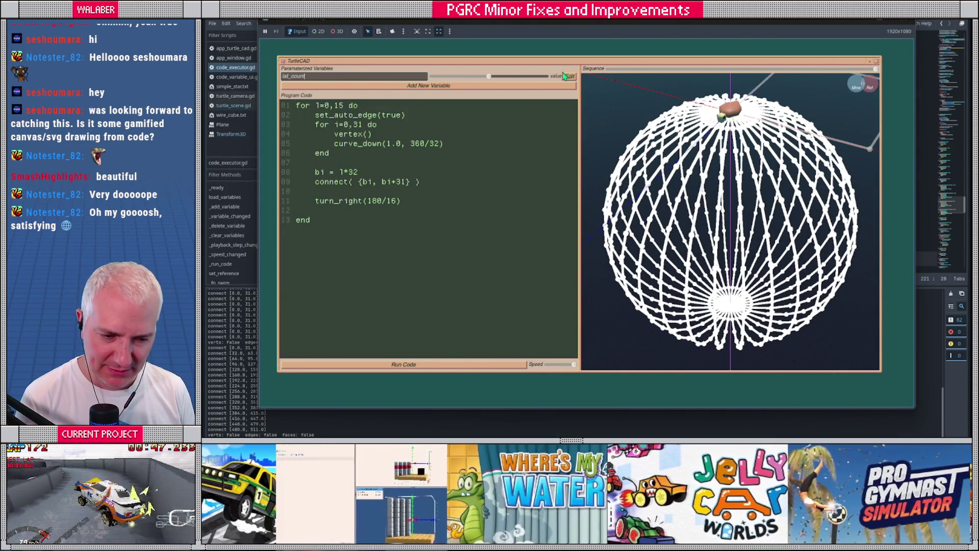
click(569, 76)
double_click(457, 75)
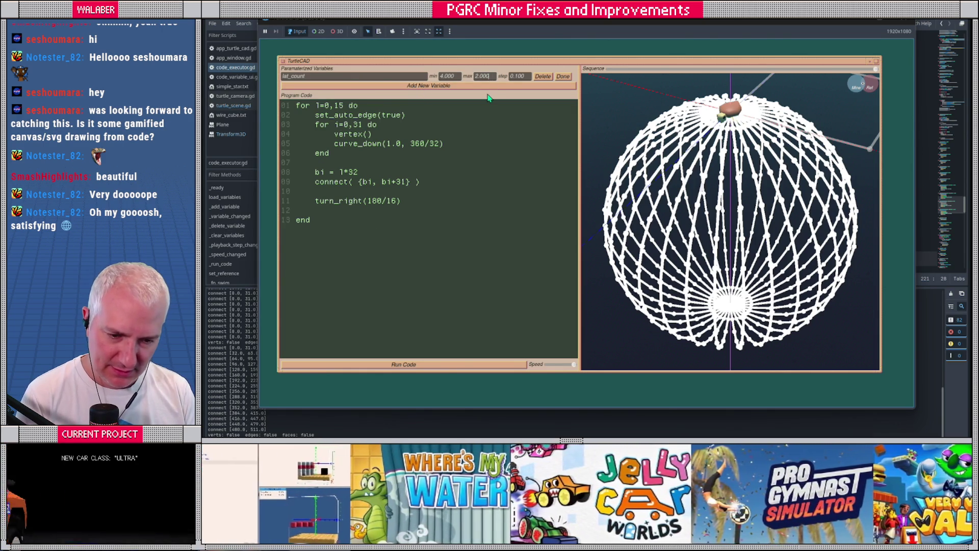
double_click(518, 76)
text(1)
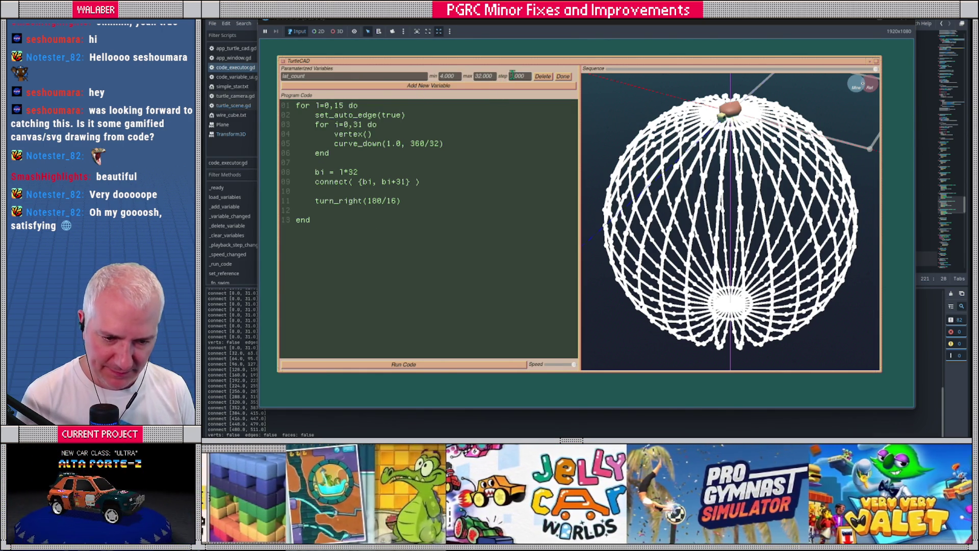
- Add a second variable long_count ranging from 4 to 32 in steps of 1
click(348, 85)
click(337, 85)
text(long_count)
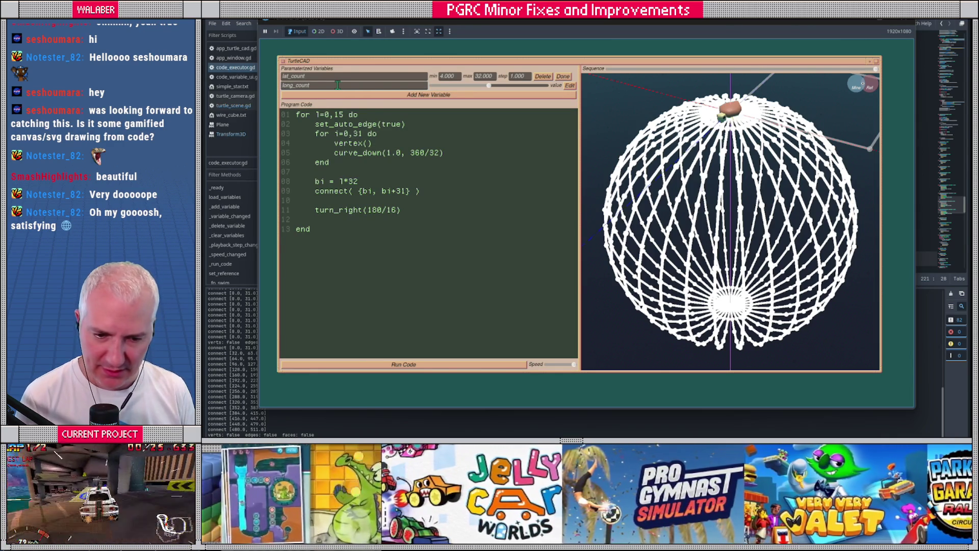
click(569, 85)
drag(454, 87, 422, 89)
key(Return)
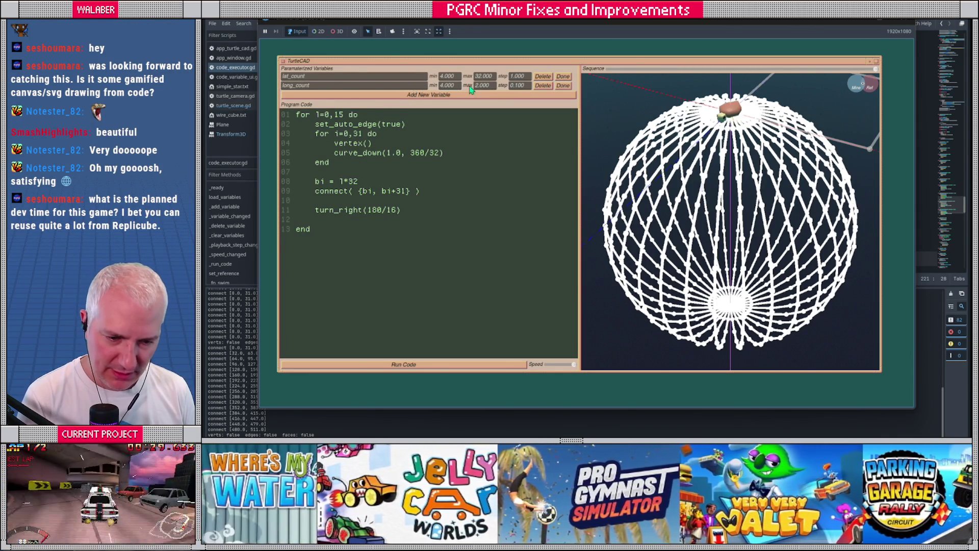
drag(492, 87, 451, 86)
key(Return)
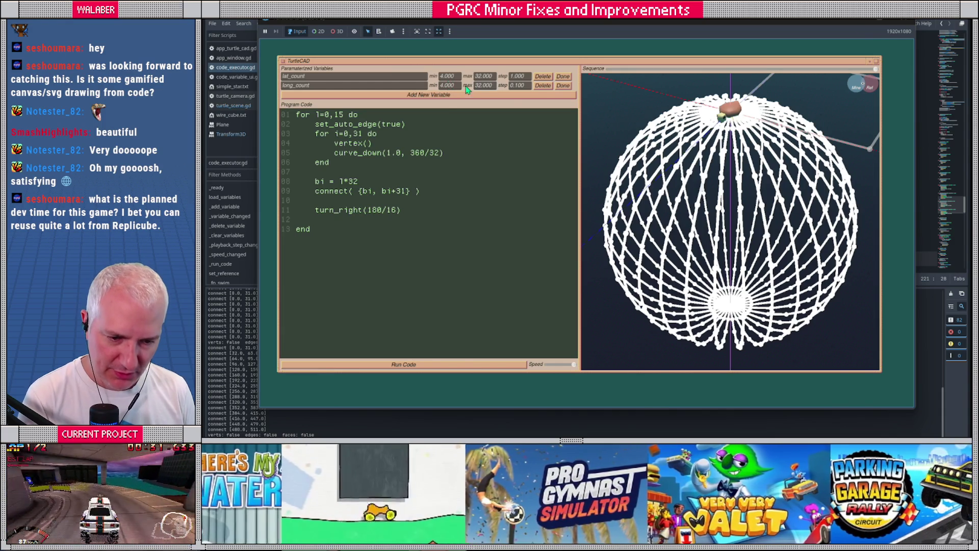
double_click(525, 87)
text(1)
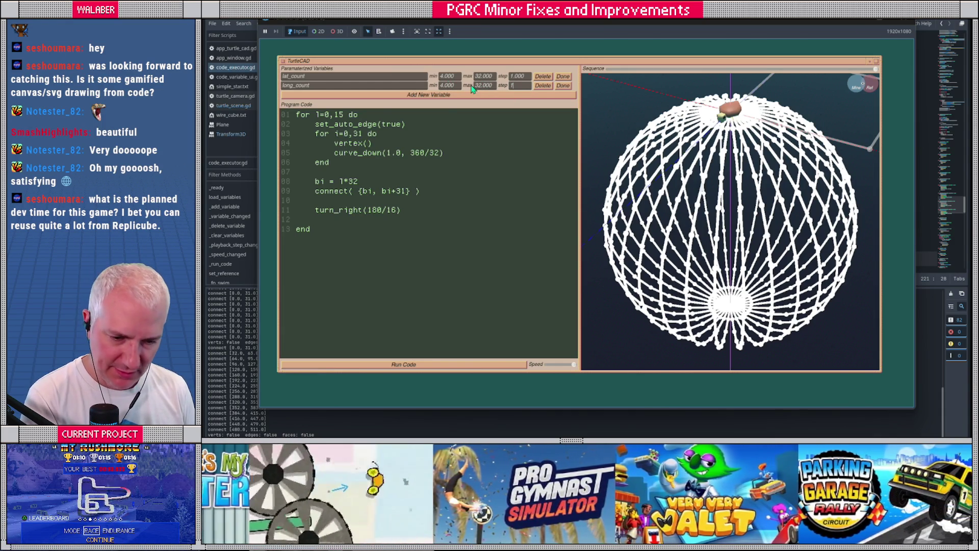
key(Return)
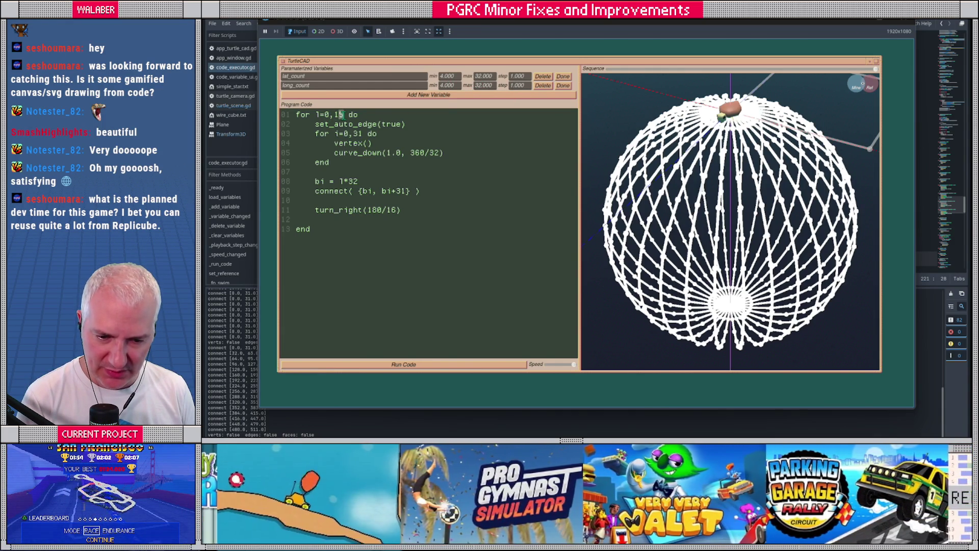
- Replace the hardcoded loop bounds and divisors with lat_count-1, lat_count, long_count-1 and long_count
key(BackSpace)
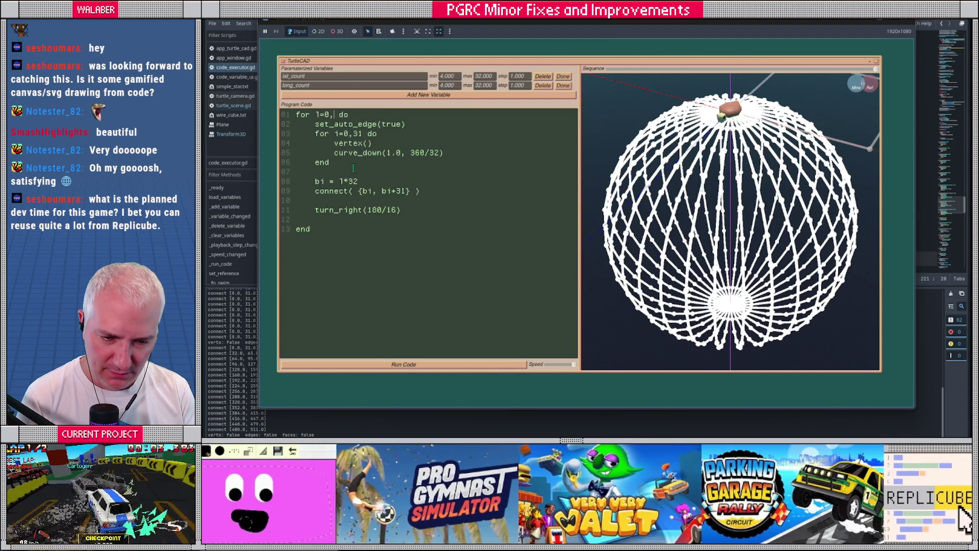
text(lat_count)
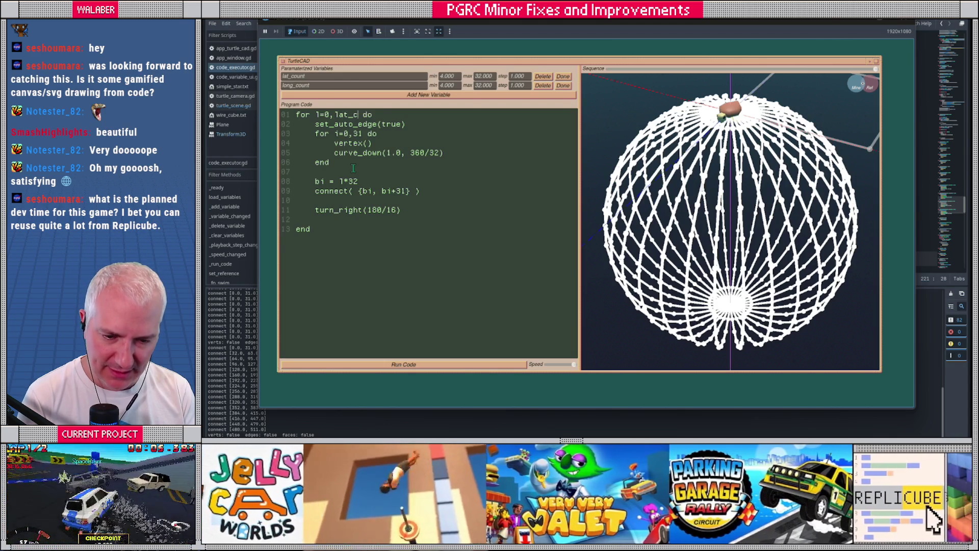
text(-1)
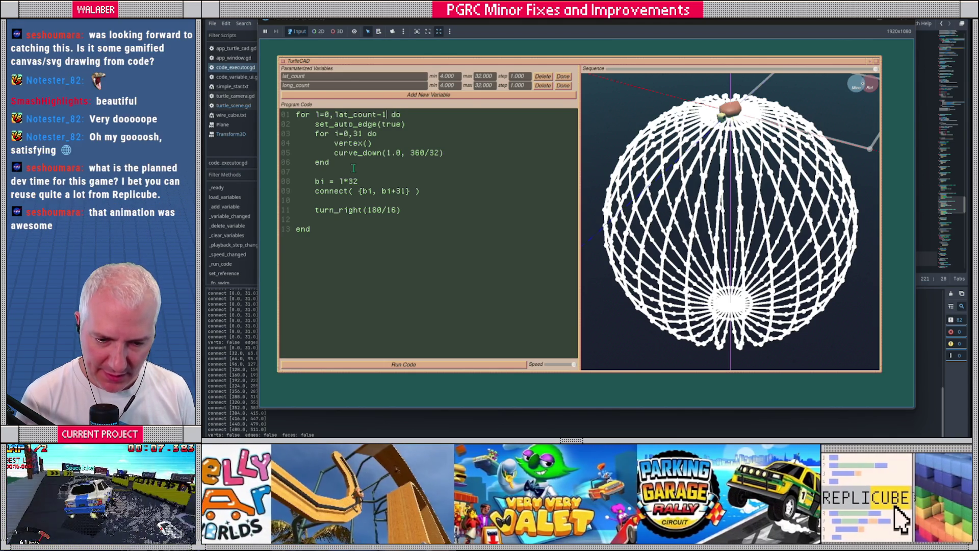
double_click(390, 210)
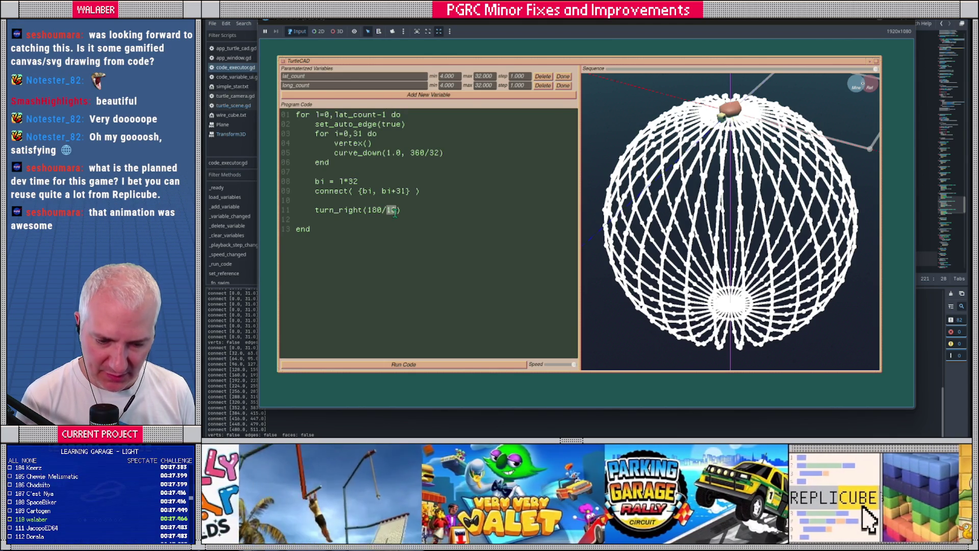
text(lat_count)
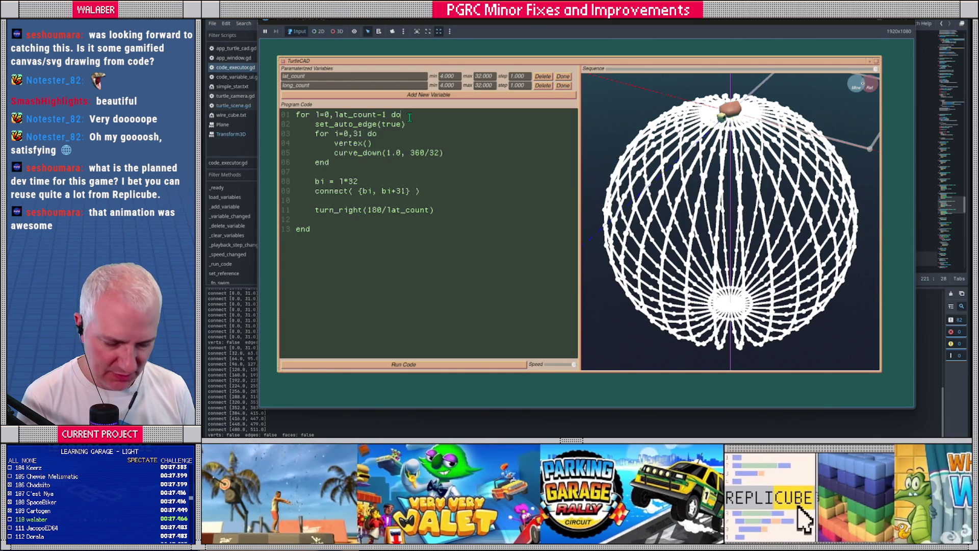
key(Return)
key(Return)
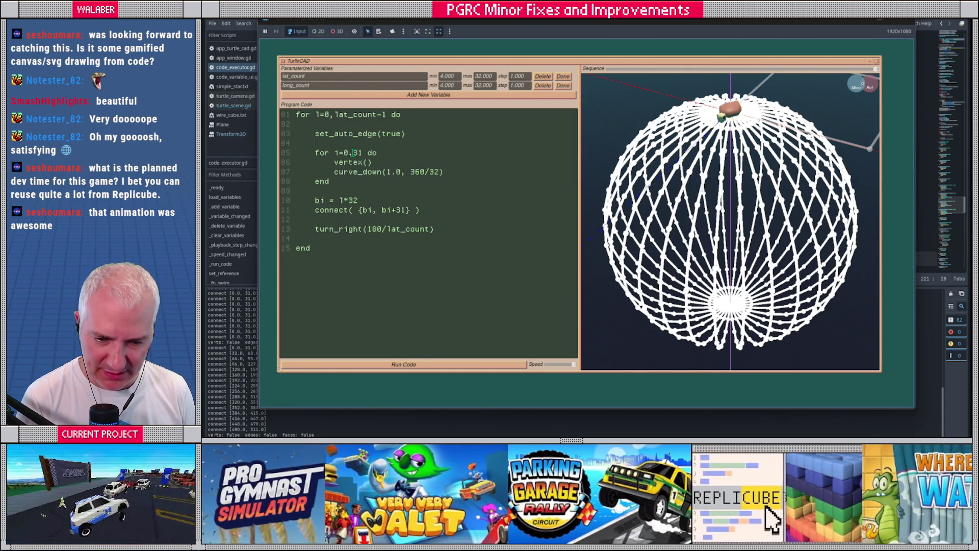
drag(351, 152, 360, 152)
text(long_count-1)
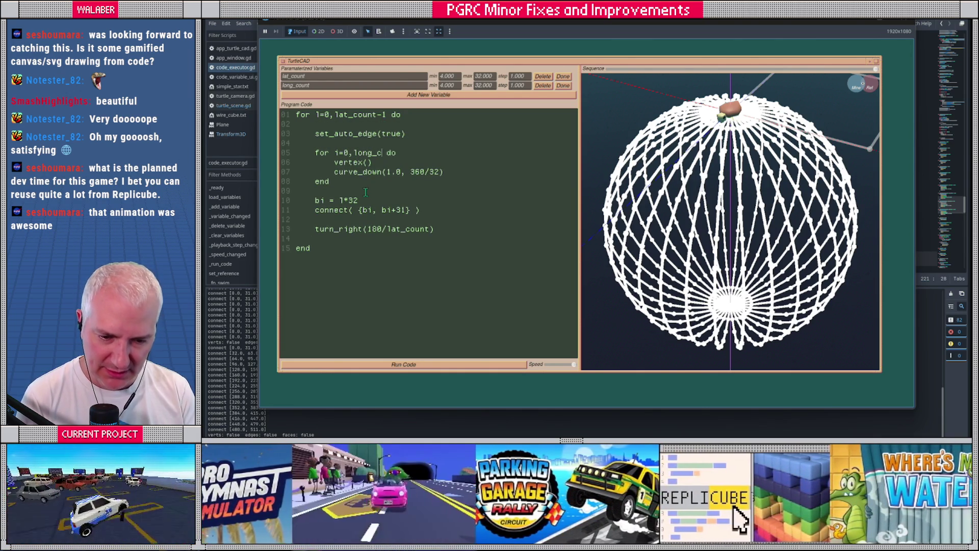
drag(430, 172, 438, 172)
text(long_count)
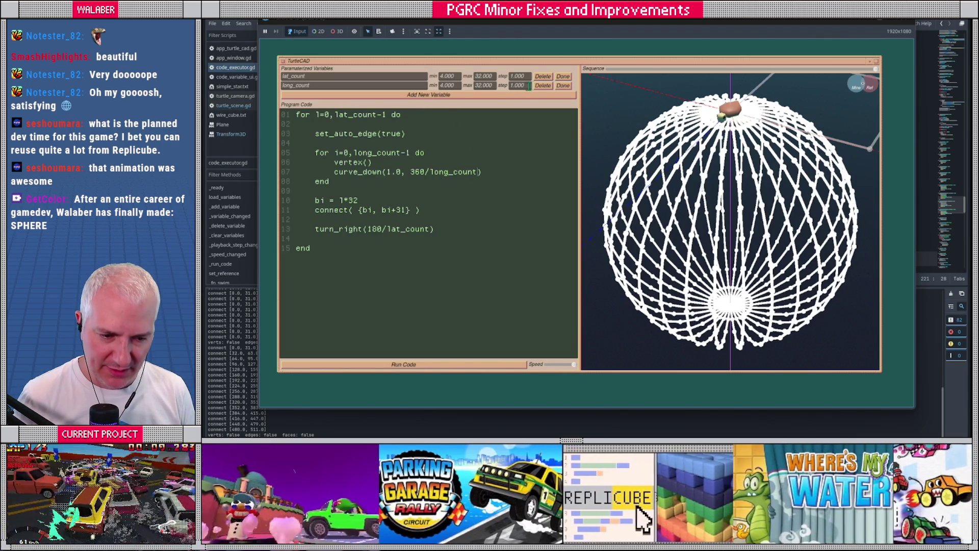
- Close both variables' range editors, drag the lat_count slider, and orbit to view the reshaped sphere
click(562, 76)
click(563, 85)
drag(432, 76, 452, 76)
drag(692, 218, 588, 138)
mouse_move(452, 77)
mouse_down()
mouse_move(505, 81)
mouse_move(438, 85)
mouse_move(494, 85)
mouse_up()
drag(672, 196, 695, 184)
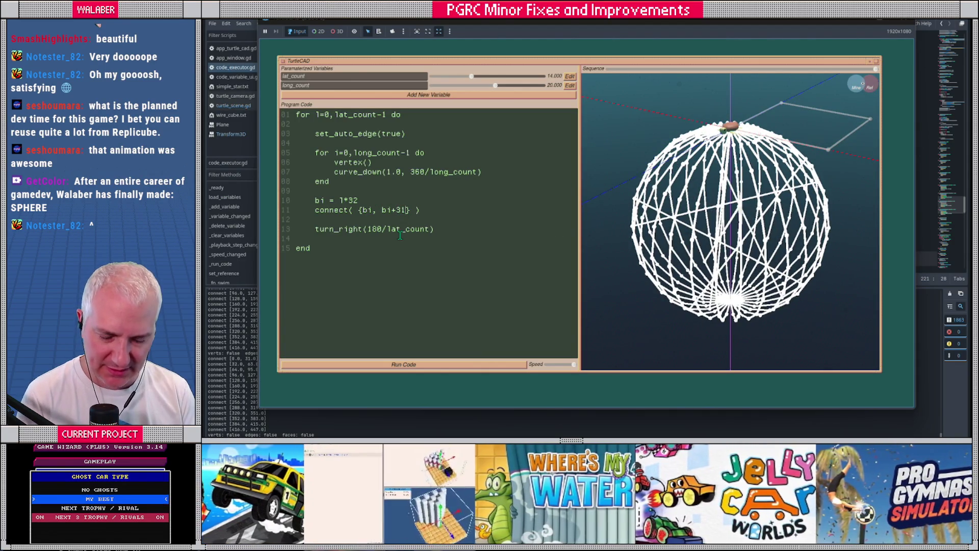
- Change the connect call's end to bi+long_count-1 and rerun to rebuild the sphere
key(BackSpace)
key(BackSpace)
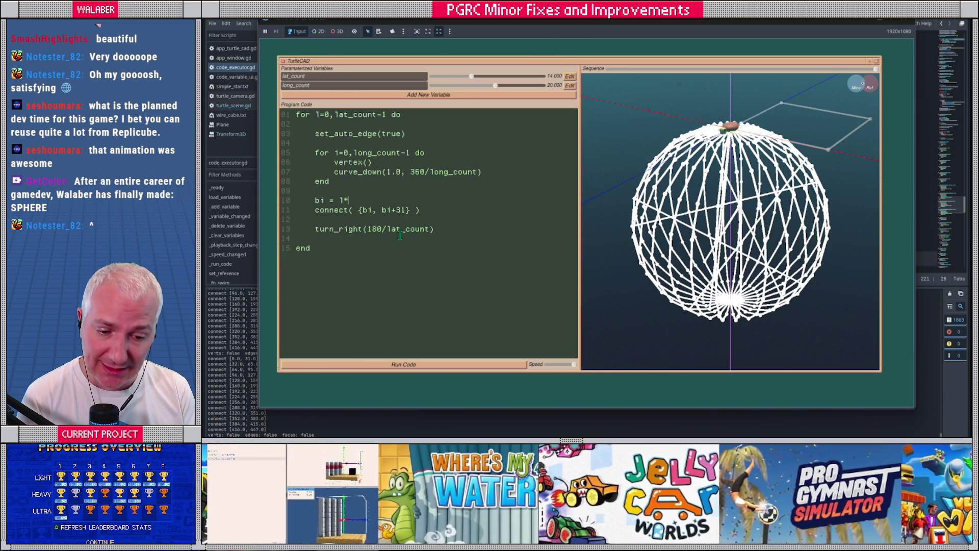
text(long_c)
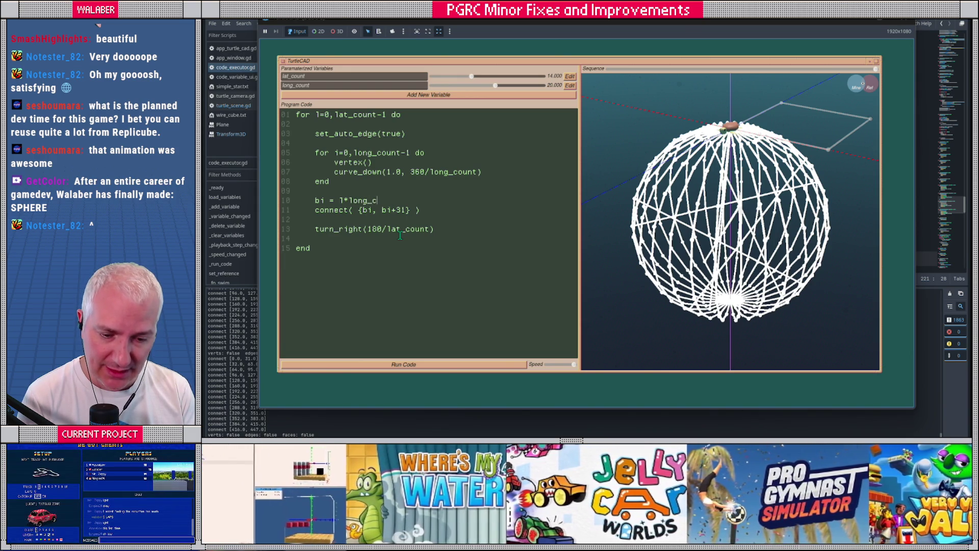
text(ount)
text(long_count-1)
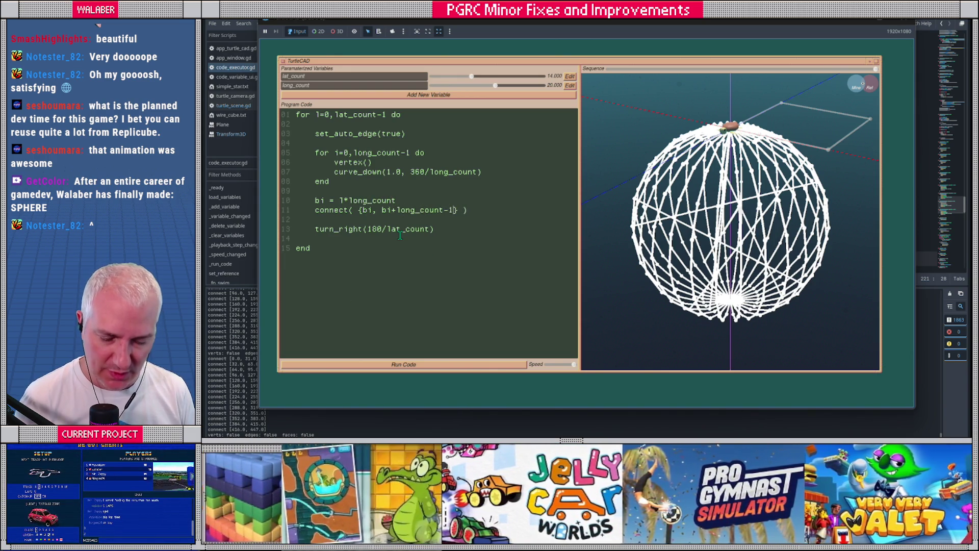
click(403, 364)
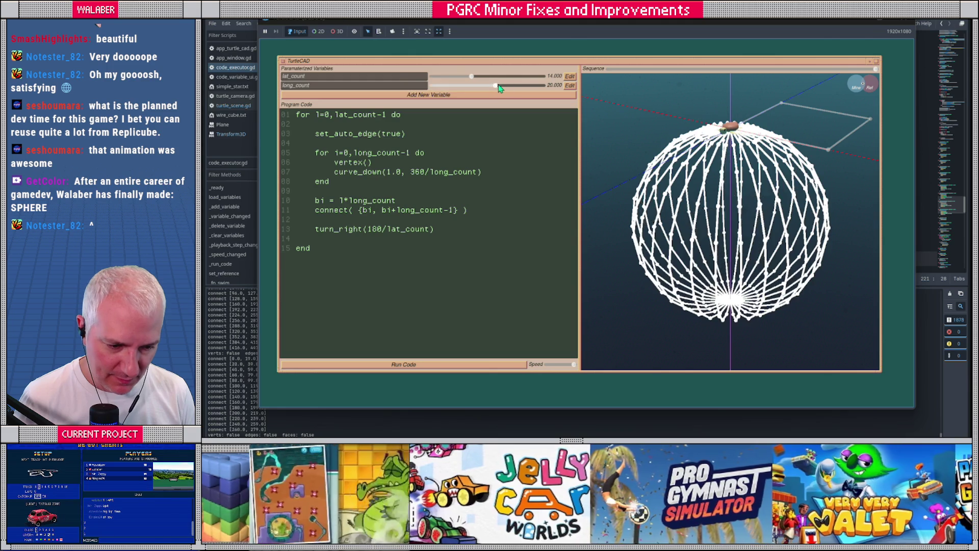
- Adjust the long_count and lat_count sliders, settling both at 6, and orbit to a level side view
drag(497, 85, 487, 86)
mouse_move(774, 245)
mouse_down()
mouse_move(452, 75)
mouse_move(468, 76)
mouse_move(436, 78)
mouse_move(531, 87)
mouse_move(429, 89)
mouse_move(445, 77)
mouse_move(432, 78)
mouse_up()
mouse_move(601, 225)
mouse_down()
mouse_move(643, 227)
mouse_move(666, 200)
mouse_move(624, 213)
mouse_up()
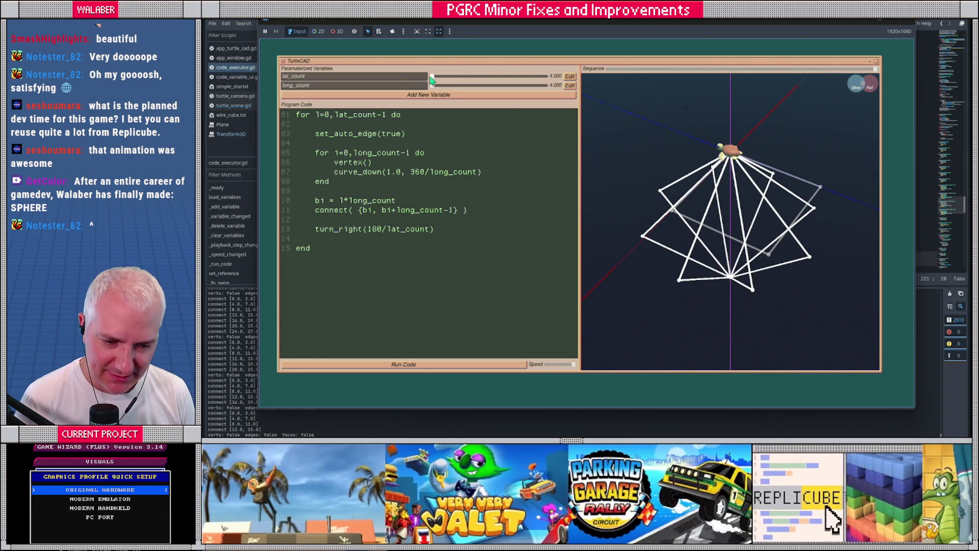
drag(431, 78, 442, 88)
drag(672, 225, 688, 196)
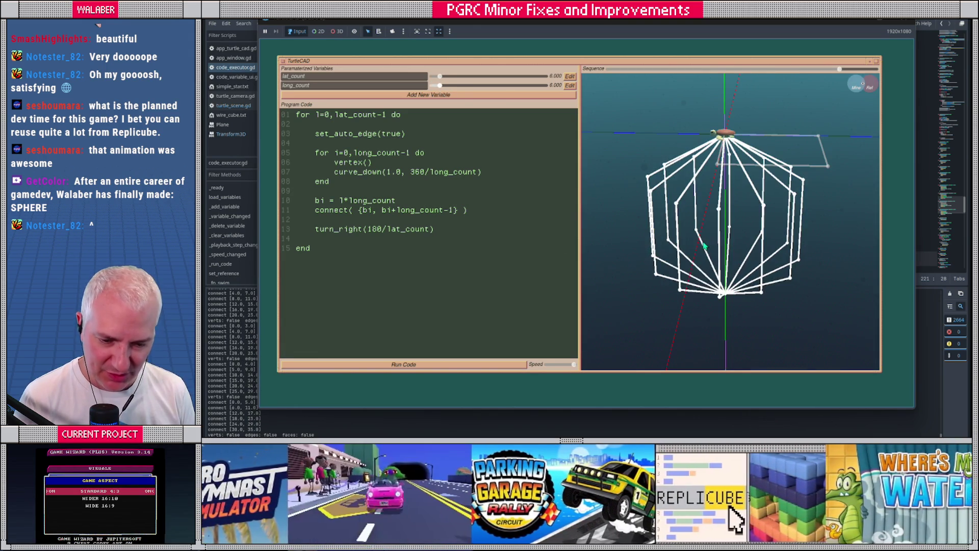
click(328, 248)
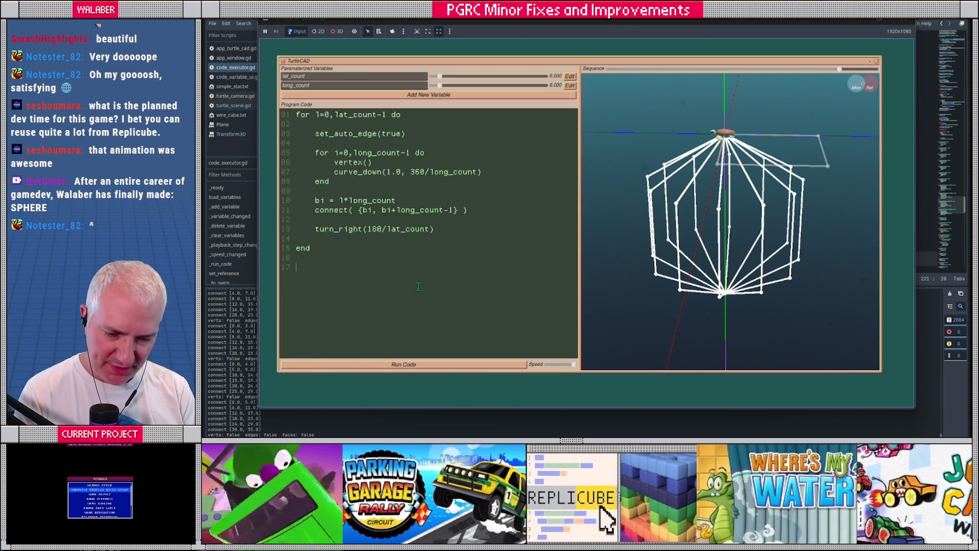
- Set long_count to 9, removing the half-written loop line so the script runs
text(for r=)
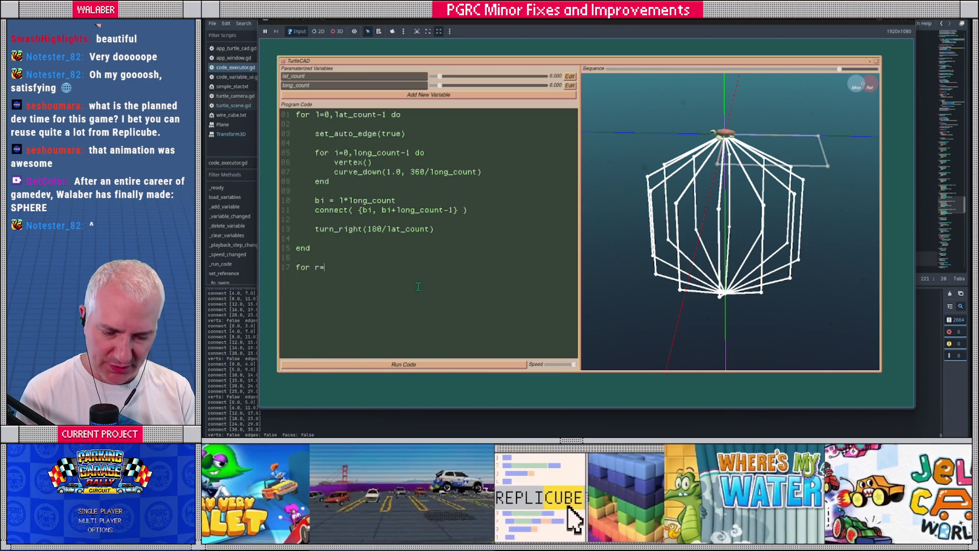
text(1)
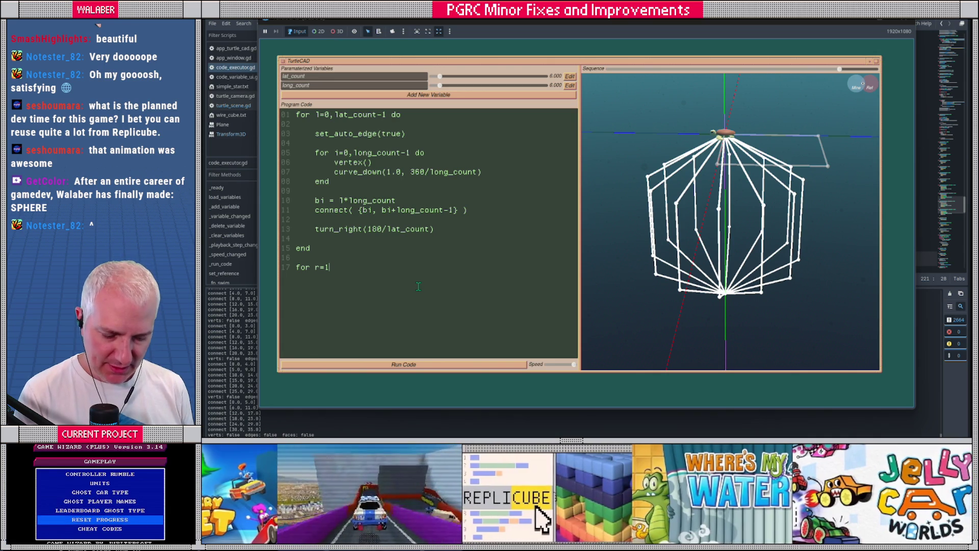
text(,)
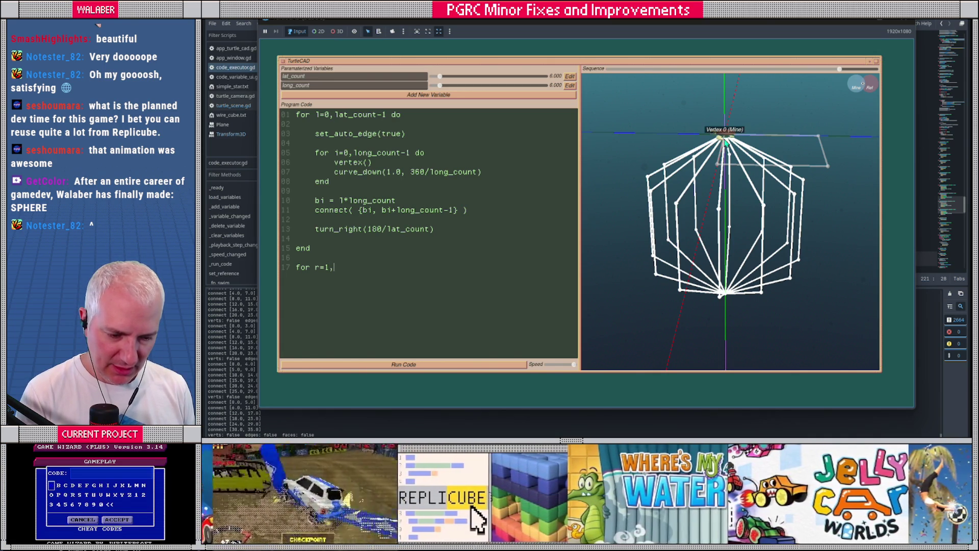
drag(719, 238, 724, 227)
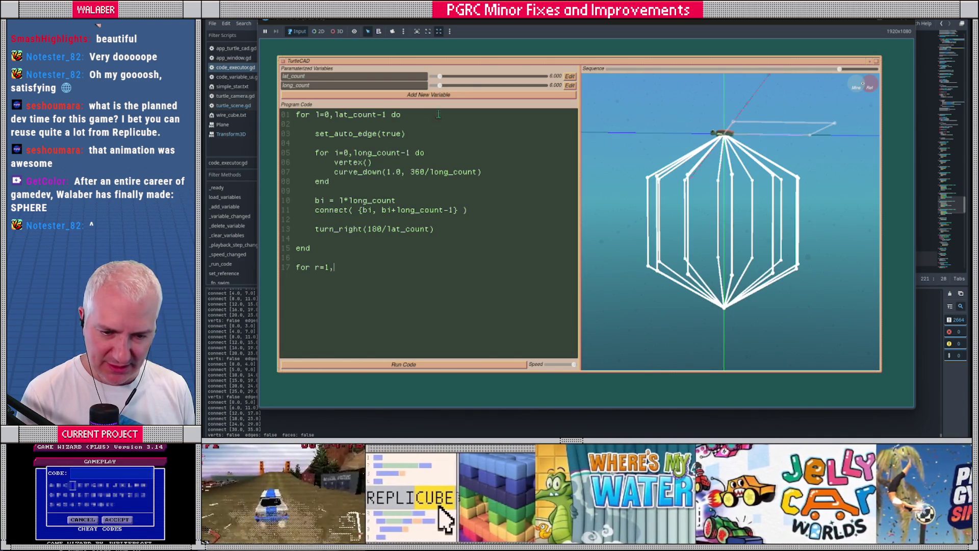
drag(442, 86, 446, 92)
key(shift+Home)
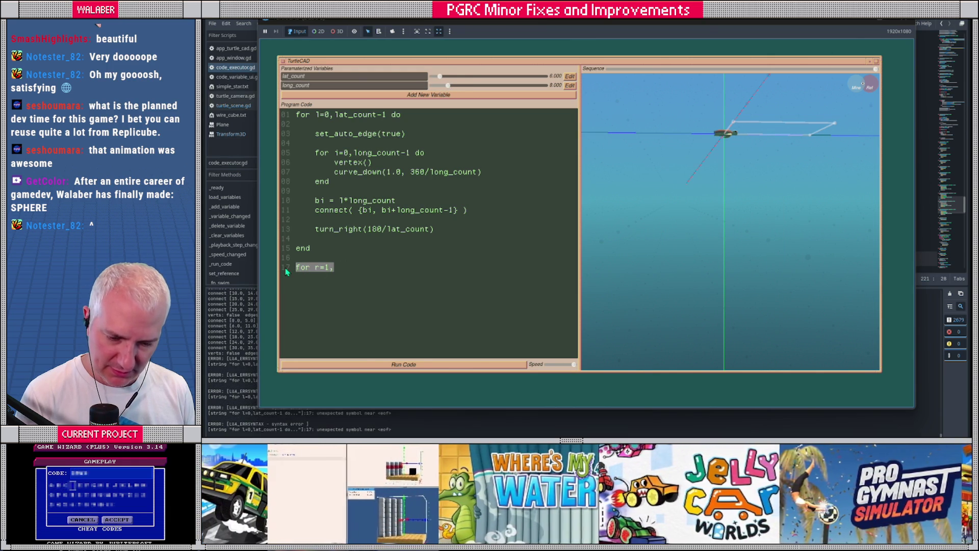
key(BackSpace)
drag(447, 92, 452, 88)
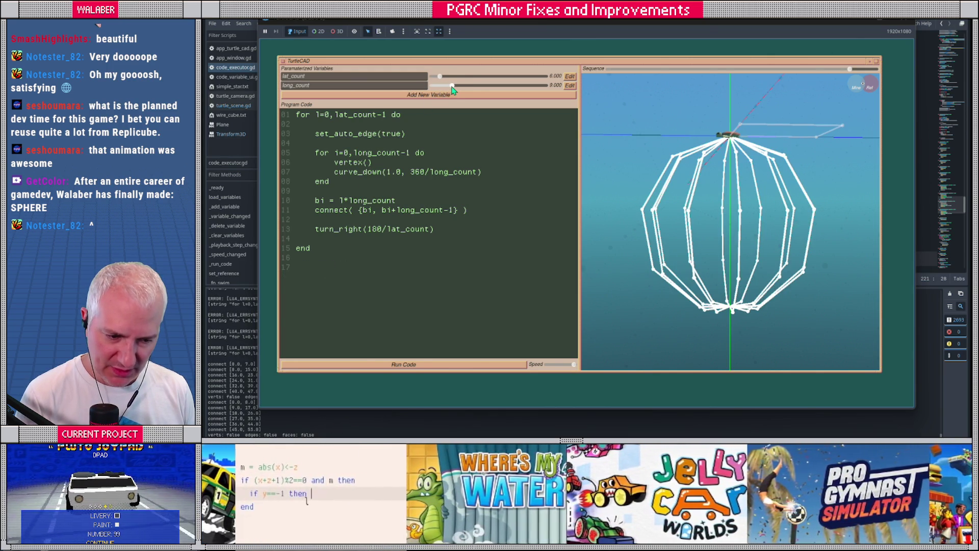
- Write the second loop header 'for r=1,long_count-1 do' on line 17 with an indented body line
click(358, 264)
text(for r=1,)
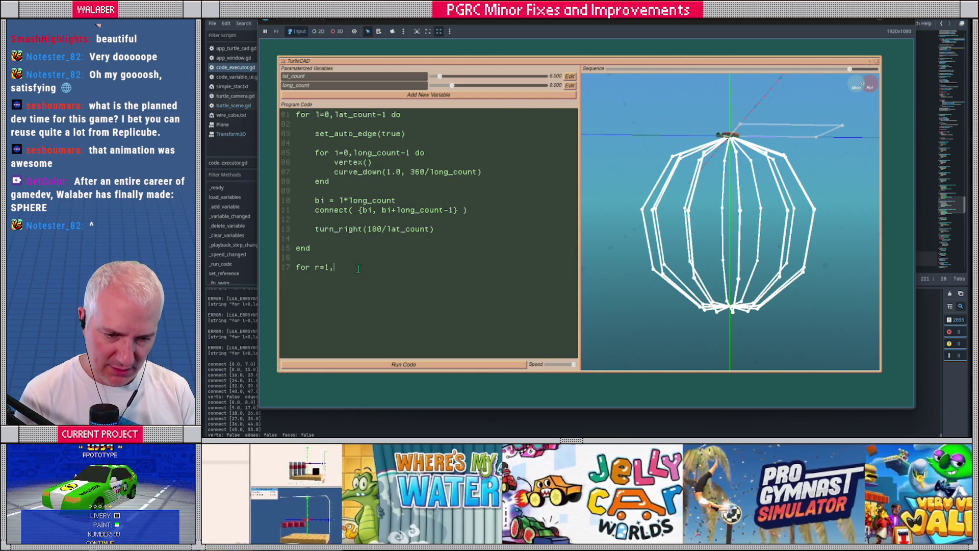
text(long_count-1 do)
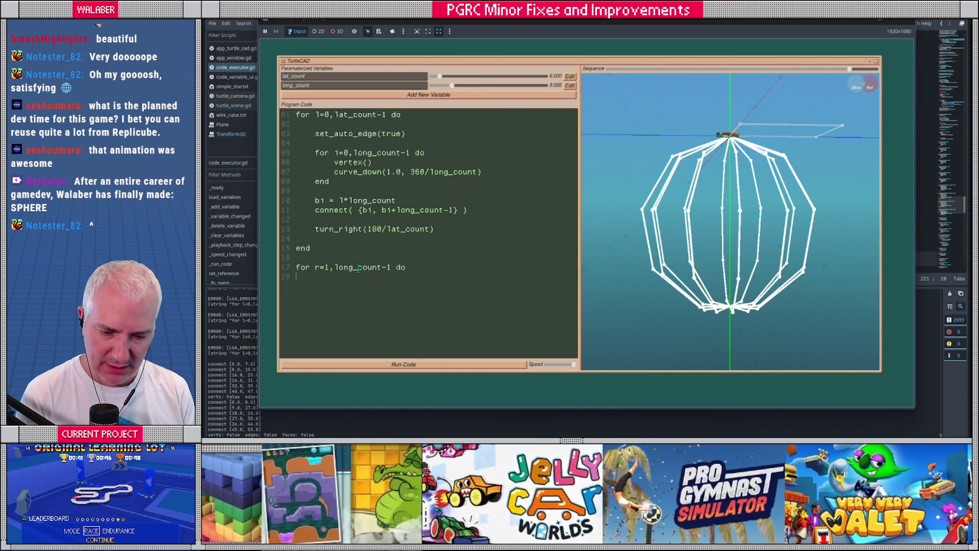
key(Tab)
mouse_move(667, 258)
mouse_down()
mouse_move(689, 197)
mouse_move(711, 174)
mouse_move(744, 164)
mouse_move(713, 176)
mouse_up()
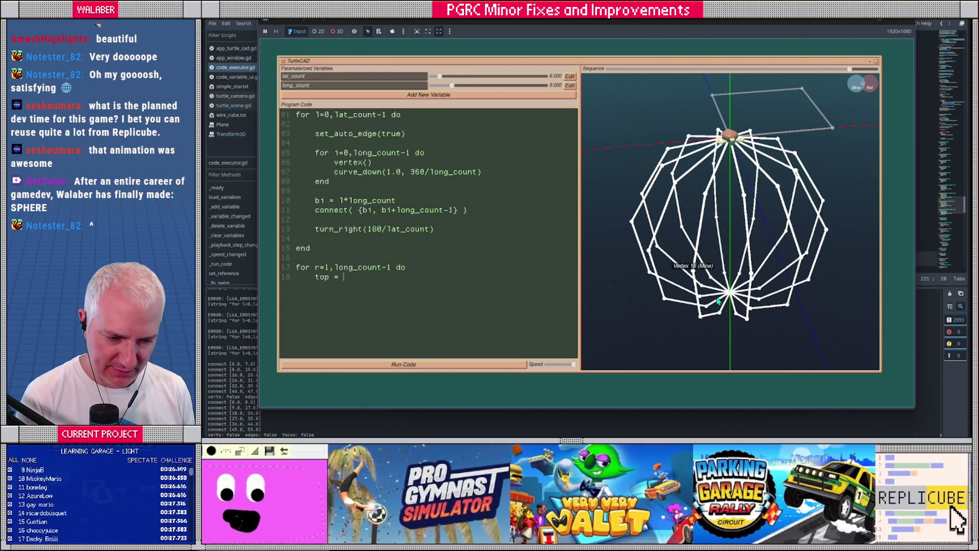
mouse_move(710, 196)
mouse_down()
mouse_move(721, 227)
mouse_move(730, 216)
mouse_up()
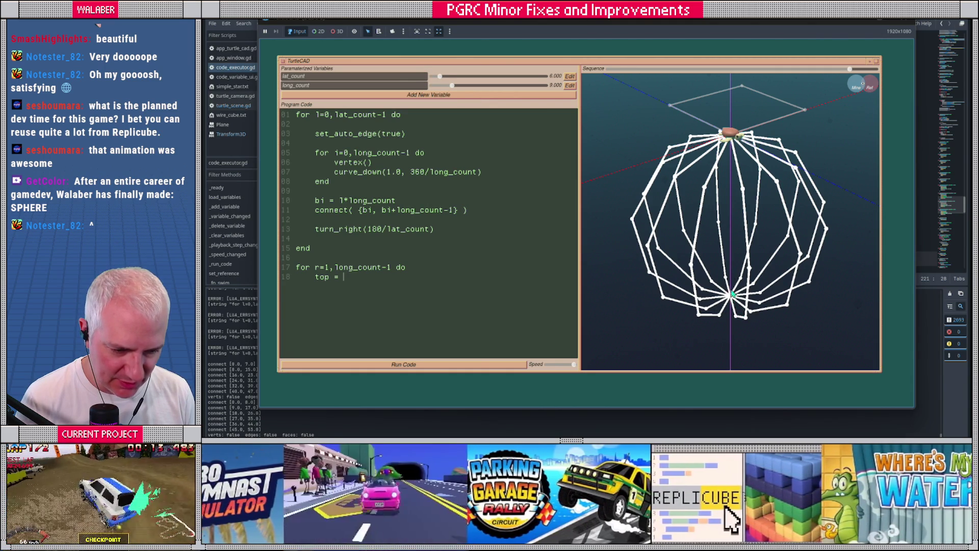
drag(731, 145, 735, 167)
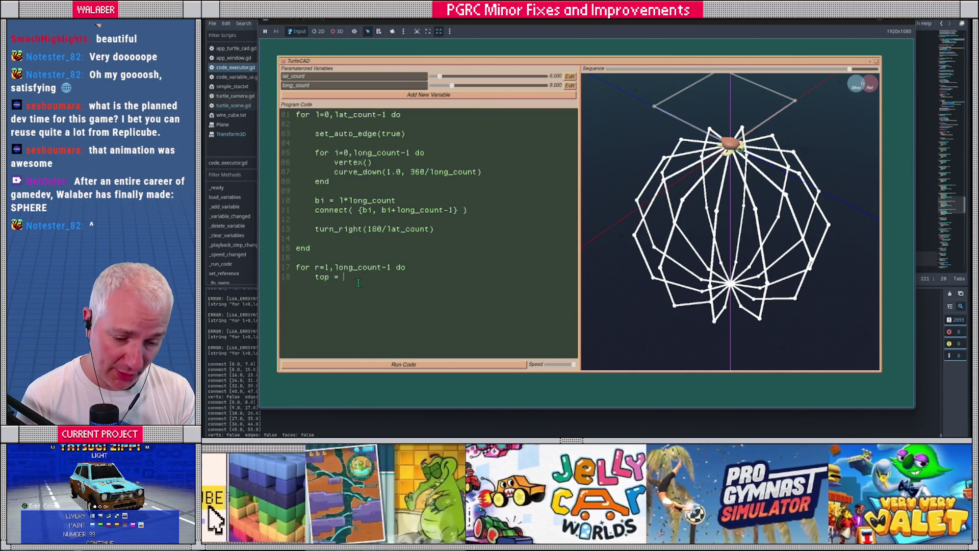
- Fill the loop with a = r, b = r + long_count, connect( {a, b} ), end, and run it
text(r)
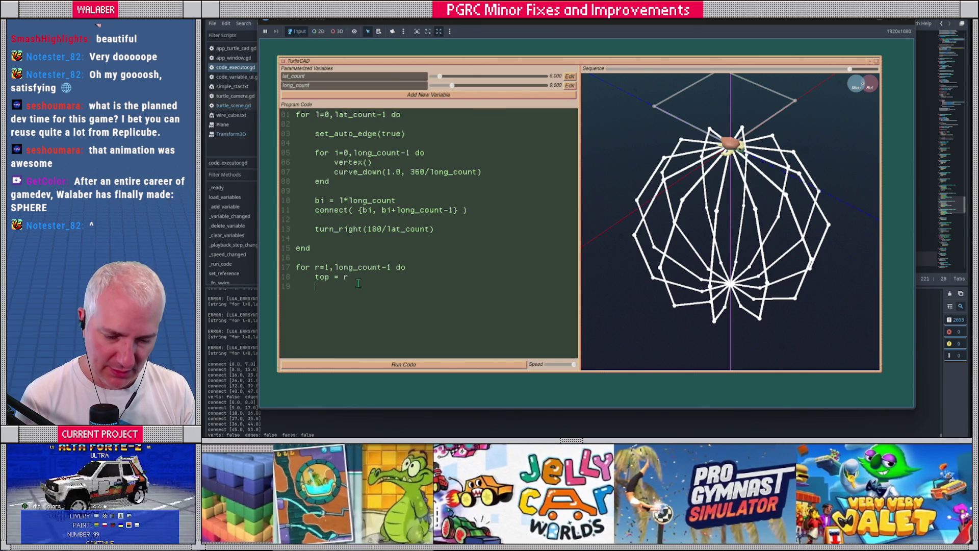
key(BackSpace)
key(BackSpace)
key(BackSpace)
text(a = r     b = r)
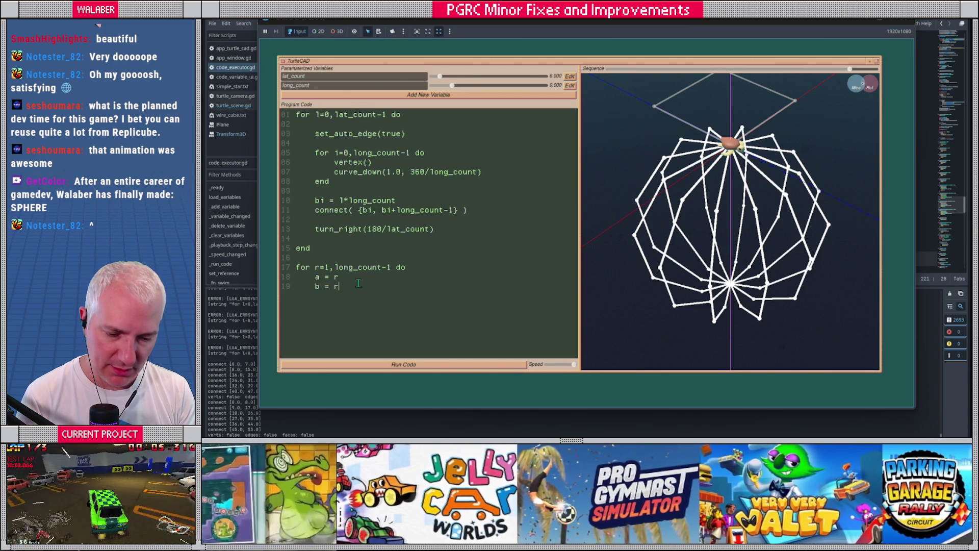
text( + )
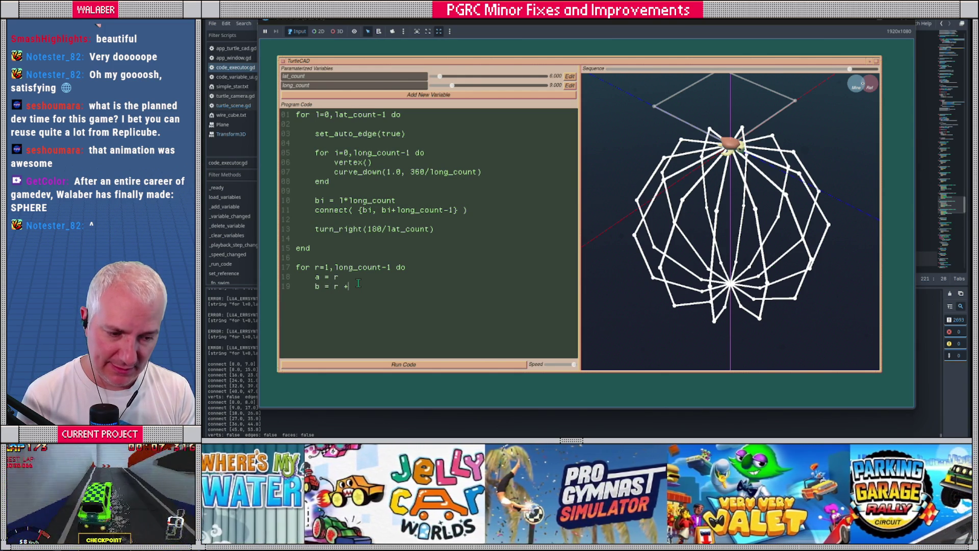
text(long)
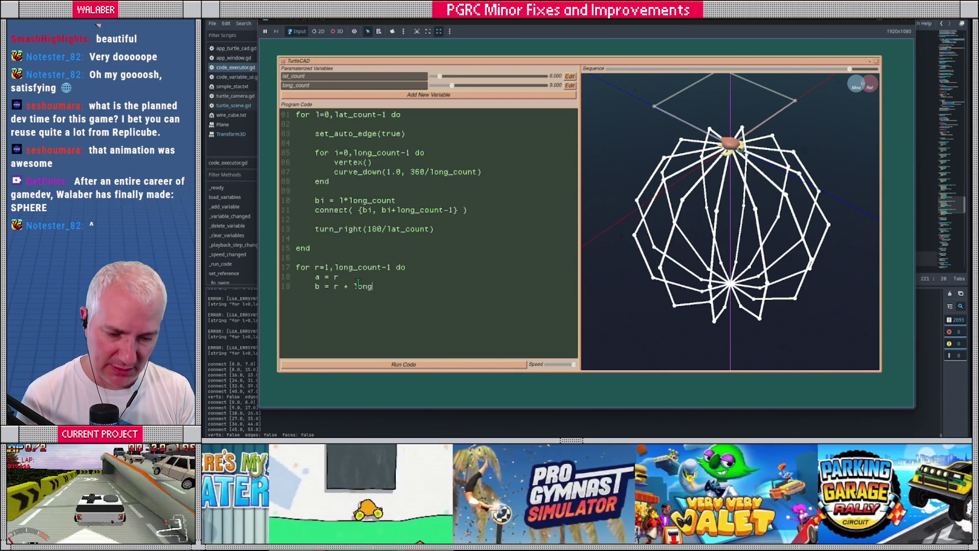
text(_count      conn)
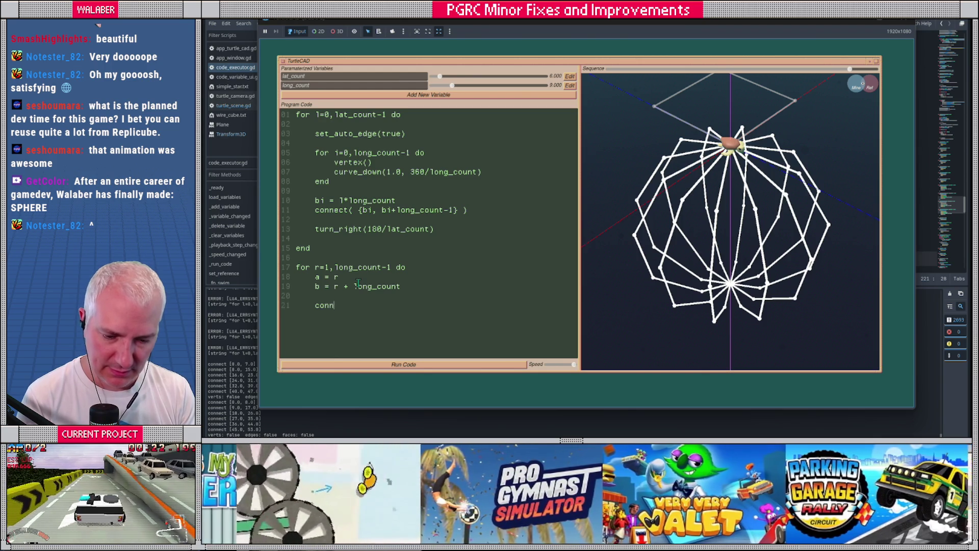
text(ect( {a, b)
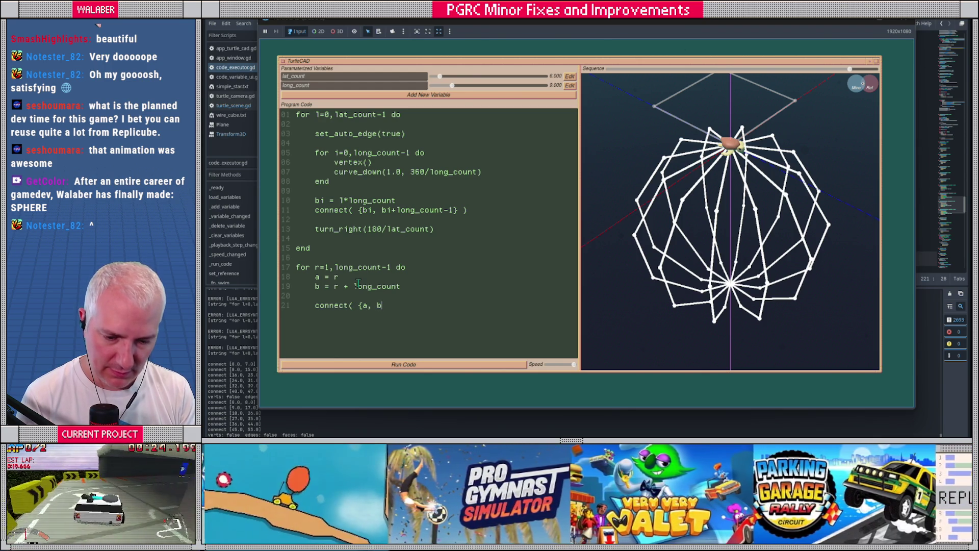
text(} ) end)
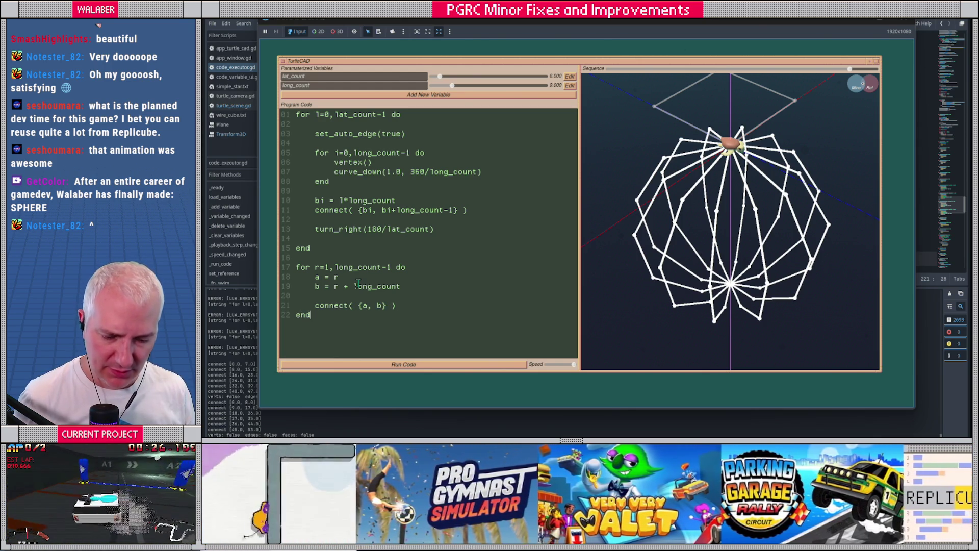
click(427, 366)
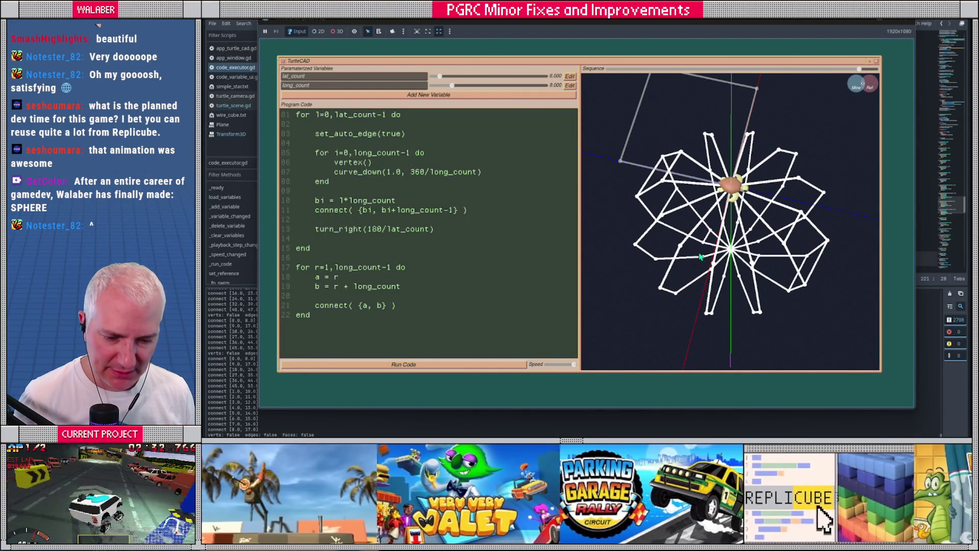
mouse_move(646, 270)
mouse_down()
mouse_move(638, 259)
mouse_move(659, 262)
mouse_up()
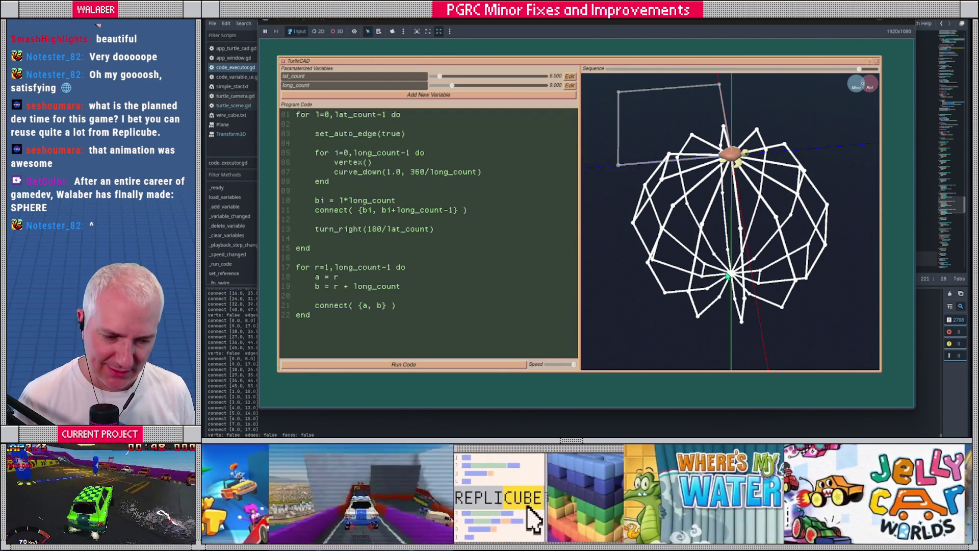
drag(695, 243, 694, 233)
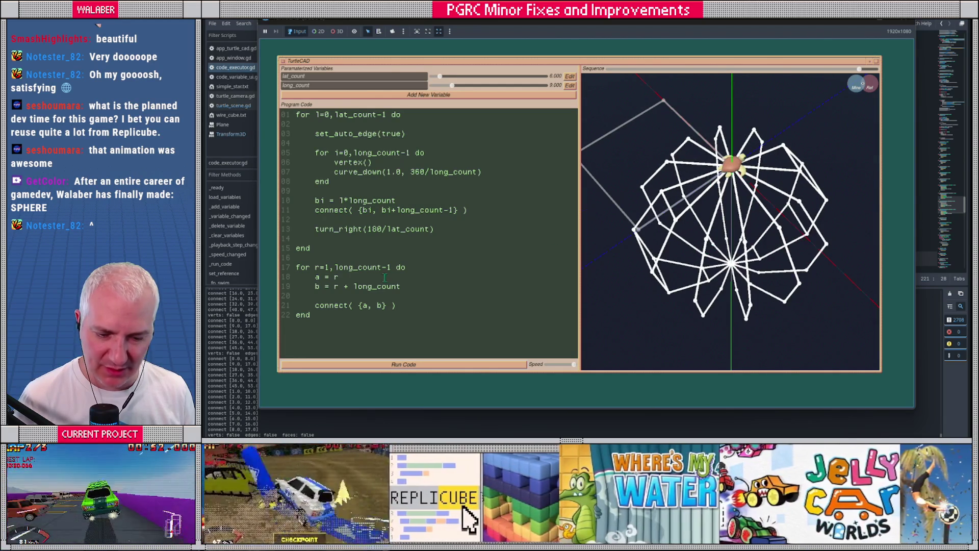
click(343, 278)
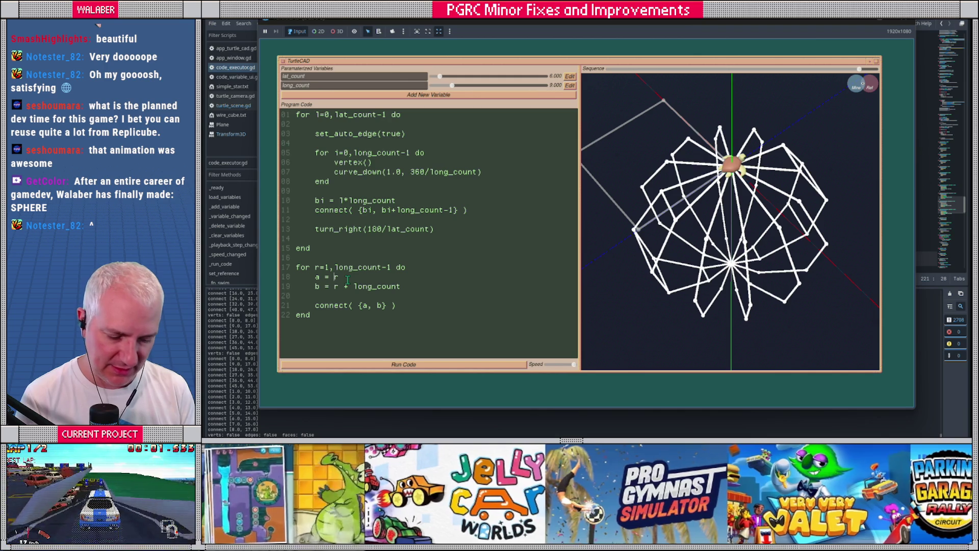
- Change the loop to a = r * long_count and b = (r + 1) * long_count, then rerun
text( * long_count)
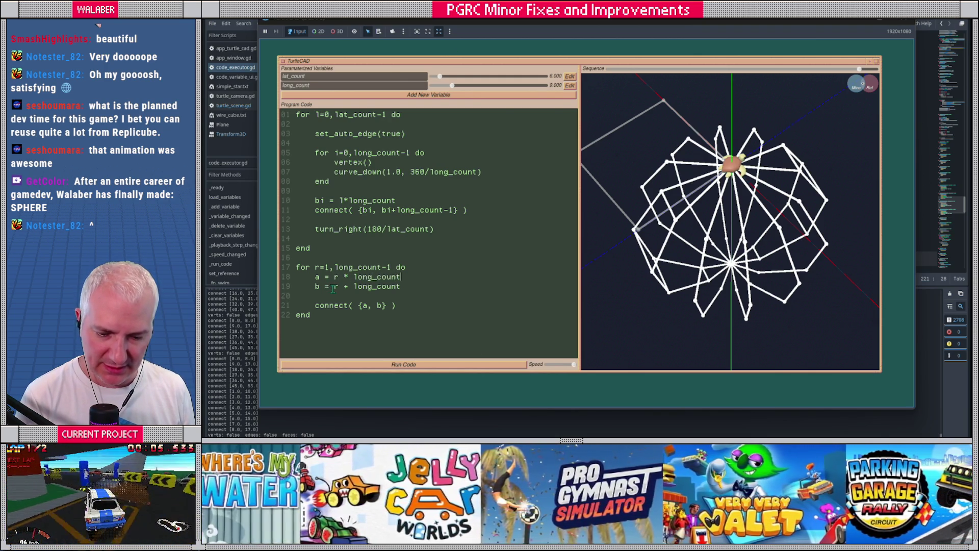
click(333, 286)
text((r)
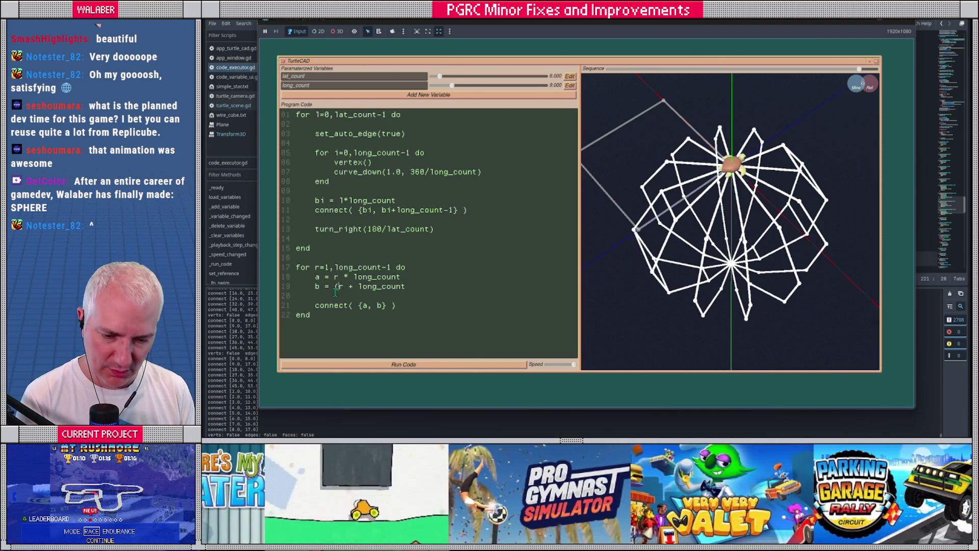
text( + 1))
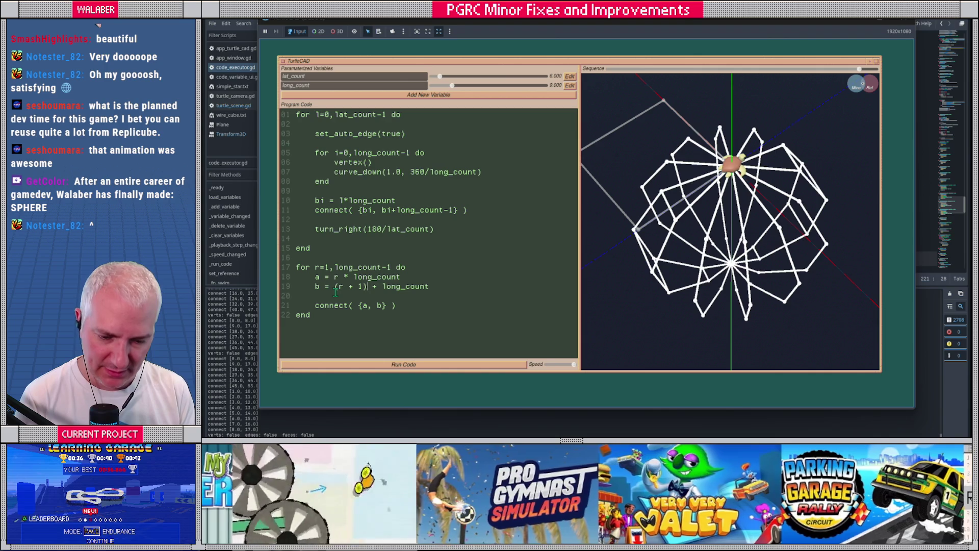
key(Right)
key(Delete)
text(*)
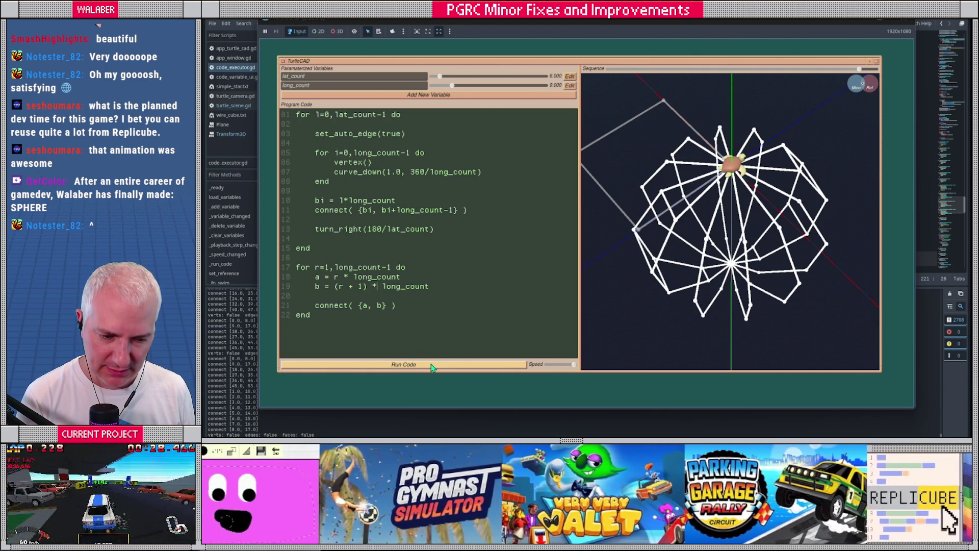
click(429, 367)
- Orbit the rebuilt sphere and select the second for-loop on lines 17–22
drag(682, 273, 636, 272)
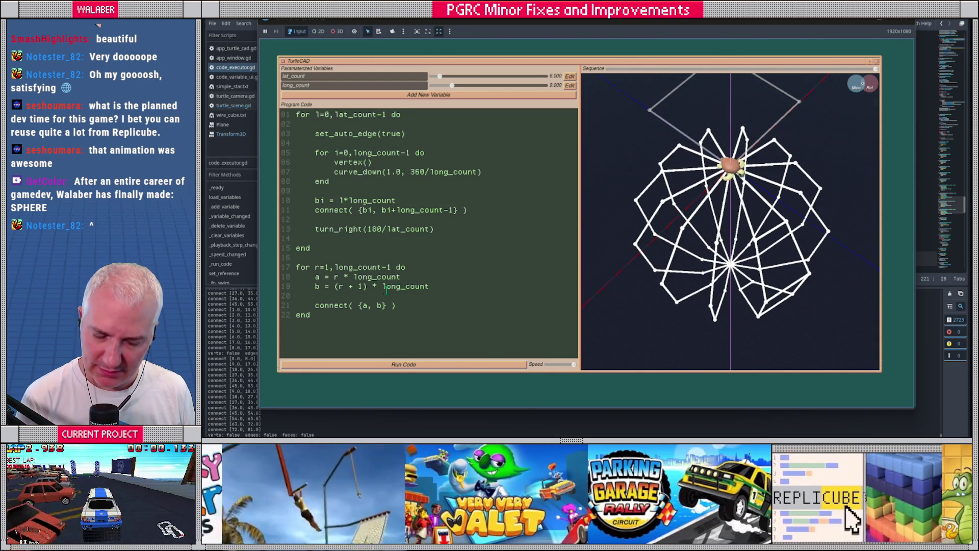
drag(652, 253, 632, 257)
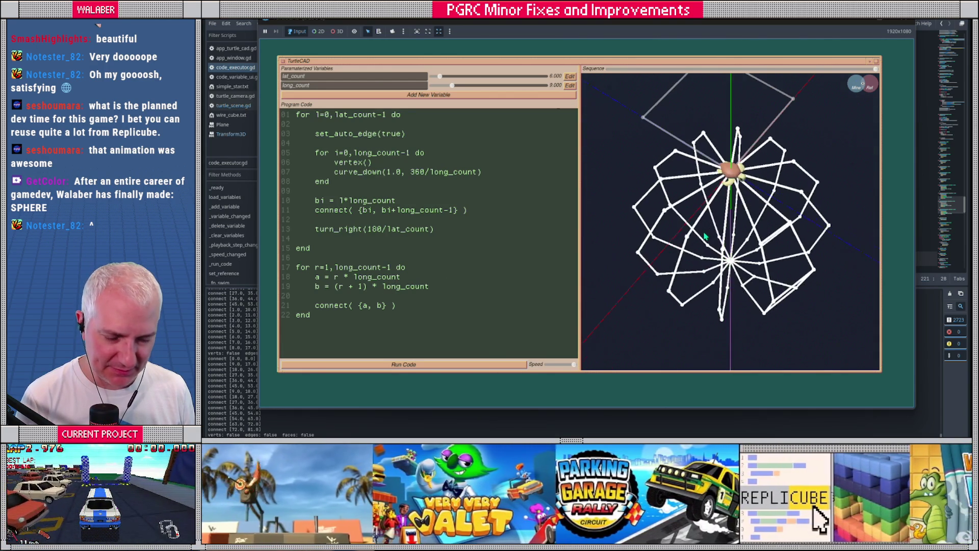
drag(339, 315, 287, 268)
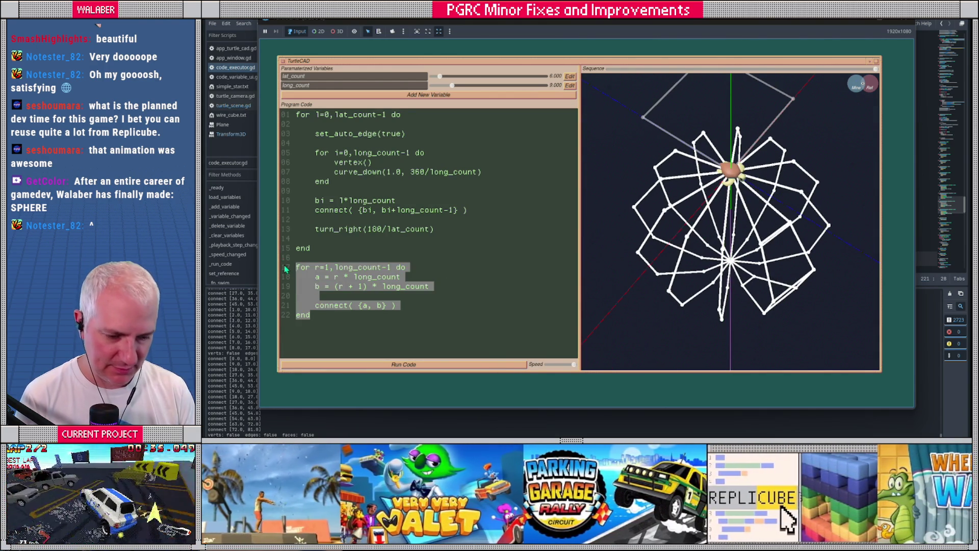
- Delete the selected loop and write connect( {8, 17} ) in its place on line 17
key(BackSpace)
drag(731, 286, 713, 237)
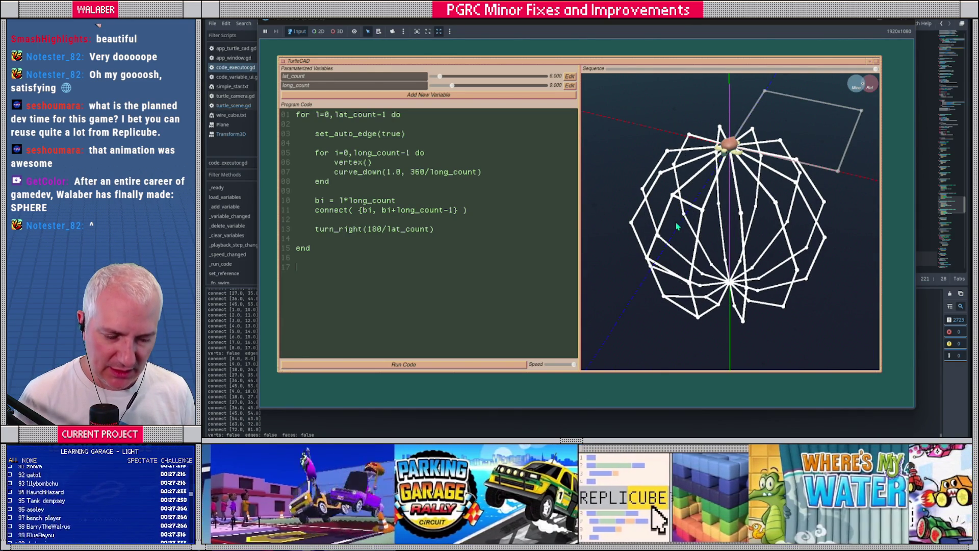
drag(678, 227, 692, 228)
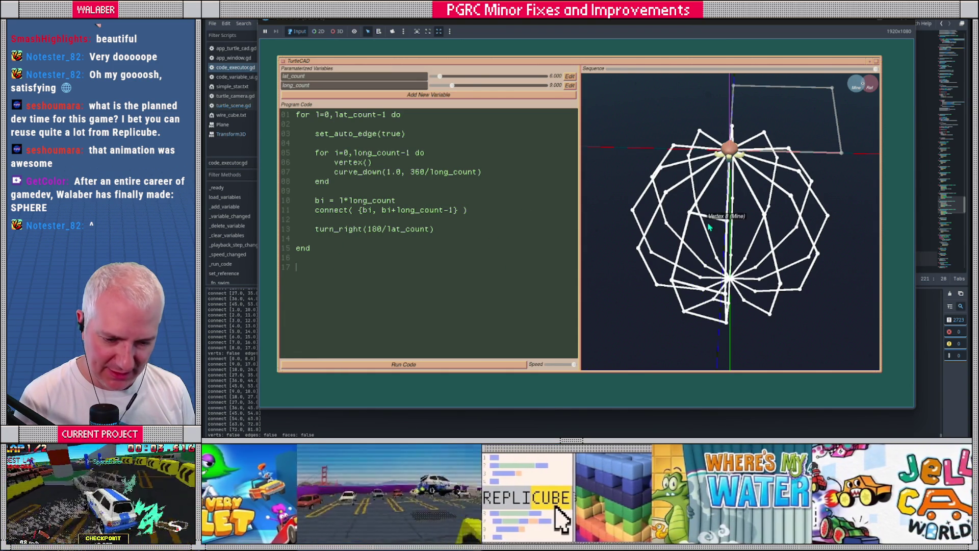
text(connect)
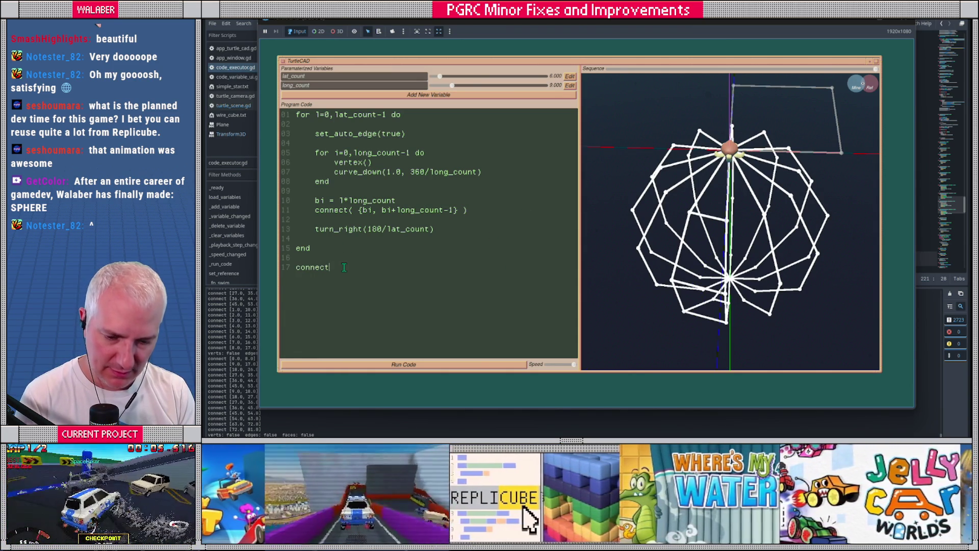
text(( {)
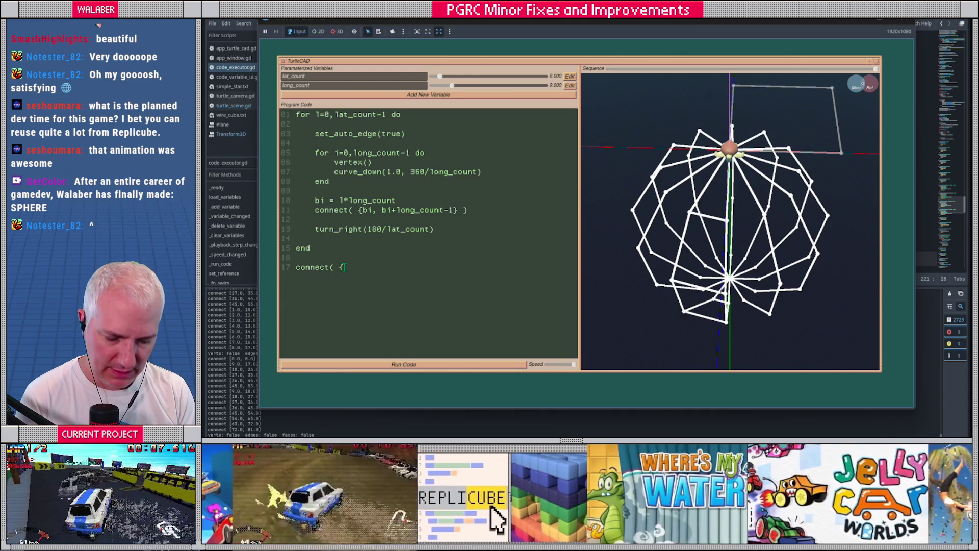
text(0, )
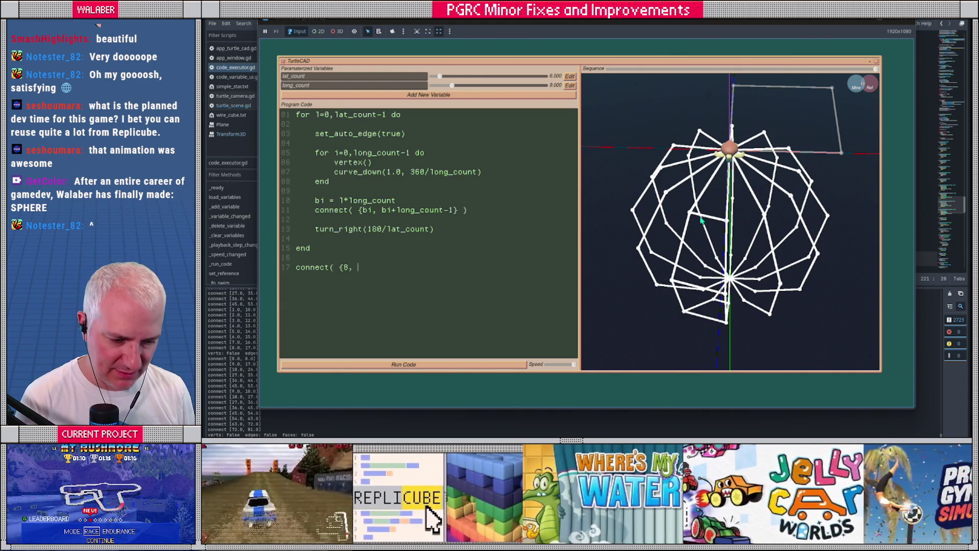
text(17)
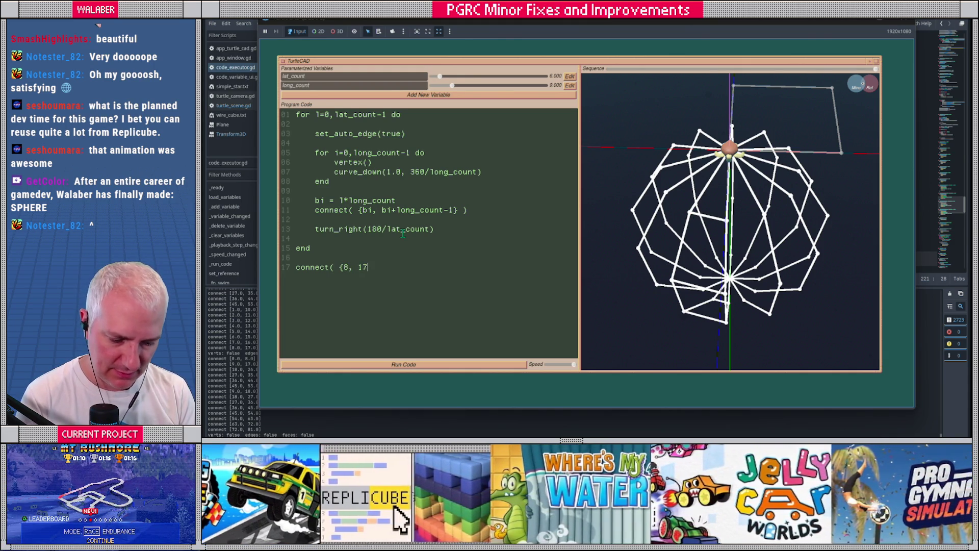
text(} ))
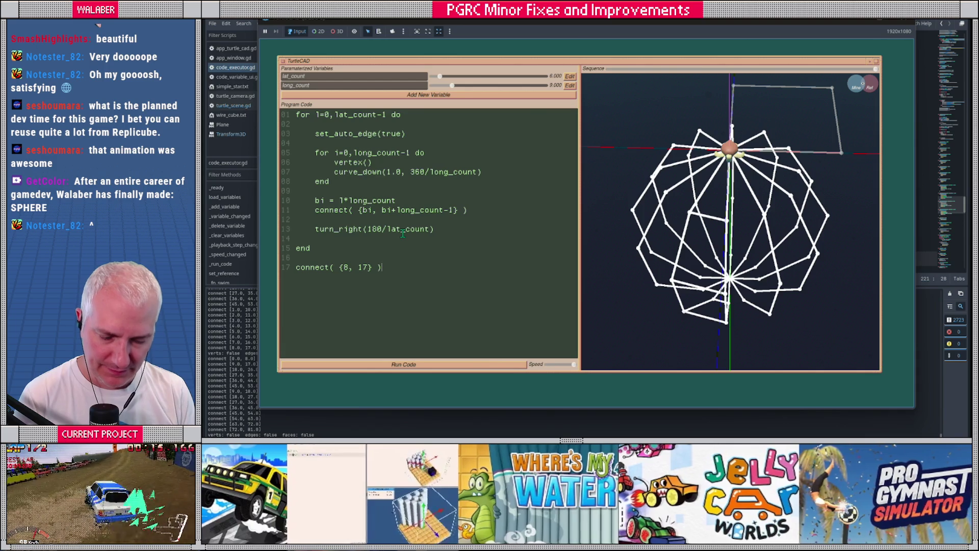
- Duplicate the connect line and change the copy to connect( {17, 26} )
key(ctrl+shift+Left)
key(ctrl+shift+Left)
key(ctrl+shift+Left)
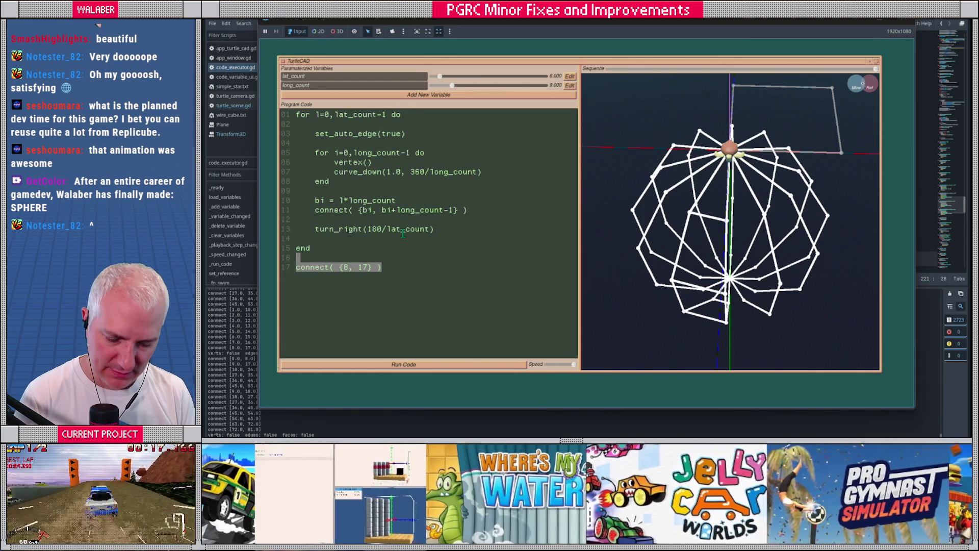
key(ctrl+c)
key(Right)
key(ctrl+v)
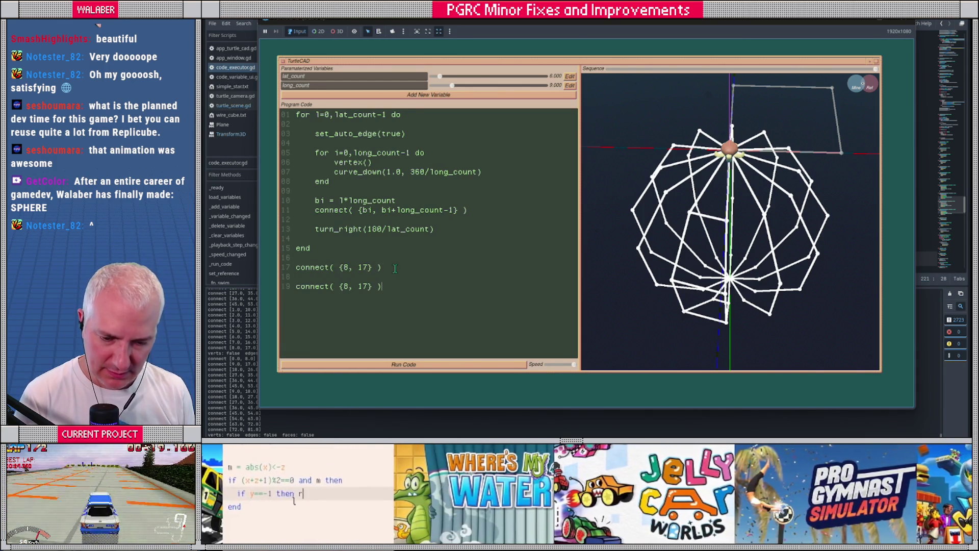
double_click(350, 287)
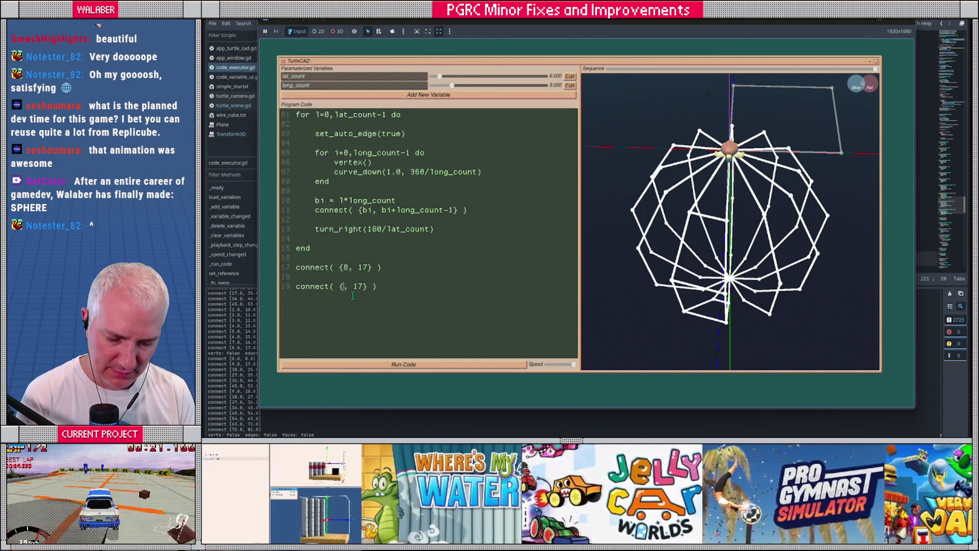
text(17)
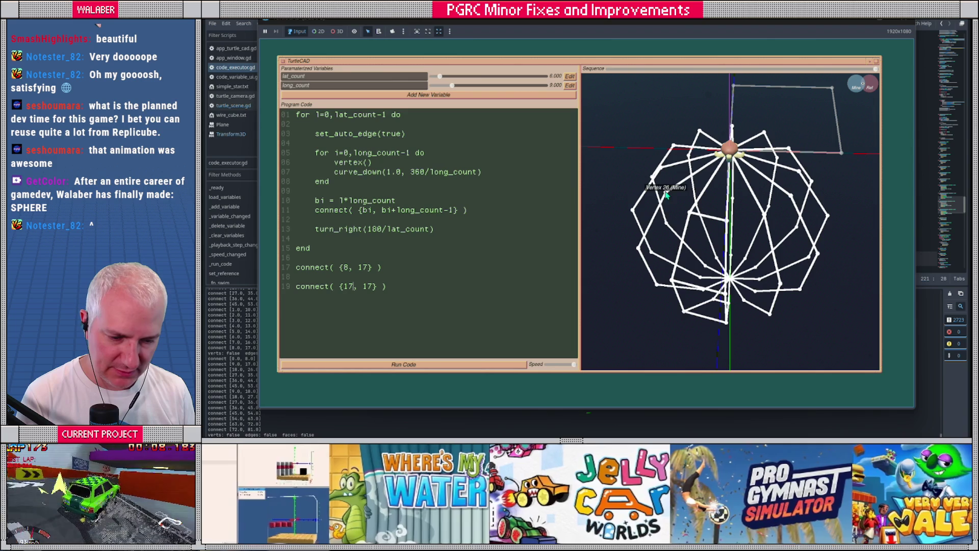
double_click(371, 286)
text(26)
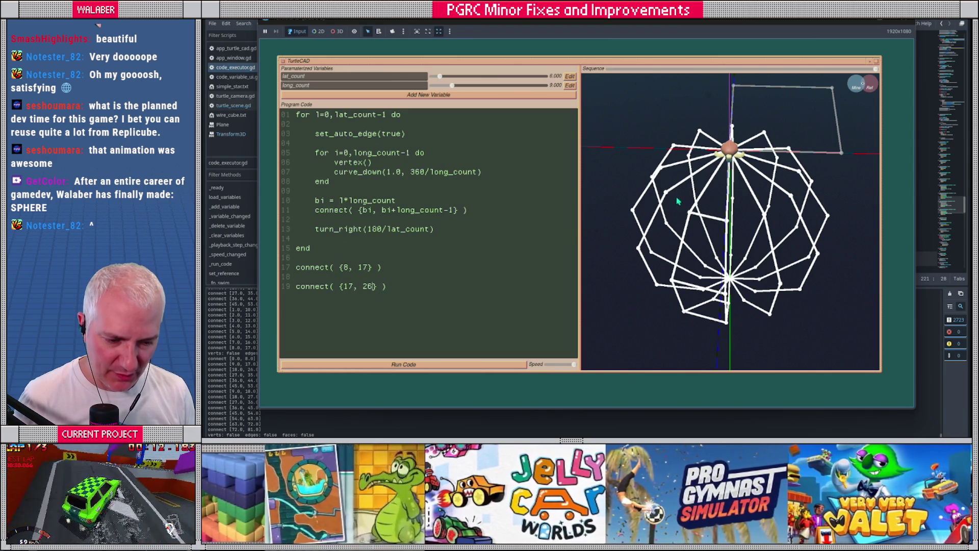
mouse_move(666, 194)
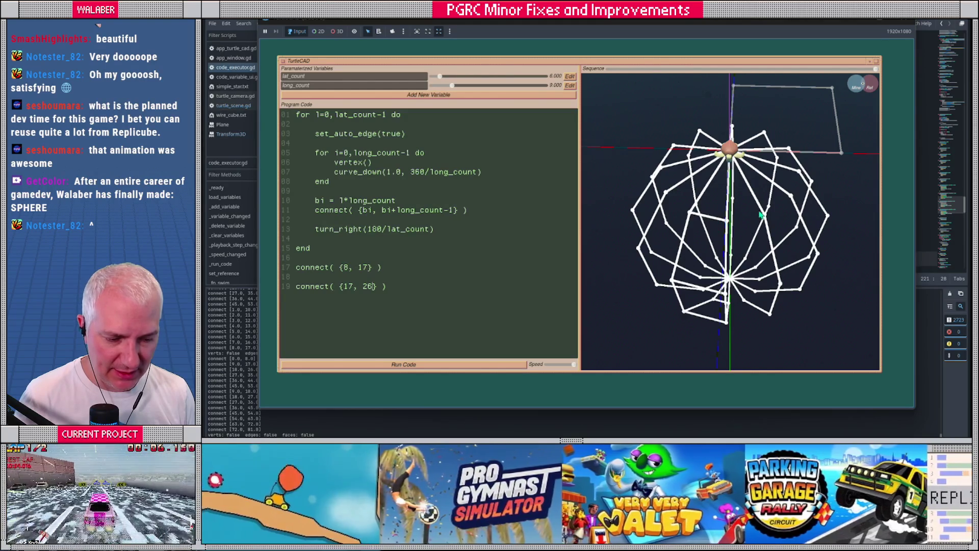
drag(748, 220, 732, 227)
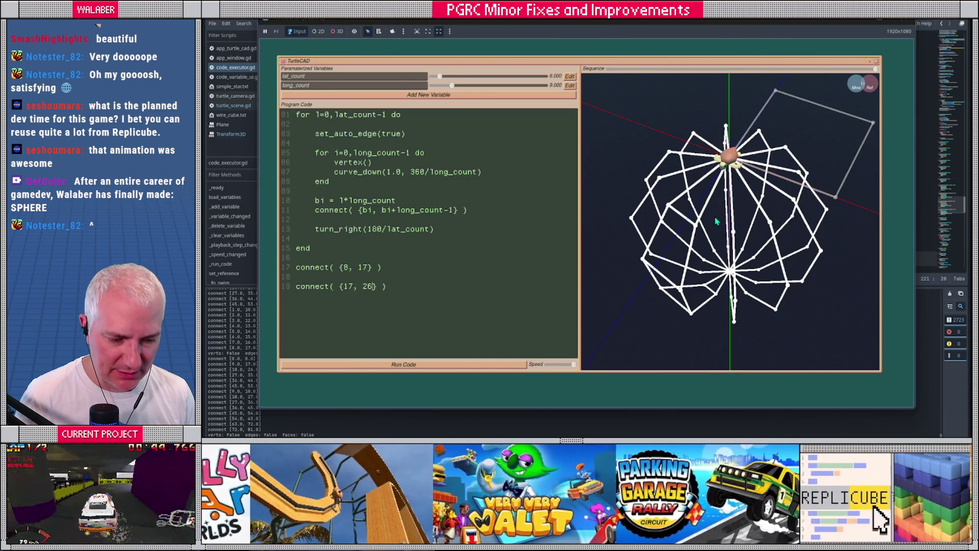
click(609, 70)
drag(609, 70, 861, 81)
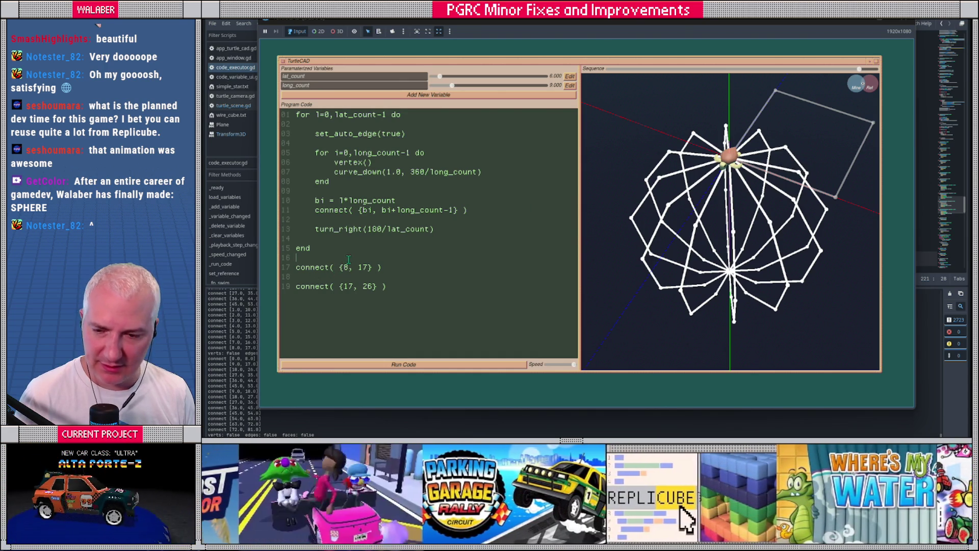
- Write a loop 'for i=0,lat_count-1 do' calling connect({i, i+long_count})
key(Return)
text(for )
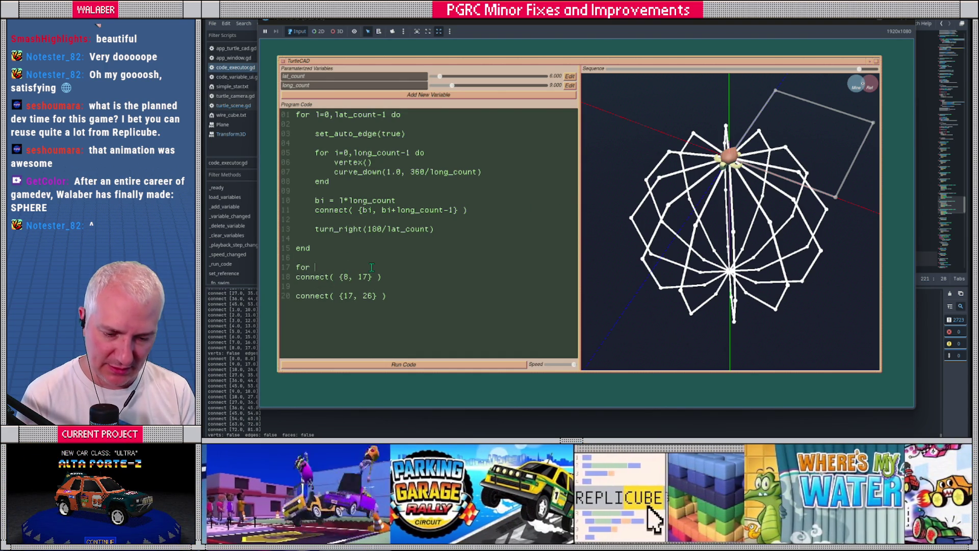
text(i=)
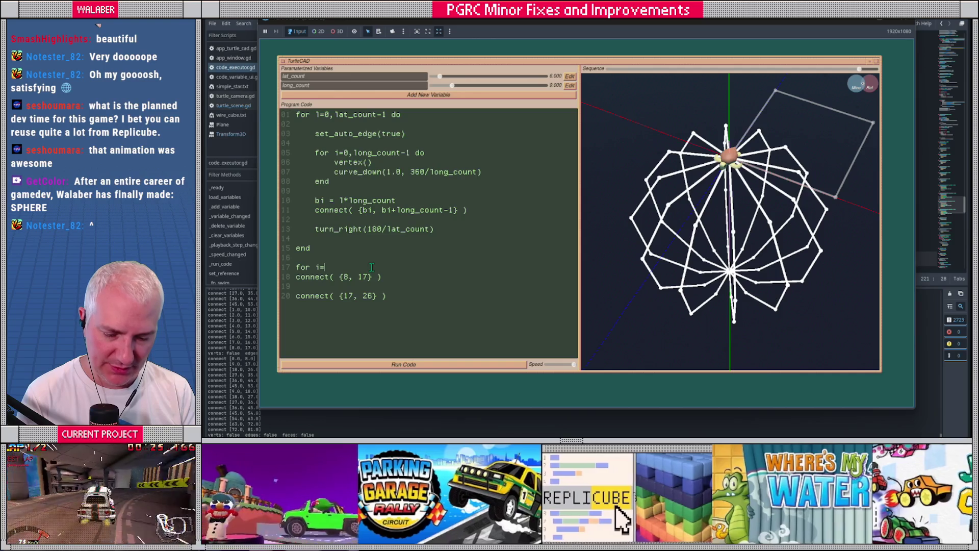
text(0,)
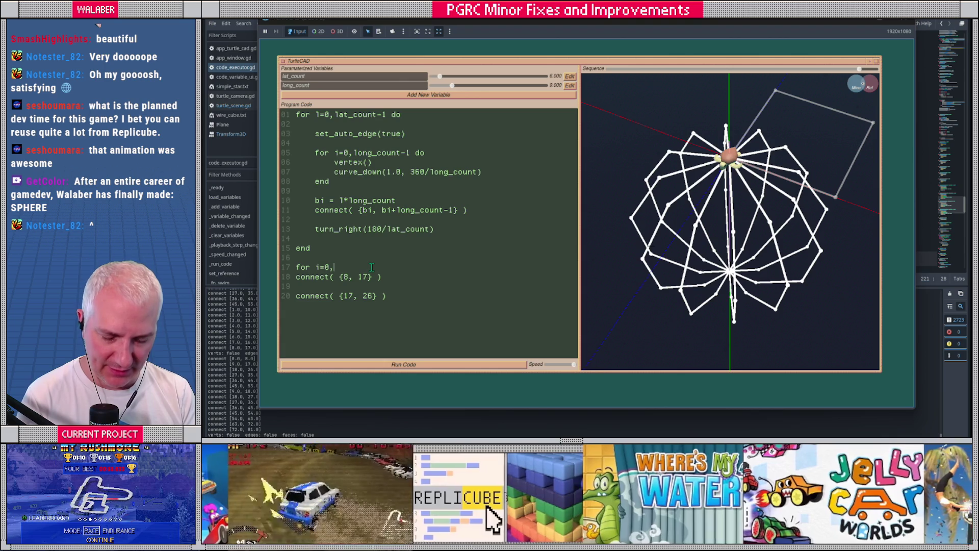
text(lat_count)
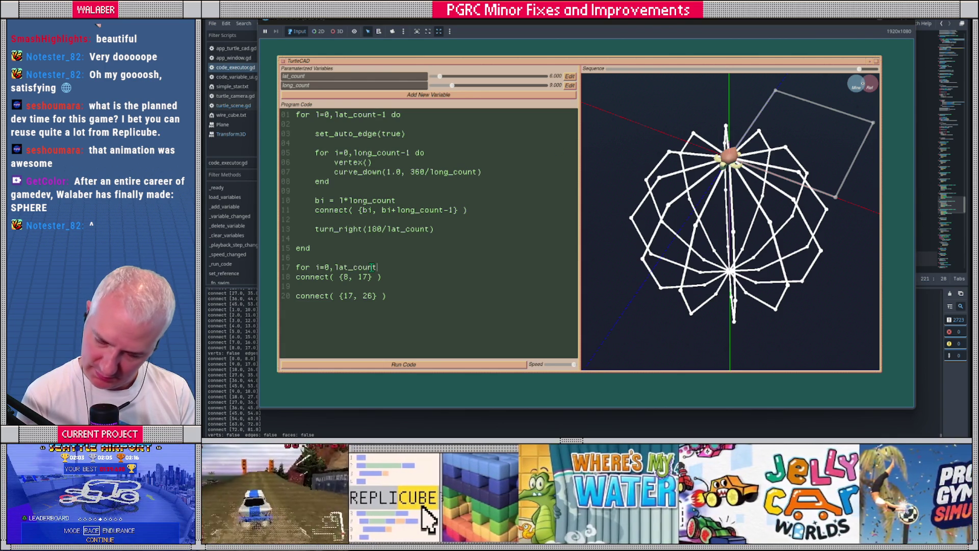
text(-1 do)
key(Return)
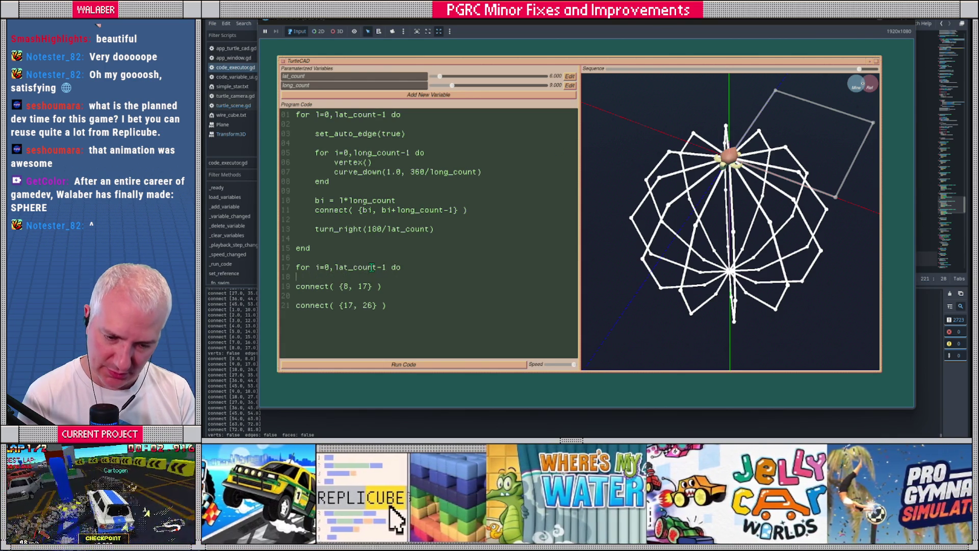
text(connect()
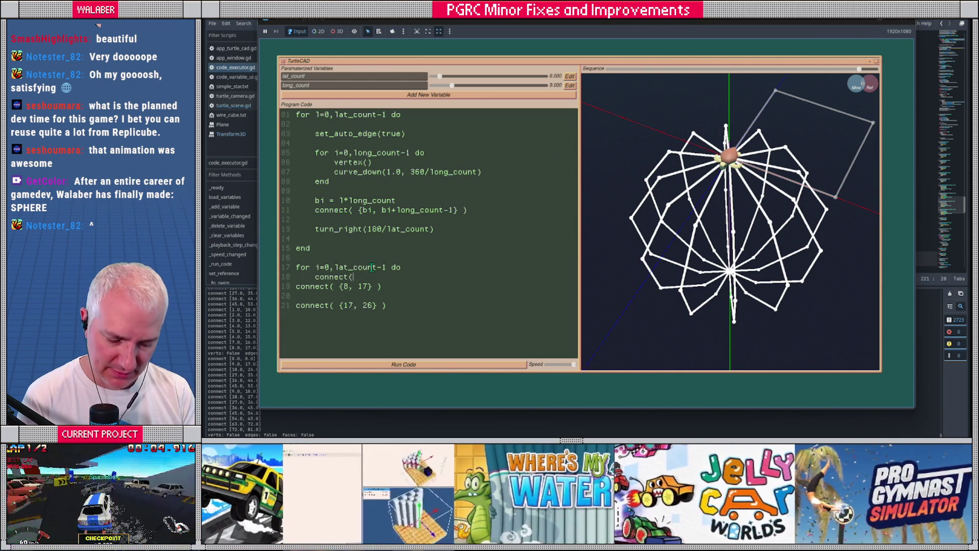
text({i, )
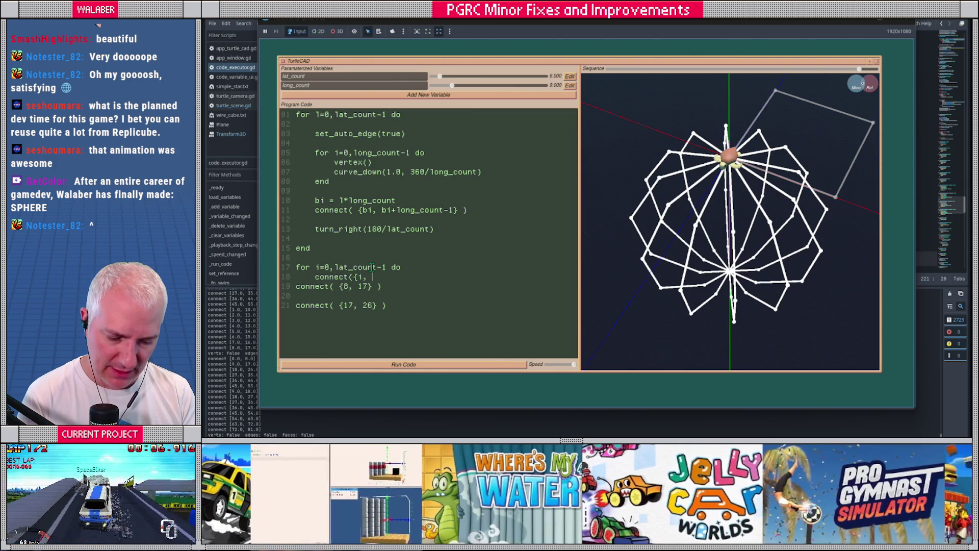
text(i+1)
text(_count)
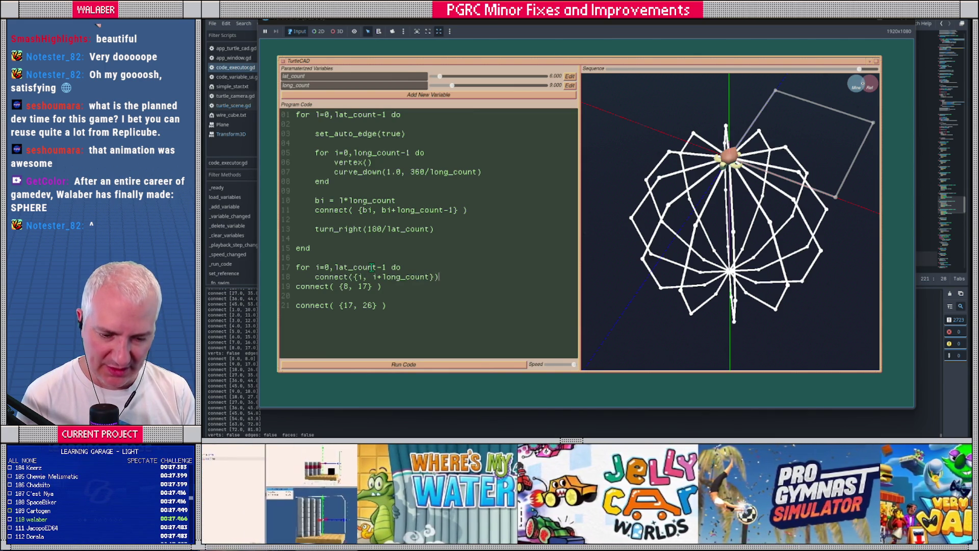
- Delete the two old connect calls, close the loop with end, and rerun the program
key(shift+Down)
key(shift+Down)
key(shift+Down)
key(Delete)
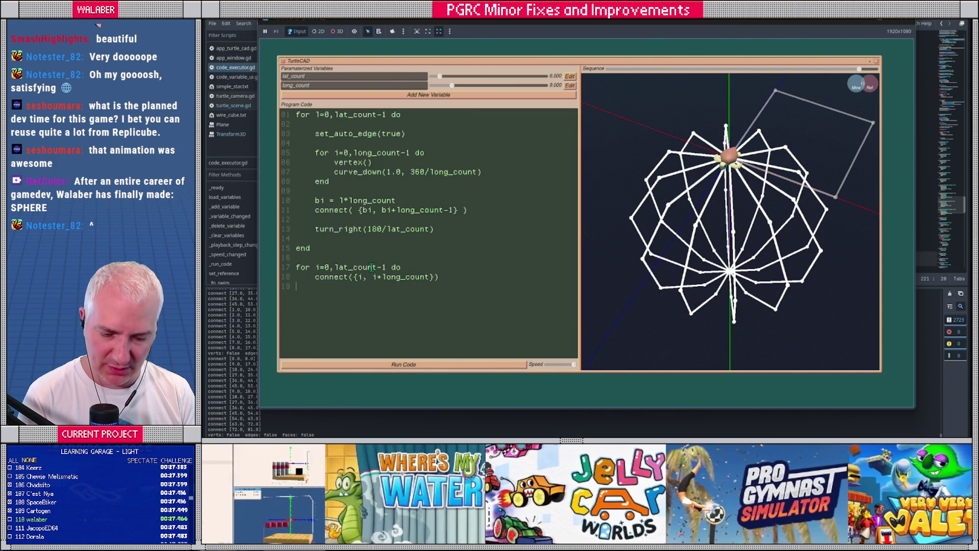
text(end)
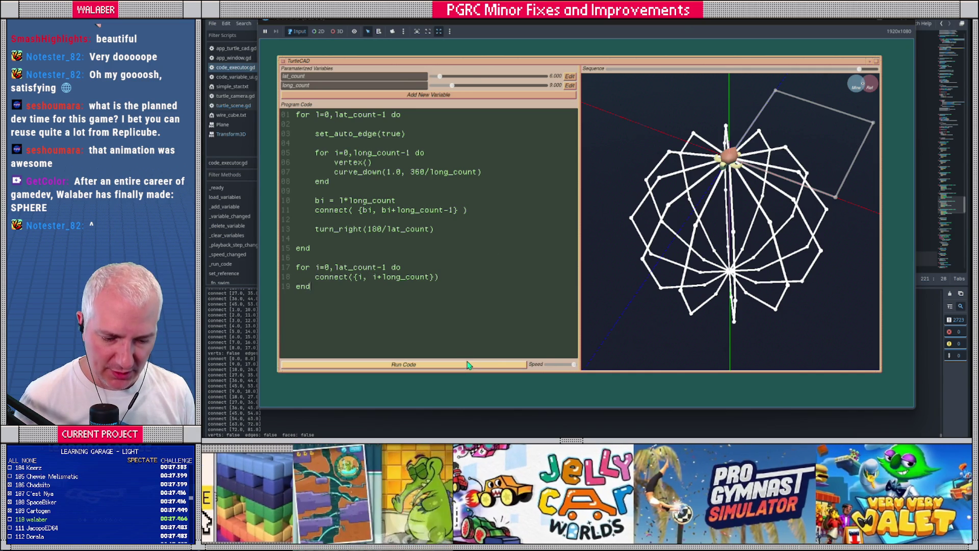
click(468, 364)
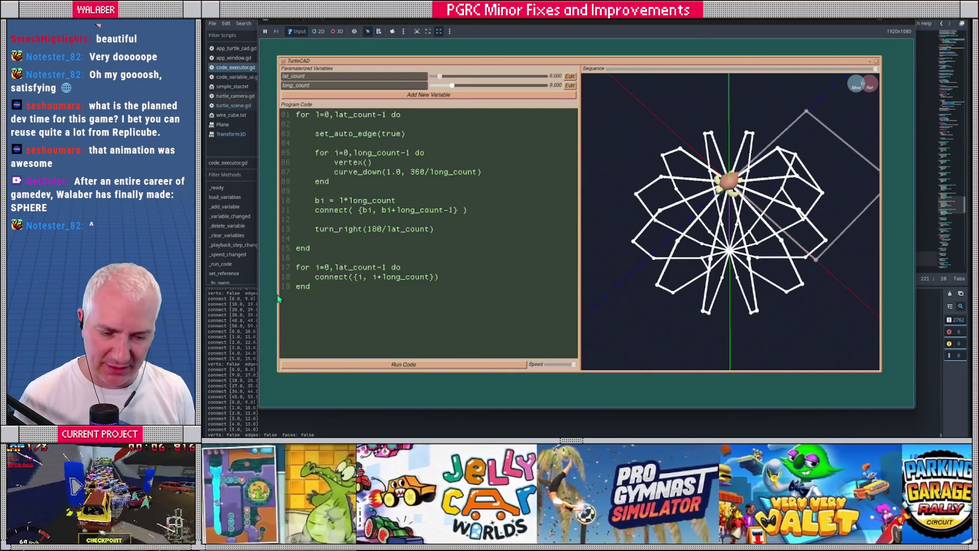
- Rewrite line 18 as connect({1 + (i*lat_count), 1 + (i+1)*lat_count}) and run the script
click(362, 276)
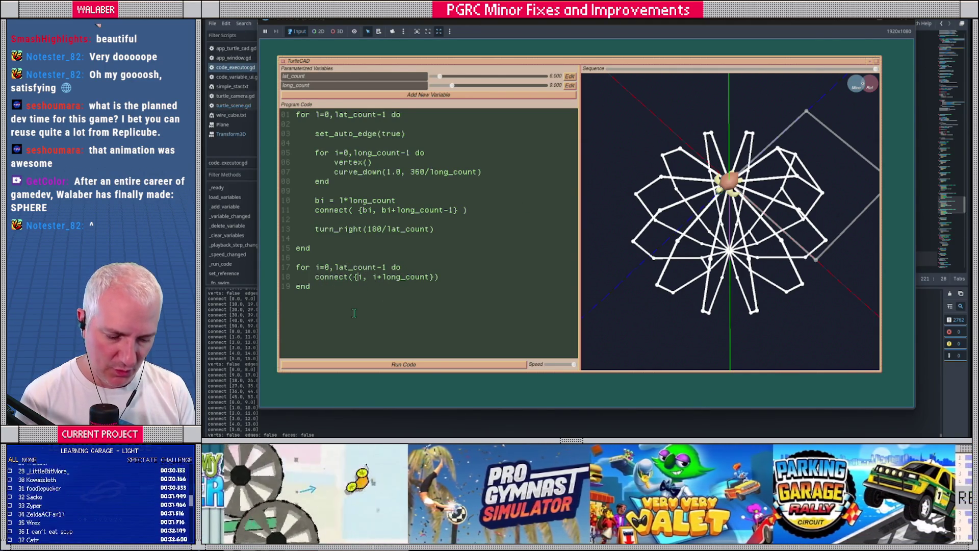
text(1 + )
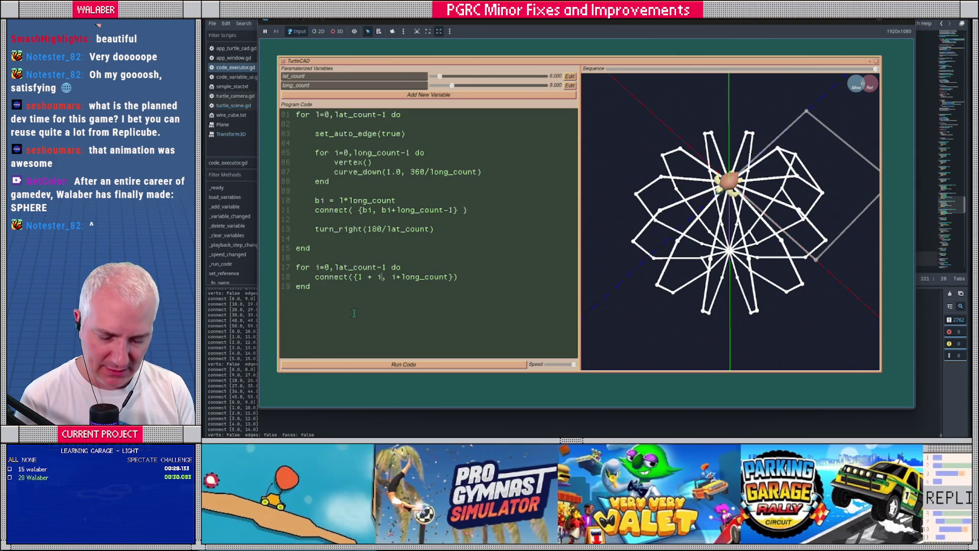
text(()
key(Right)
text(*)
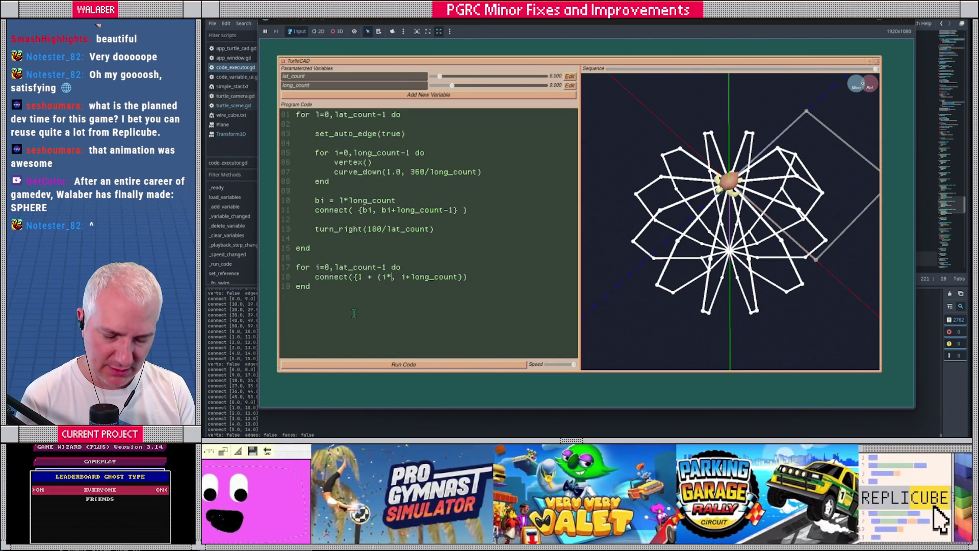
text(lat_count),)
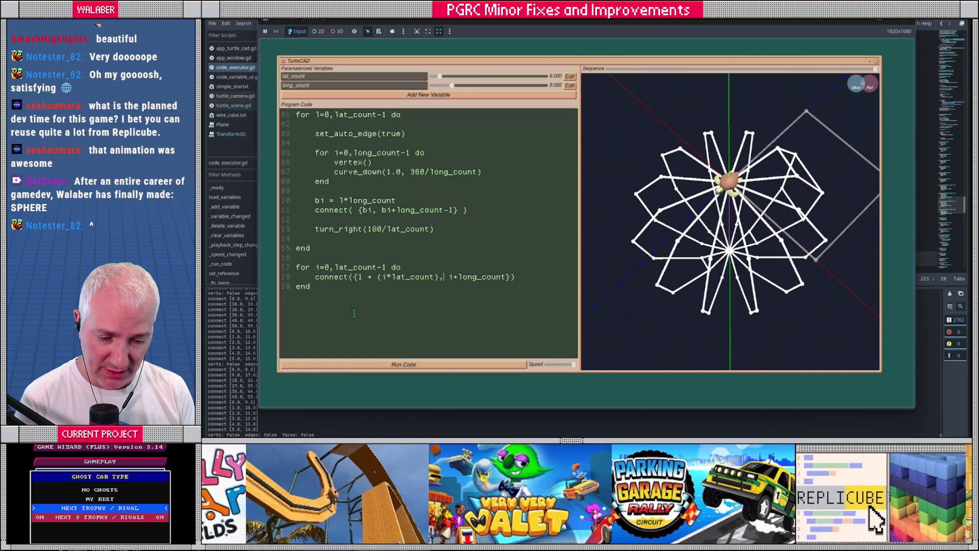
text( 1 +)
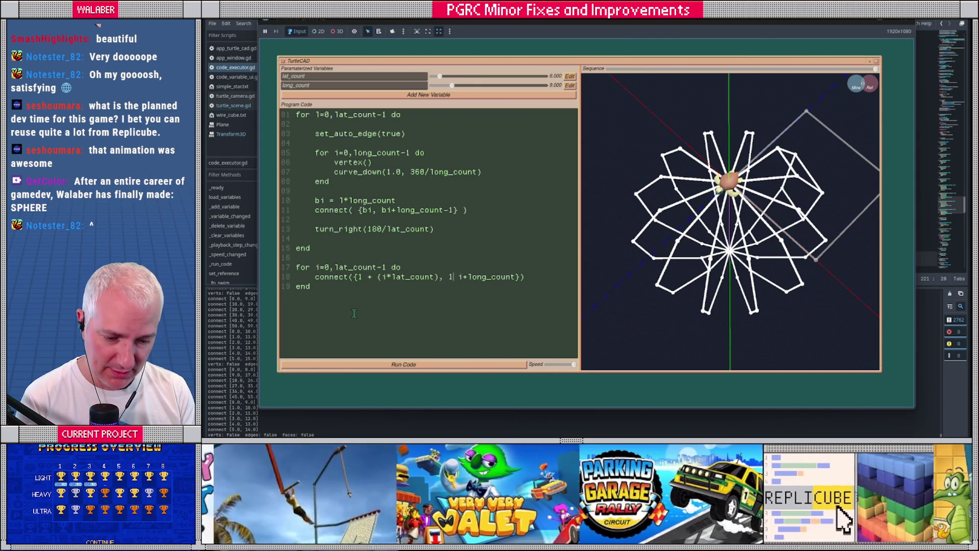
text( ( )
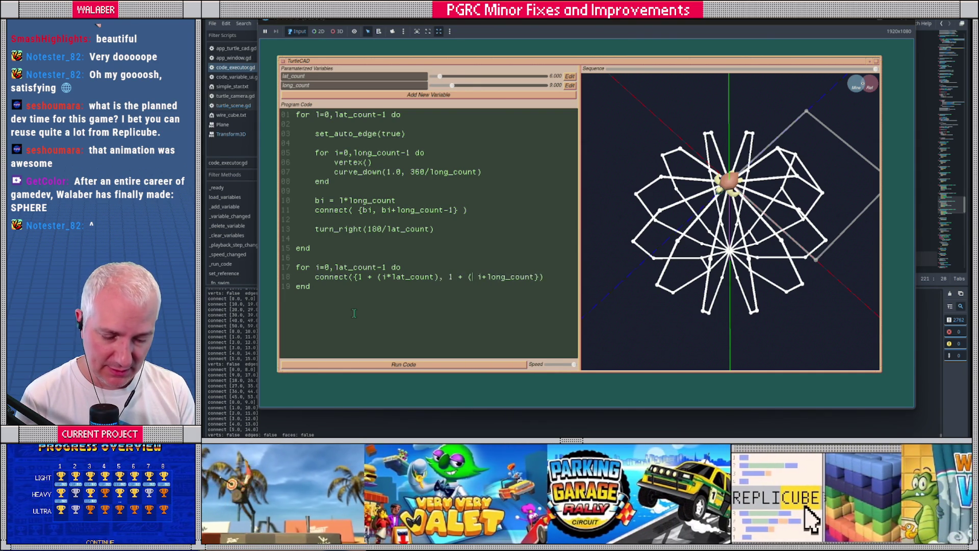
text(i+1)*l)
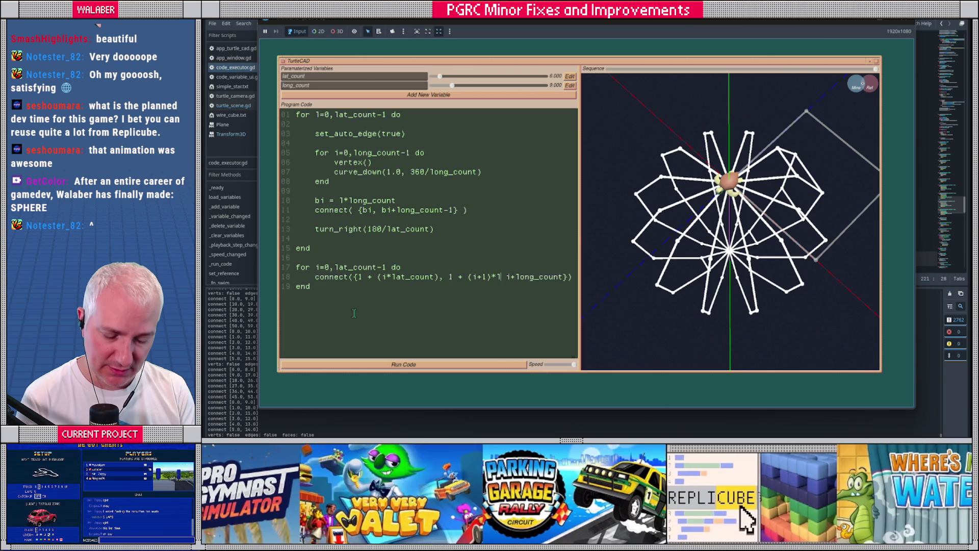
text(at_count))
key(Delete)
key(Delete)
key(Delete)
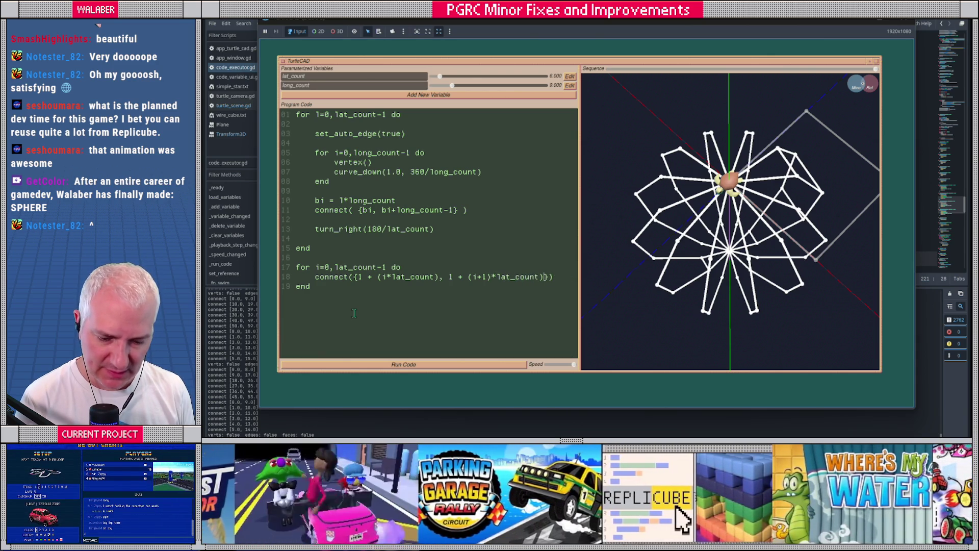
click(400, 364)
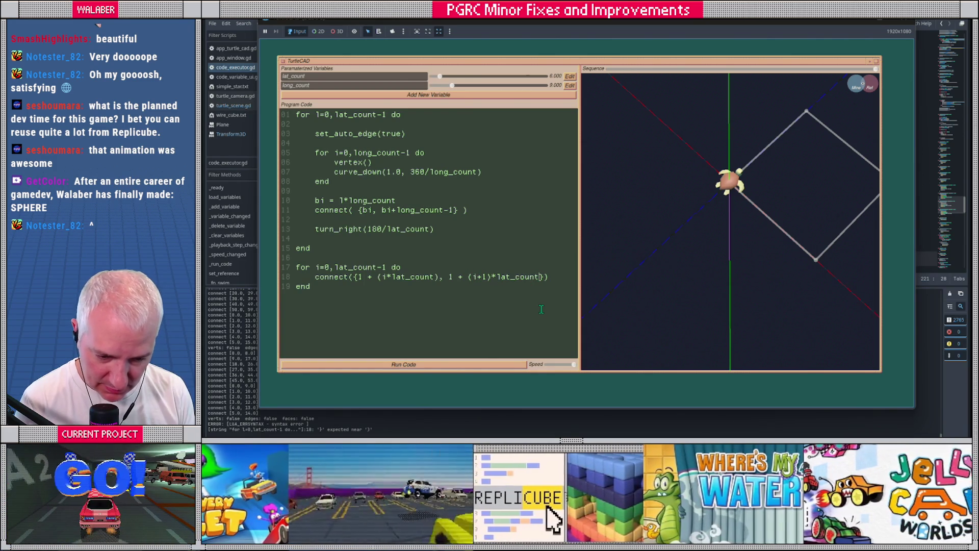
- Rerun the script and orbit the wireframe to inspect it
click(454, 87)
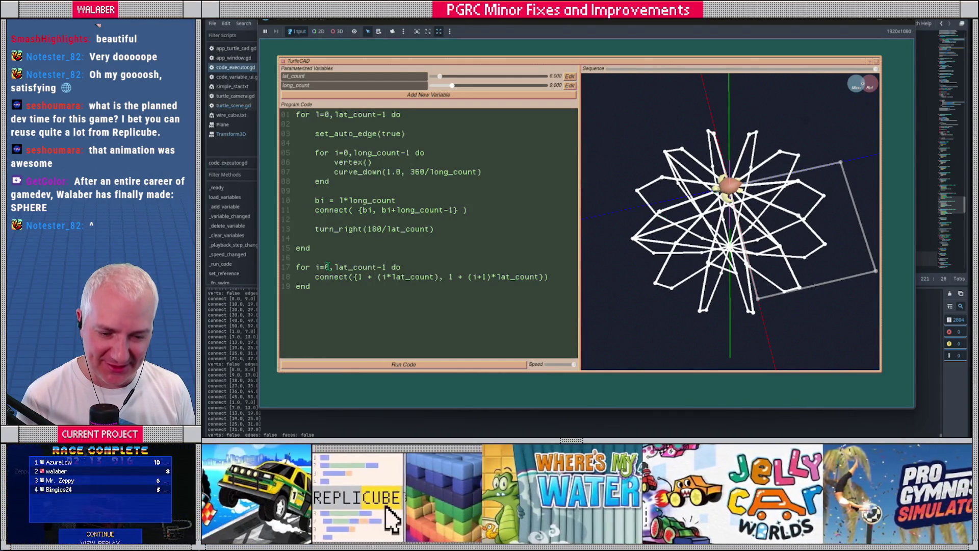
drag(358, 277, 437, 276)
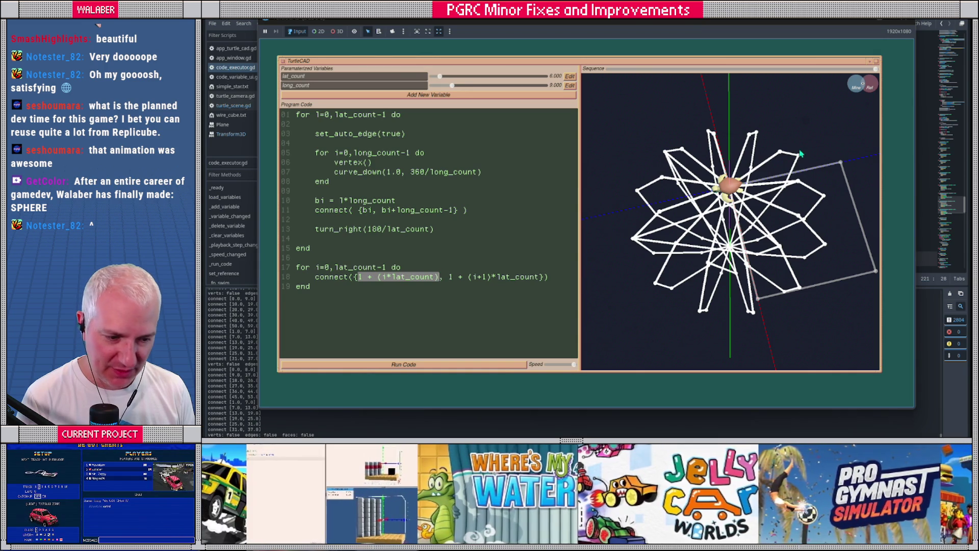
drag(786, 187, 808, 189)
mouse_move(783, 160)
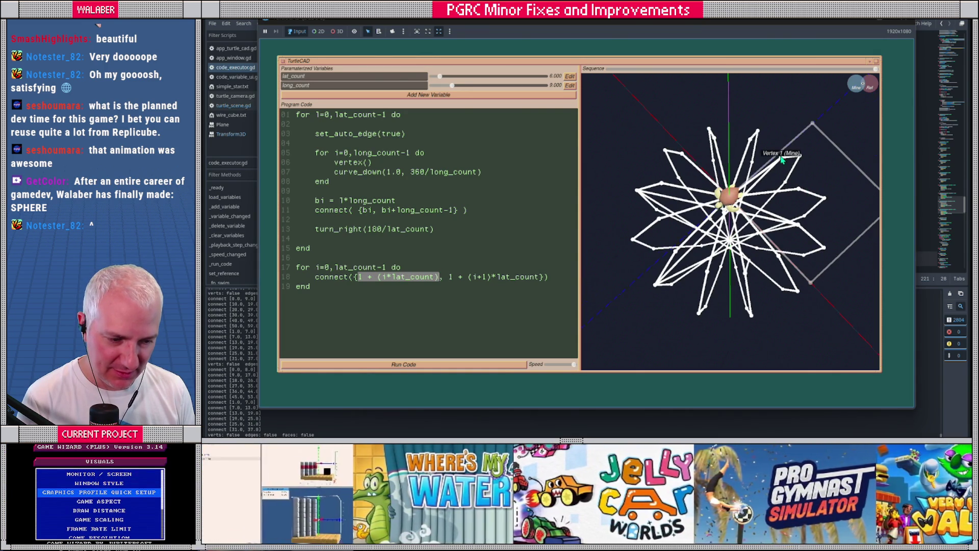
mouse_move(781, 161)
mouse_down()
mouse_move(814, 169)
mouse_move(591, 230)
mouse_up()
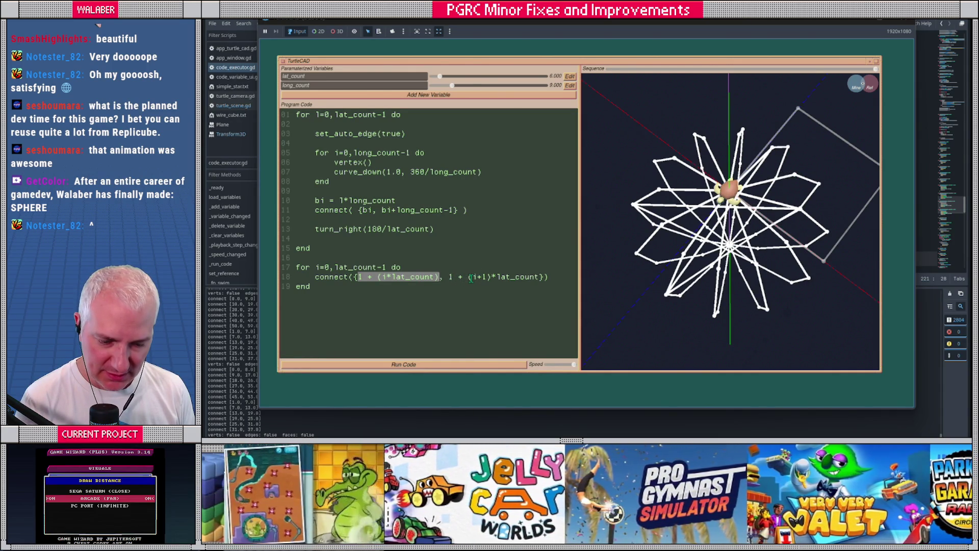
- Replace both lat_count occurrences on line 18 with long_count and rerun
drag(472, 276, 487, 276)
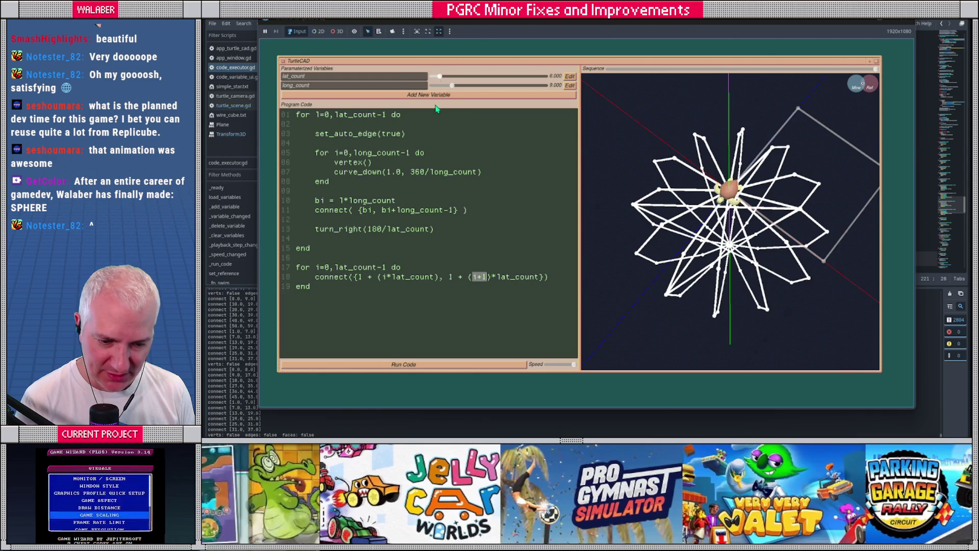
double_click(505, 277)
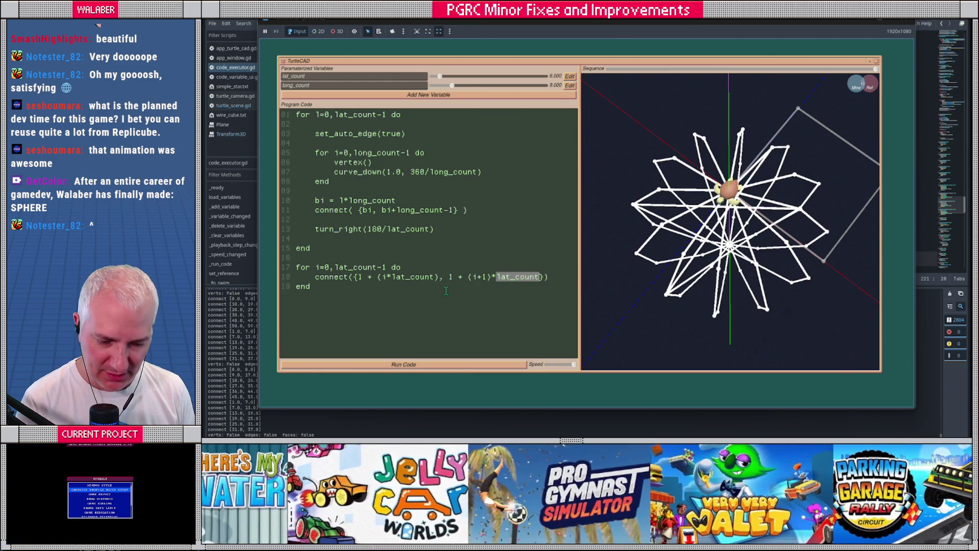
double_click(420, 276)
text(lon)
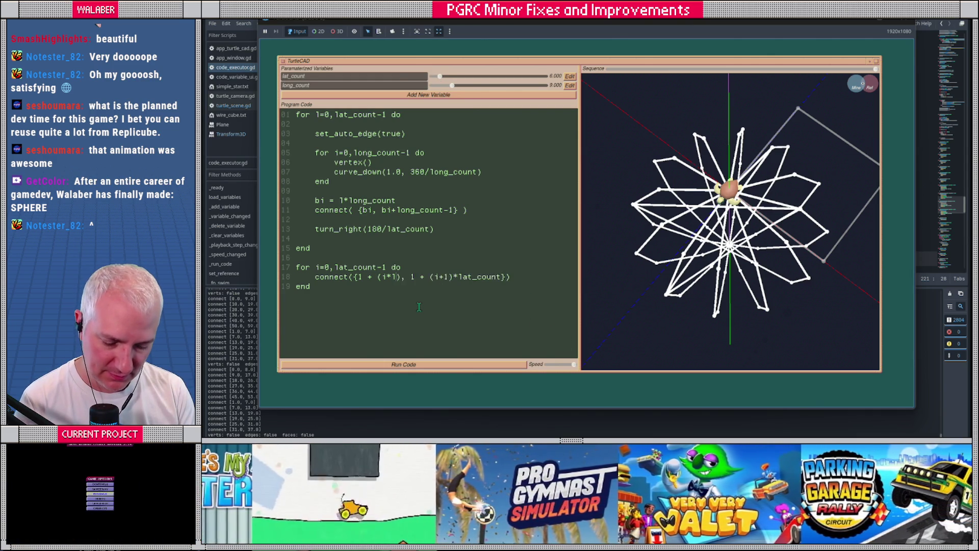
text(g_count)
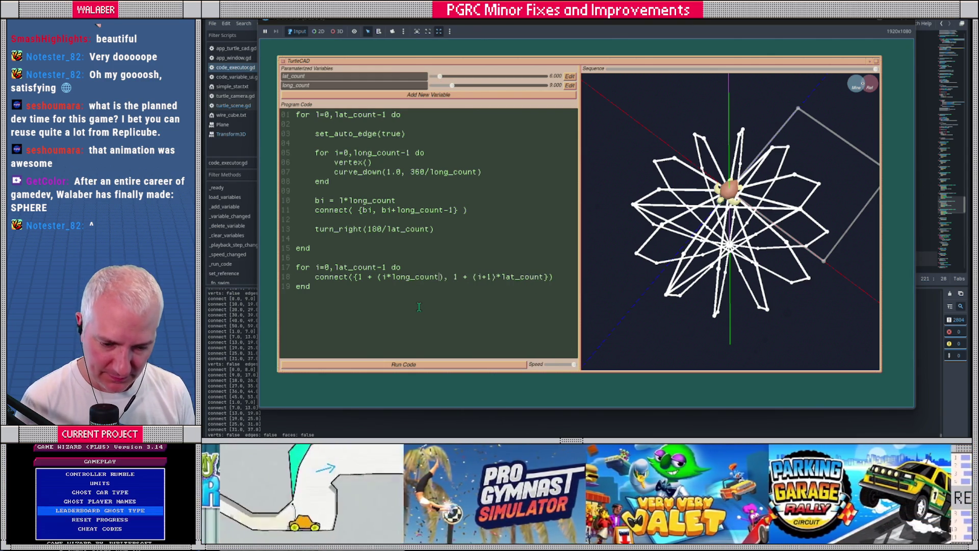
double_click(413, 276)
key(ctrl+c)
double_click(523, 276)
key(ctrl+v)
click(457, 365)
- Change line 17's loop bound from lat_count to long_count and rerun to close the sphere
mouse_move(695, 255)
mouse_down()
mouse_move(677, 246)
mouse_move(712, 246)
mouse_up()
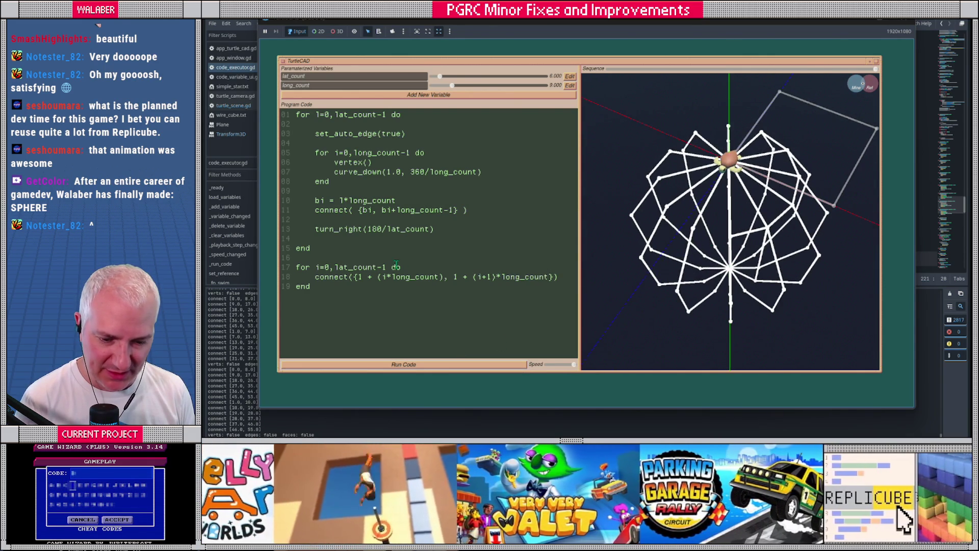
double_click(359, 269)
text(longc)
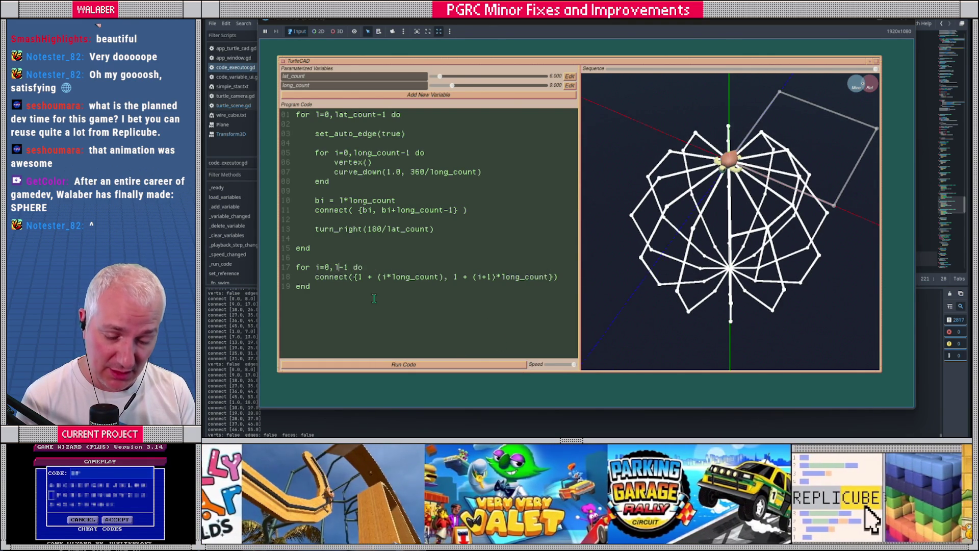
key(BackSpace)
text(_count)
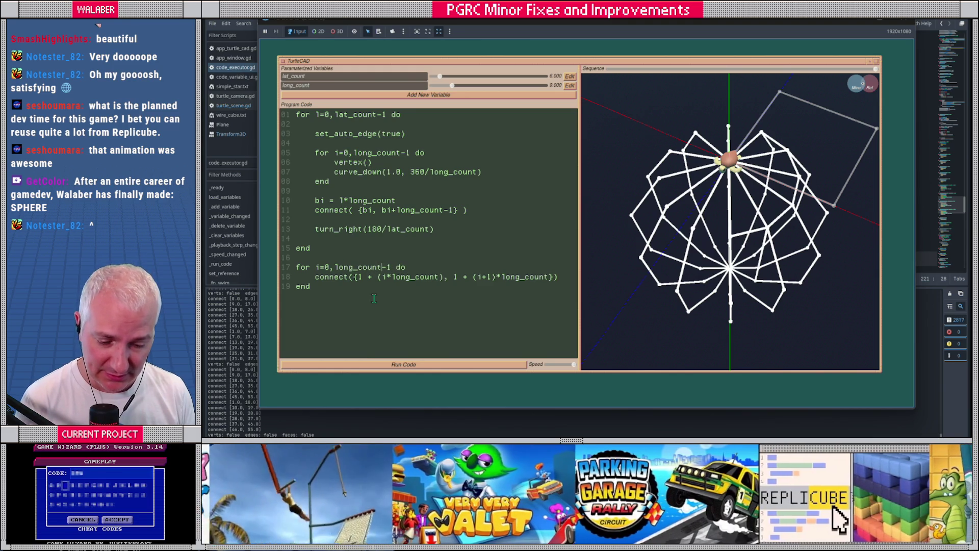
click(417, 365)
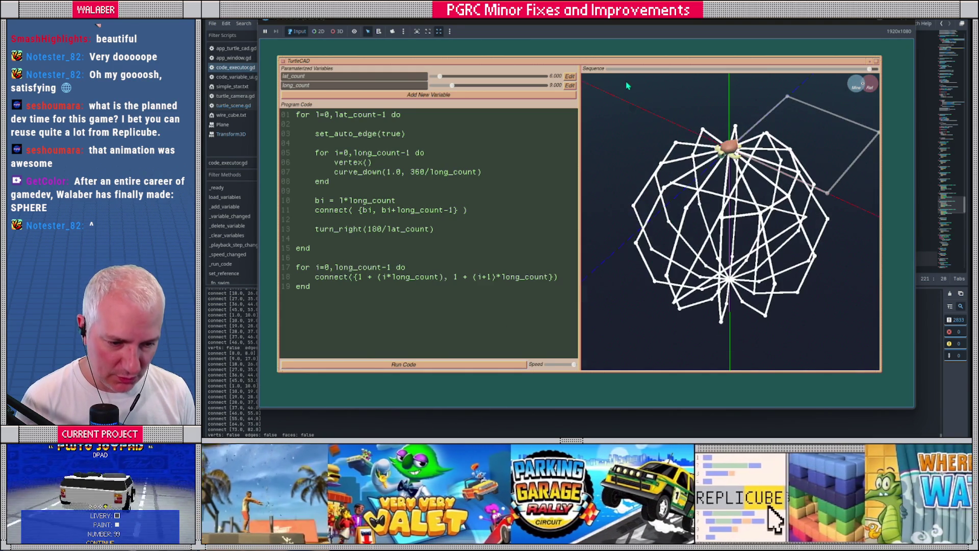
- Replay the build with the Sequence slider, view it from above, then delete lines 17–19
click(611, 70)
drag(611, 70, 867, 69)
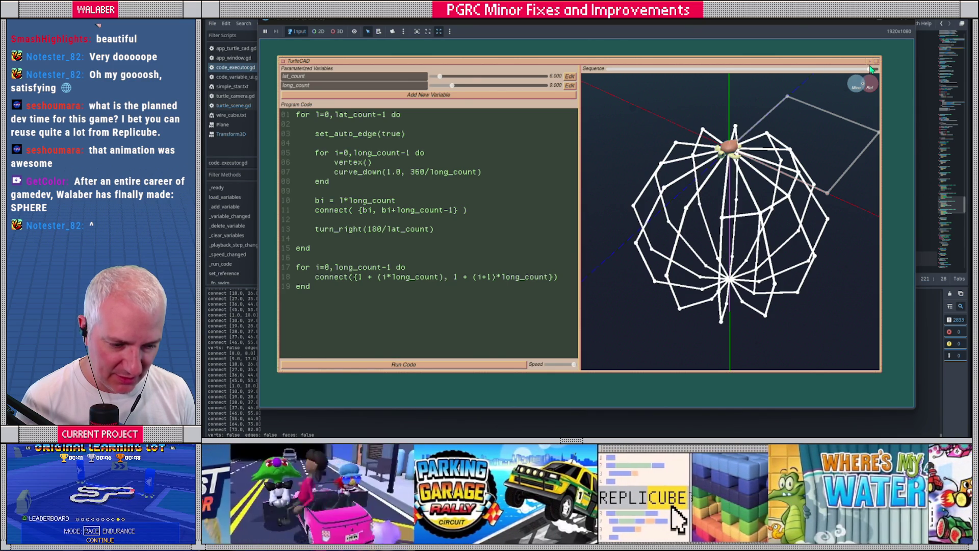
drag(772, 159, 773, 163)
drag(735, 217, 723, 229)
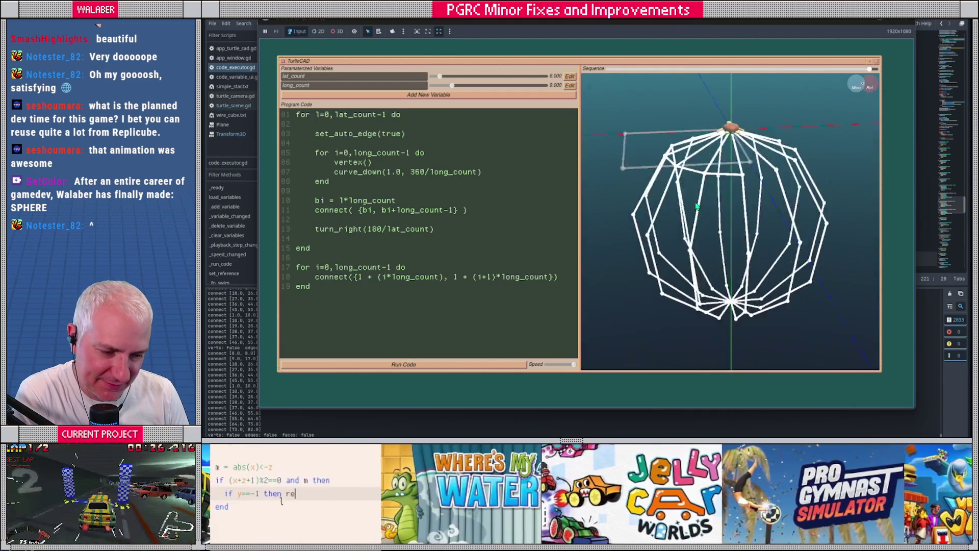
drag(310, 286, 284, 269)
key(BackSpace)
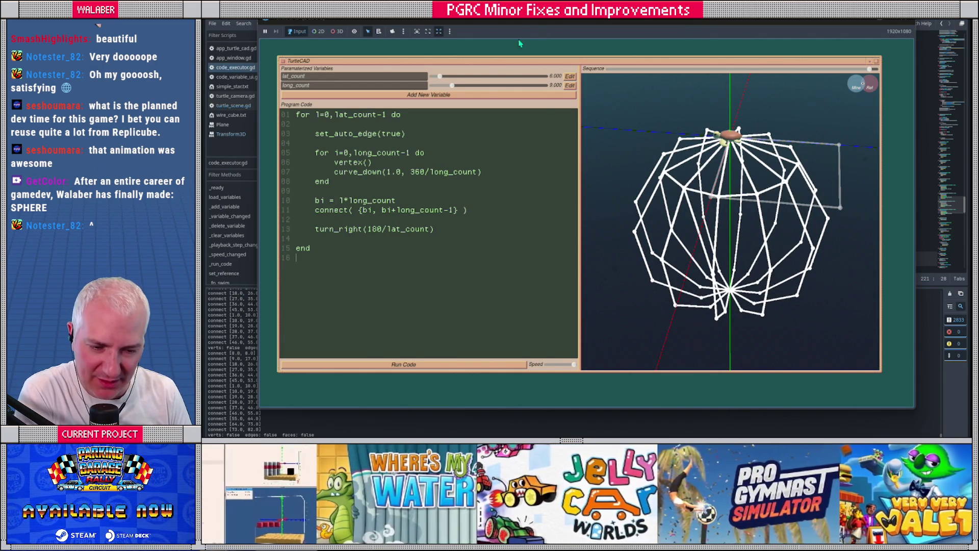
- Set lat_count to 17 and long_count to 15, review line 07, and select all code
drag(451, 86, 515, 85)
mouse_move(440, 76)
mouse_down()
mouse_move(504, 77)
mouse_move(455, 85)
mouse_move(475, 86)
mouse_up()
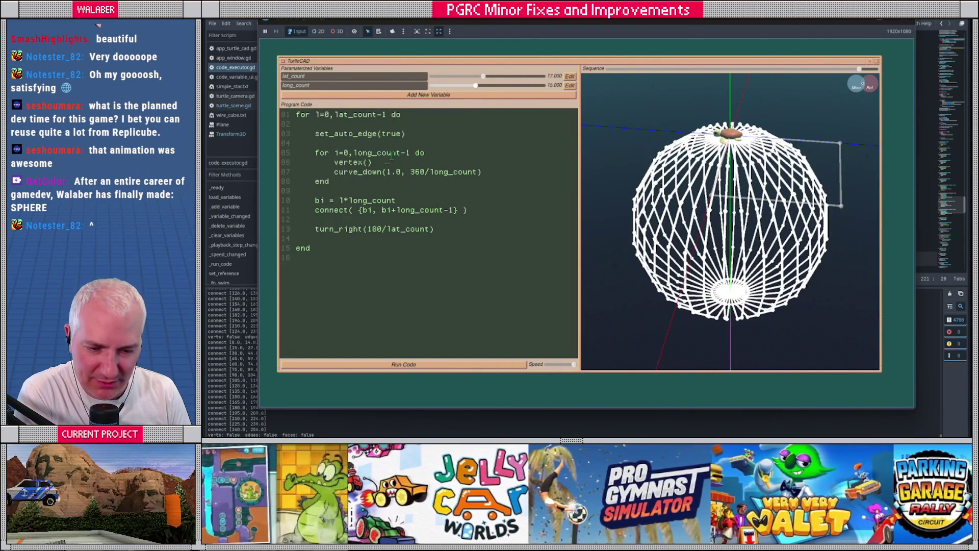
drag(334, 172, 490, 170)
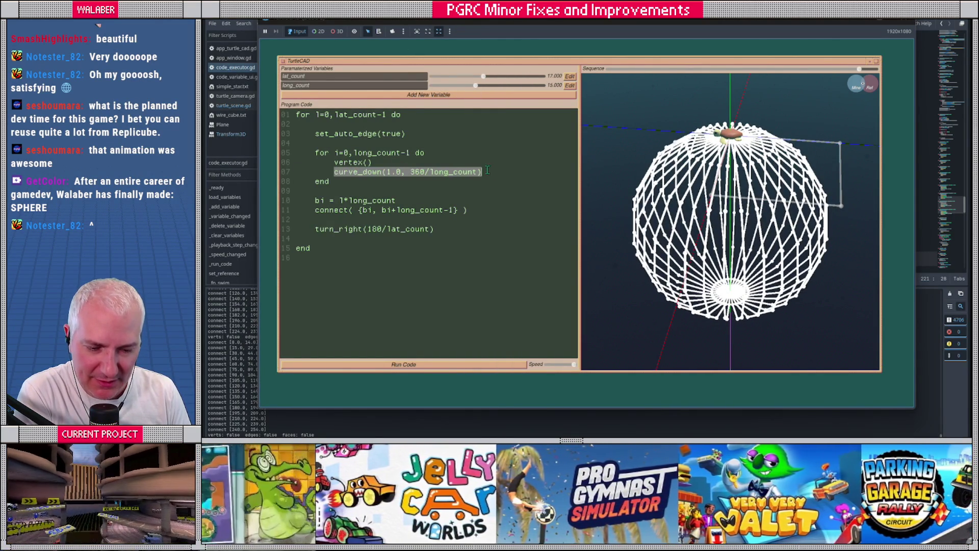
click(491, 170)
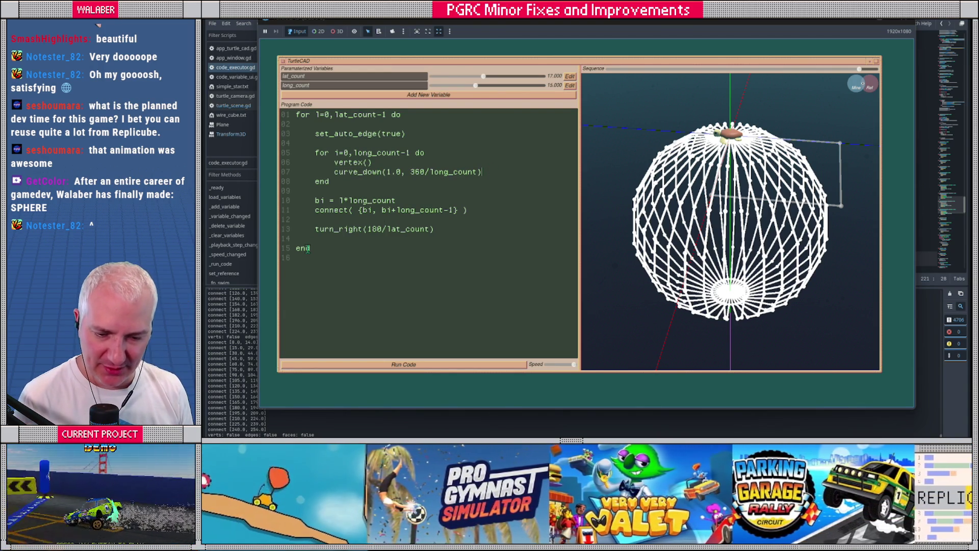
key(ctrl+a)
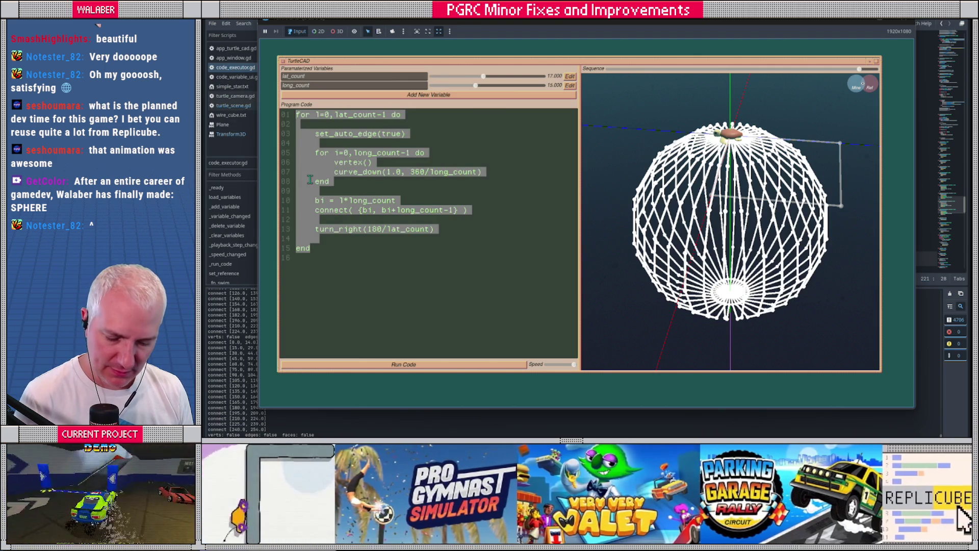
- Copy the five-line set_auto_edge ring script from Notepad and paste it over TurtleCAD's program
key(ctrl+v)
key(alt+Tab)
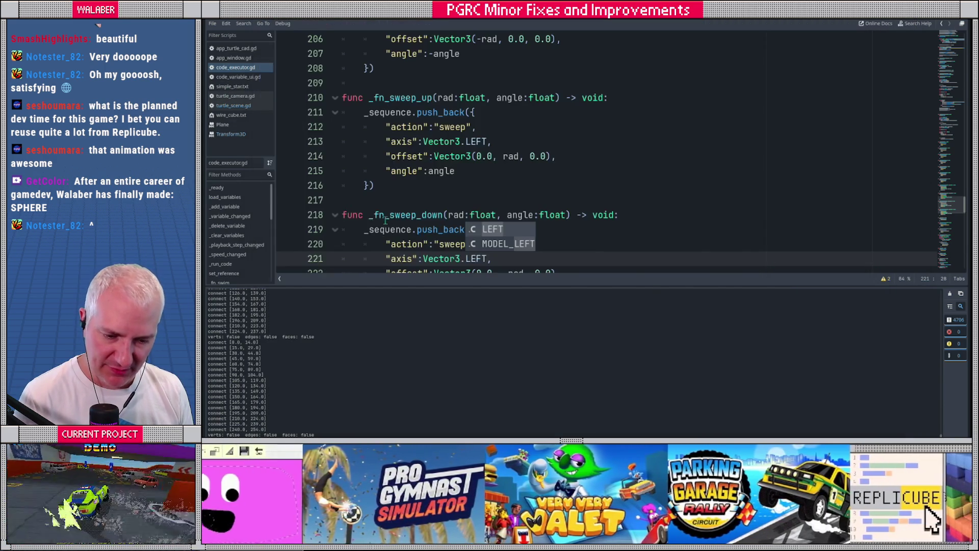
key(alt+Tab)
key(alt+Tab)
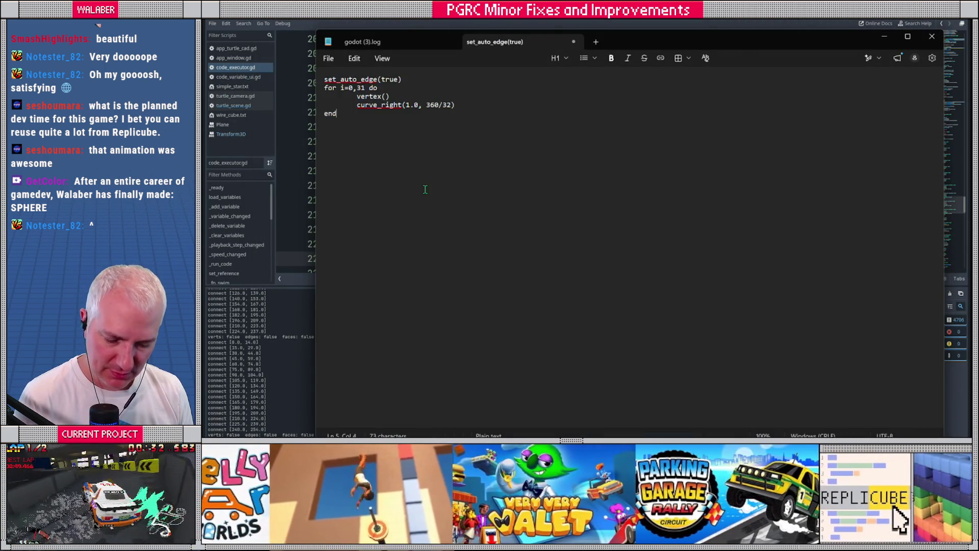
key(alt+Tab)
key(alt+Tab)
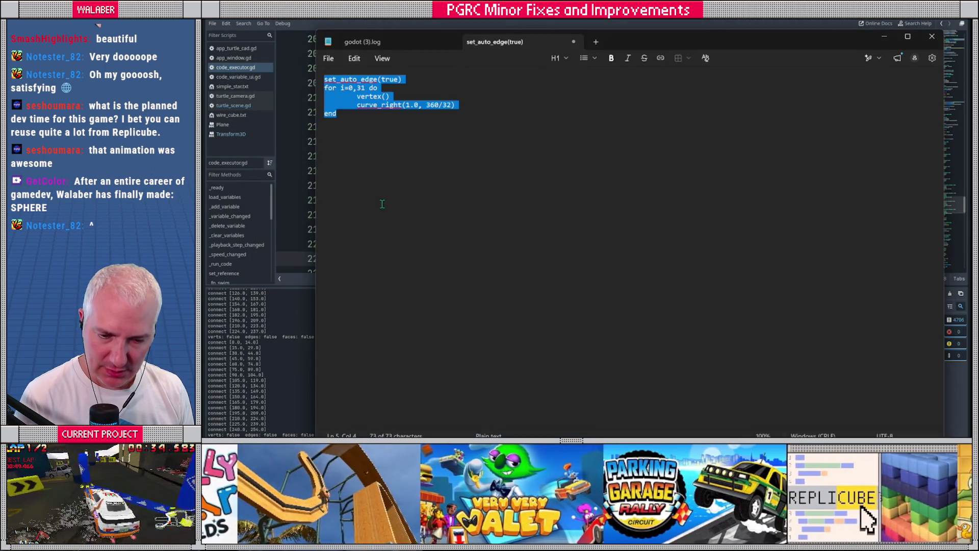
click(359, 140)
key(ctrl+a)
click(359, 140)
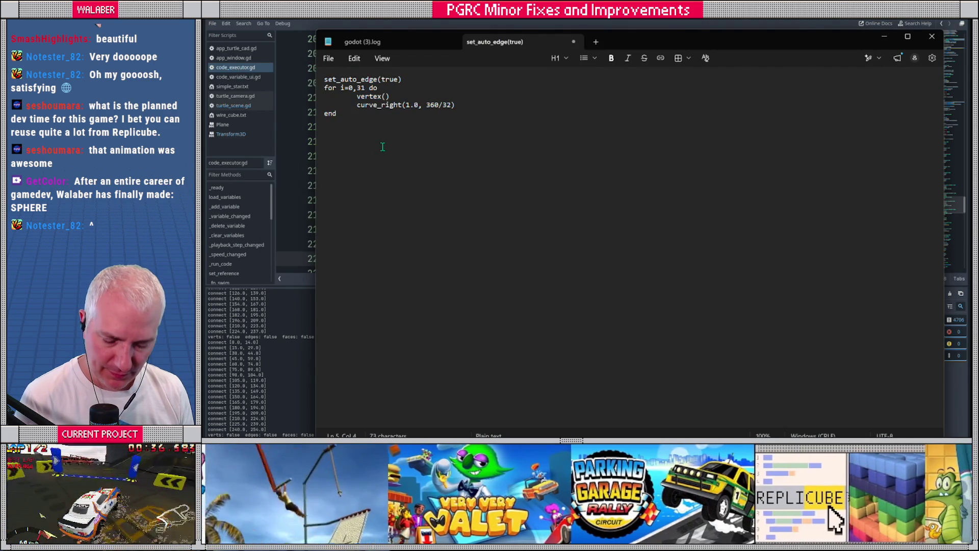
key(alt+Tab)
key(alt+Tab)
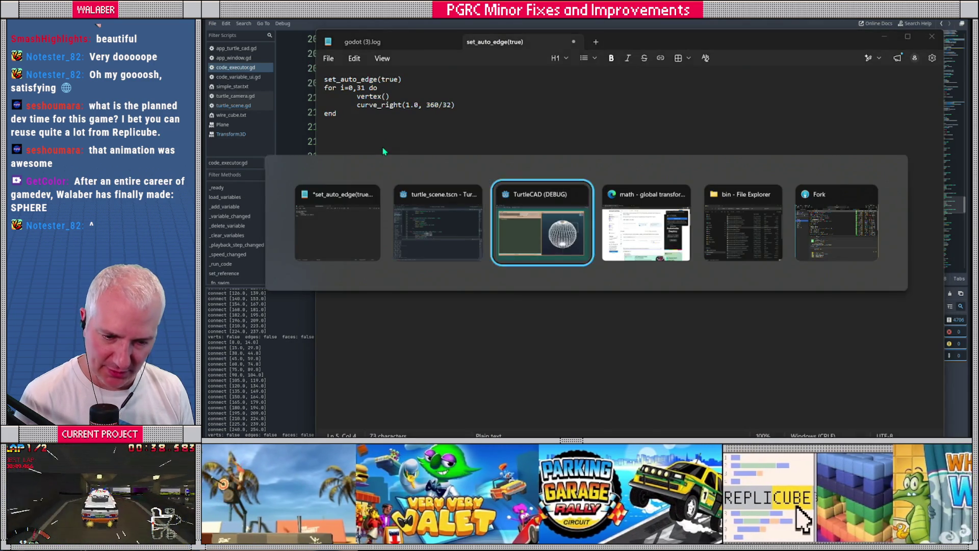
key(ctrl+a)
key(ctrl+v)
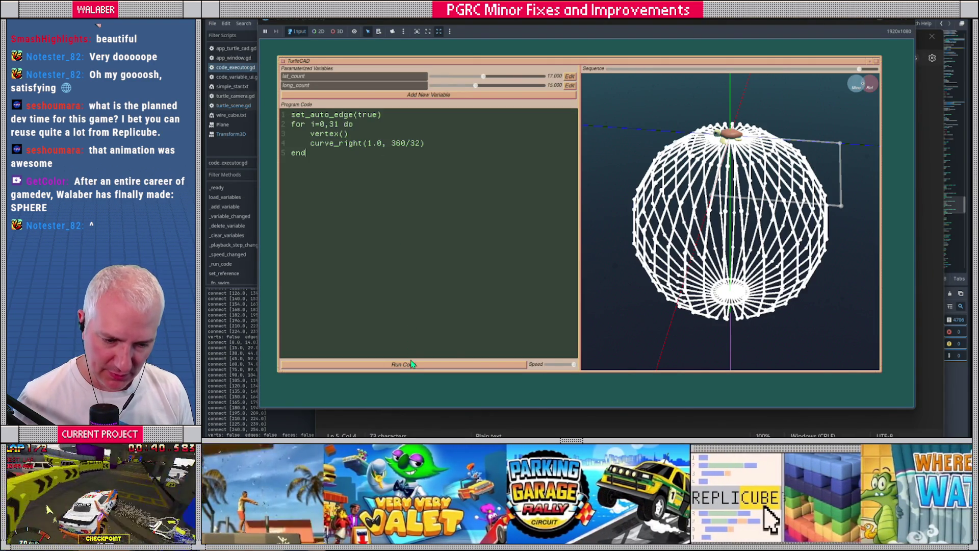
- Run the pasted 32-vertex ring script, then change line 2's loop bound to 7
click(469, 364)
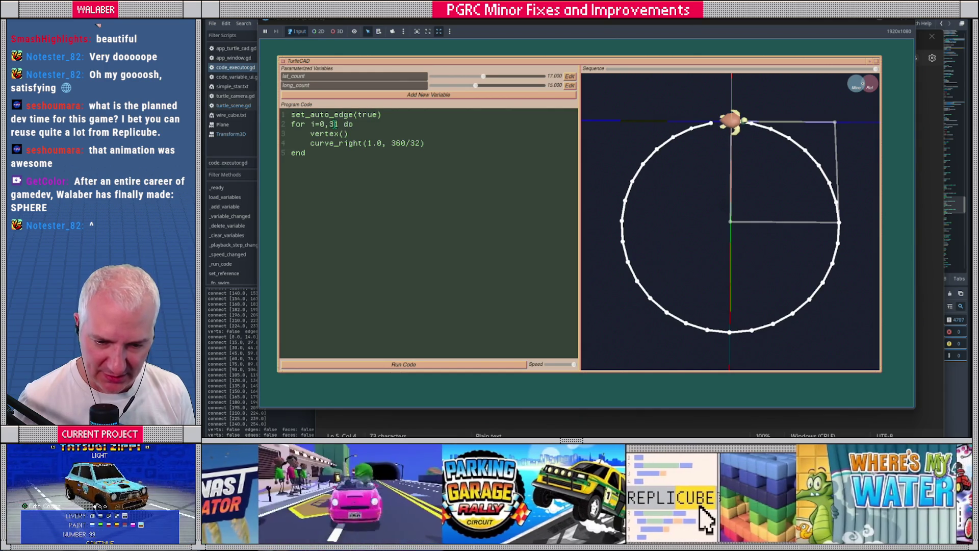
key(BackSpace)
text(5)
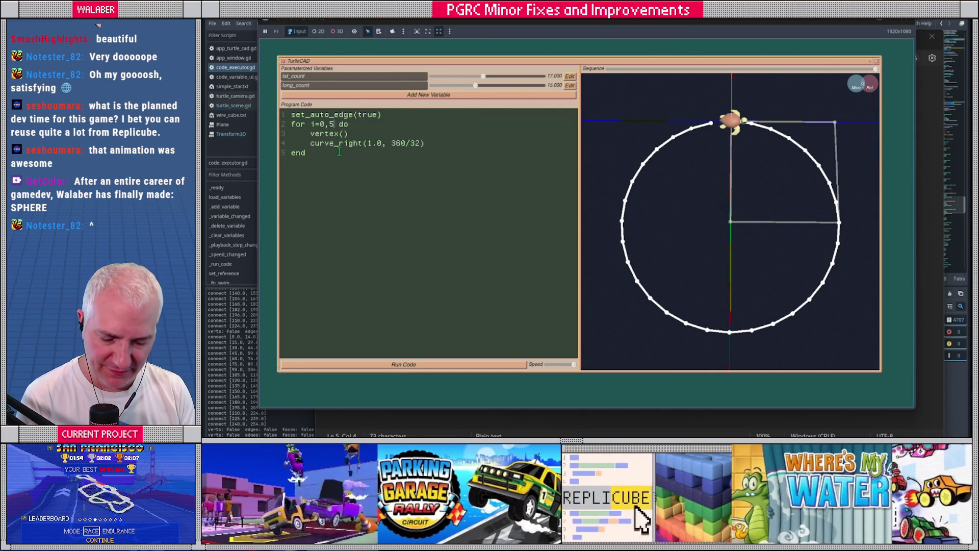
key(BackSpace)
text(7)
key(Down)
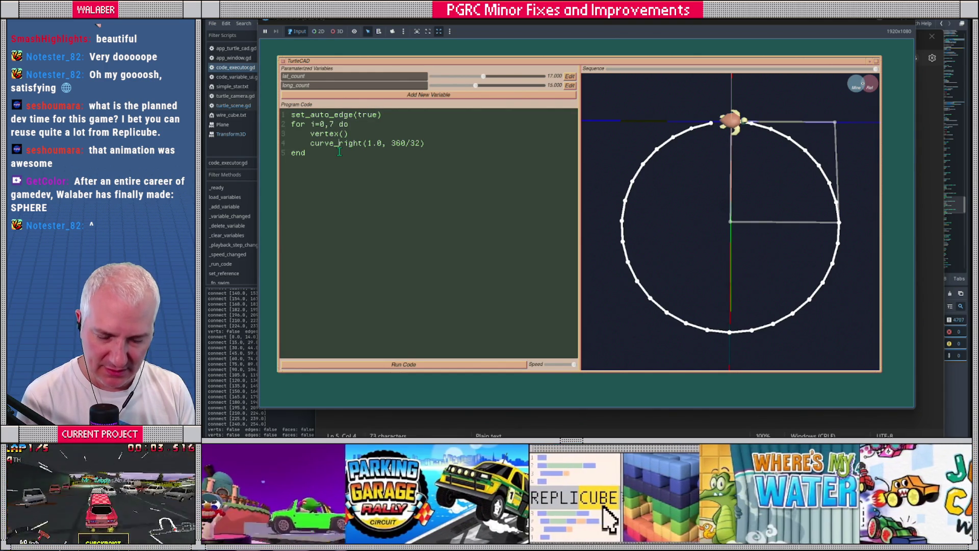
- Change the turn to 360/8, rerun to draw an octagon, and lower the playback Speed
key(BackSpace)
key(BackSpace)
text(8)
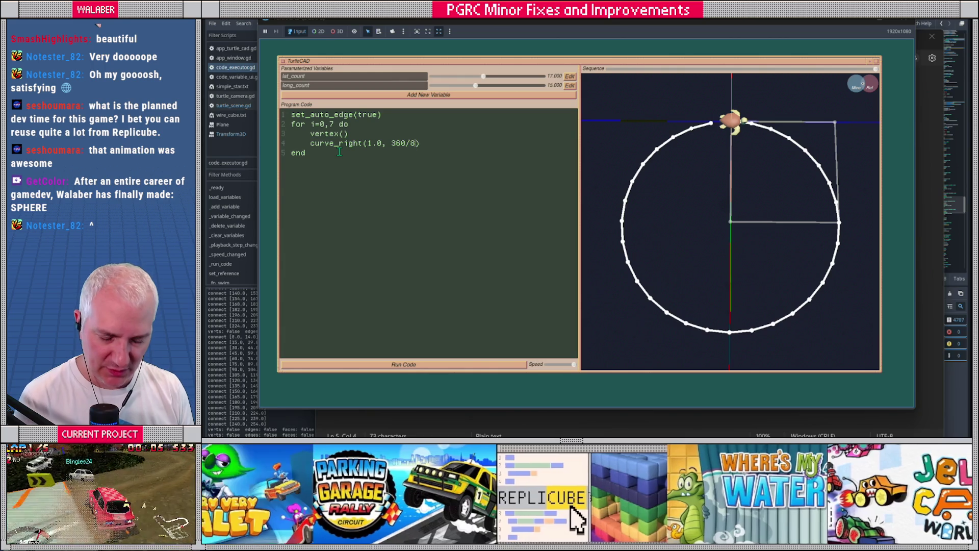
click(431, 364)
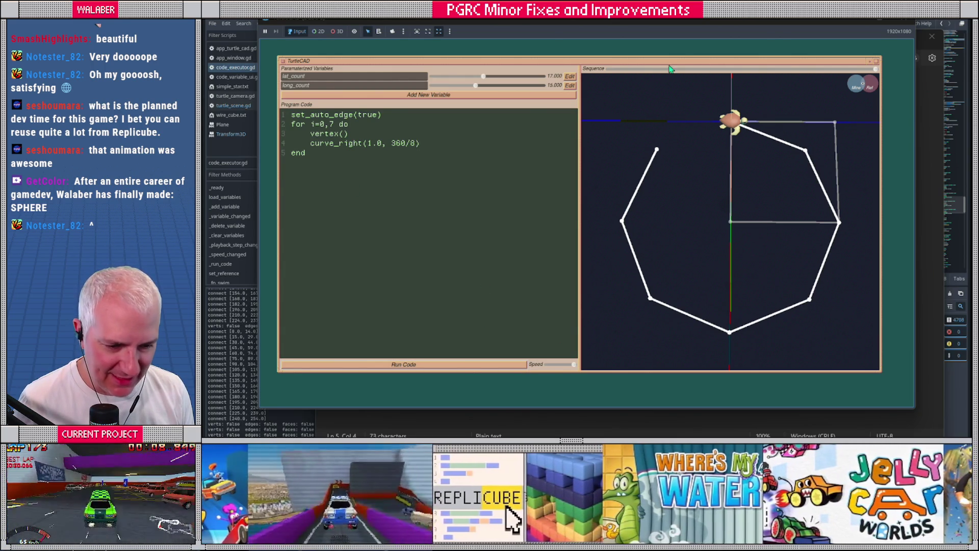
click(549, 365)
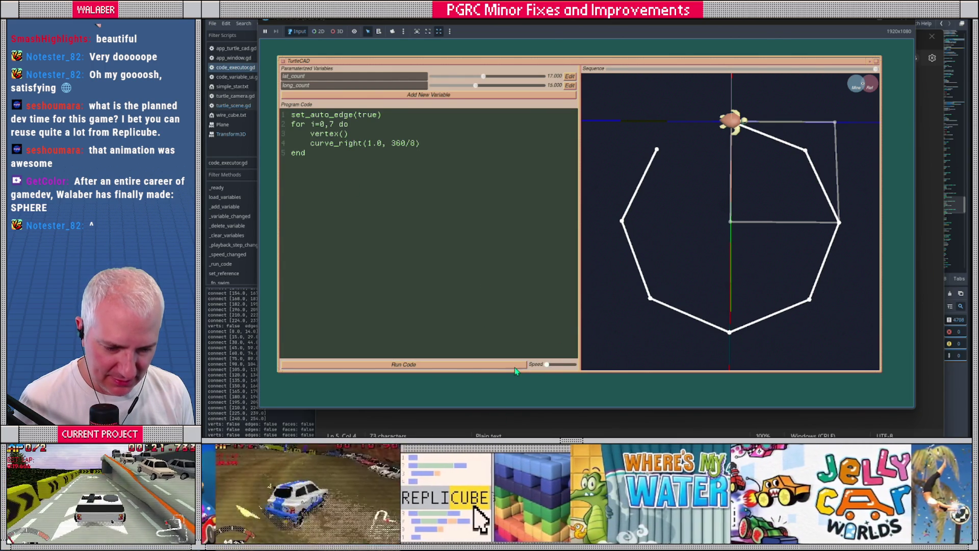
click(524, 365)
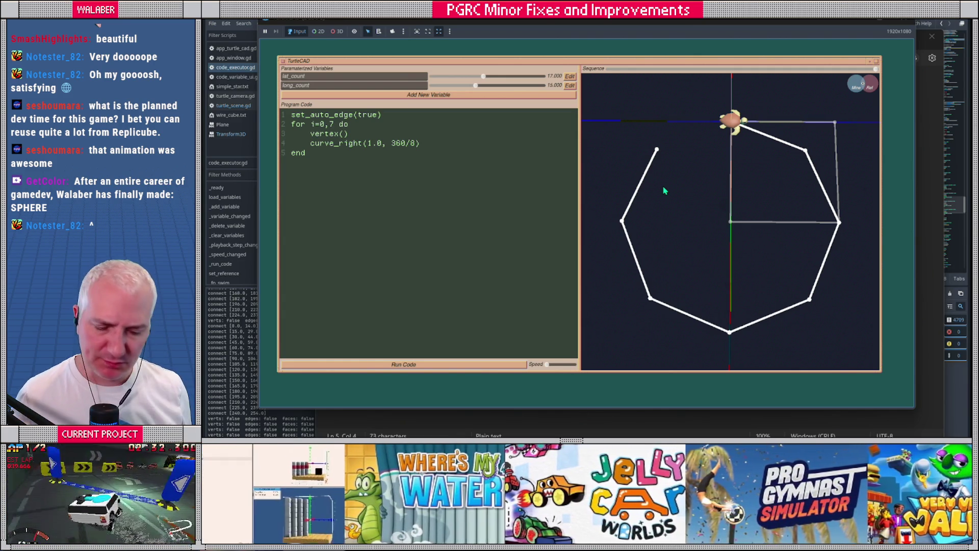
key(alt+Tab)
key(alt+Tab)
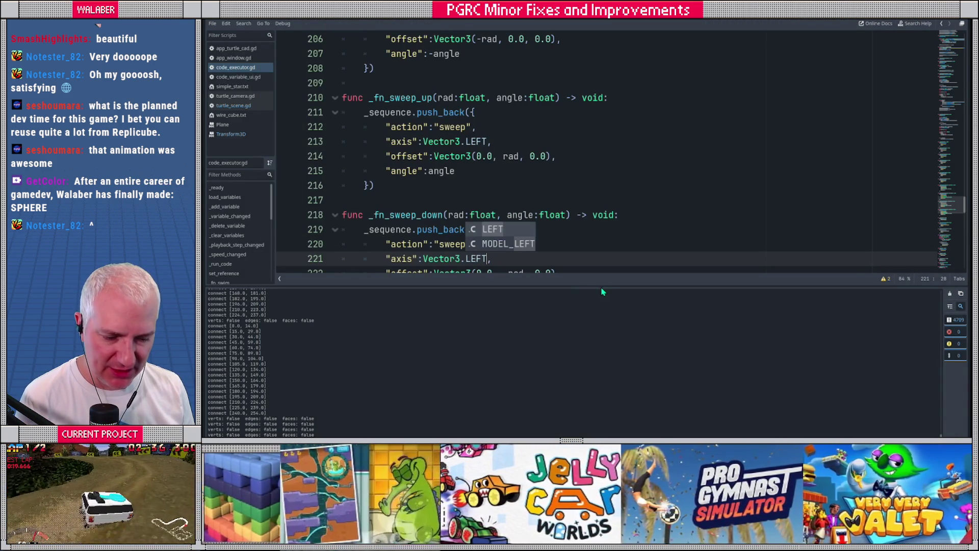
- Enlarge the script editor and search the current script for 'angle' and 'interpola'
drag(582, 285, 591, 347)
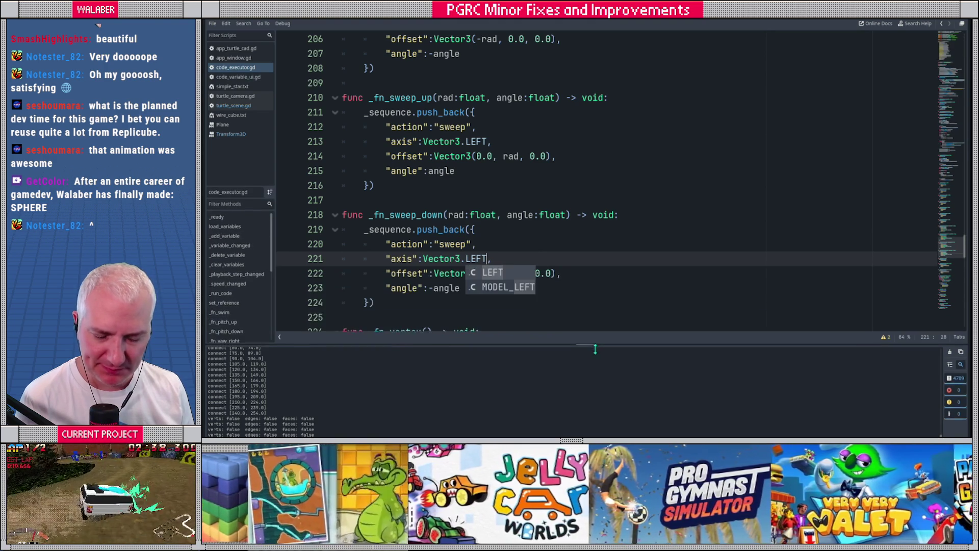
click(593, 204)
scroll(552, 191, down, 2)
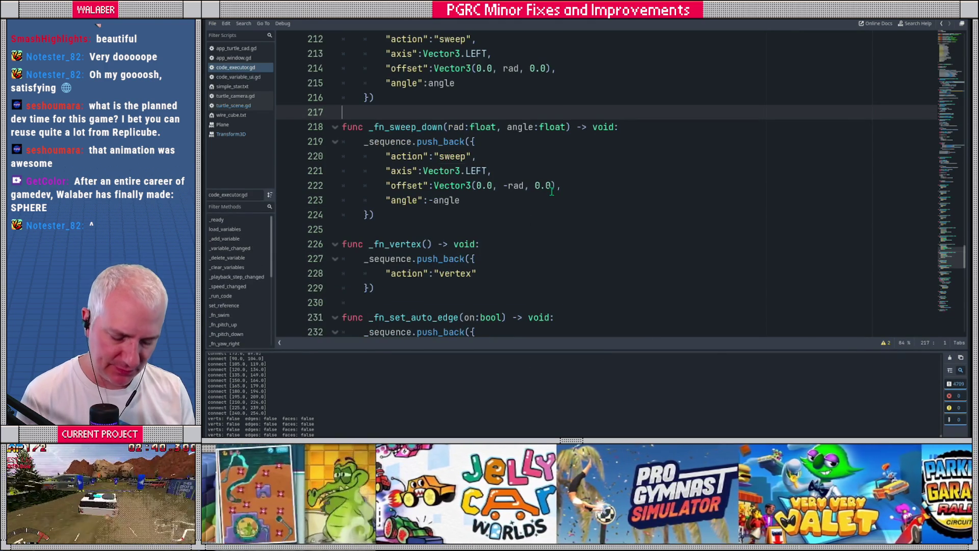
key(ctrl+f)
text(angle)
key(Escape)
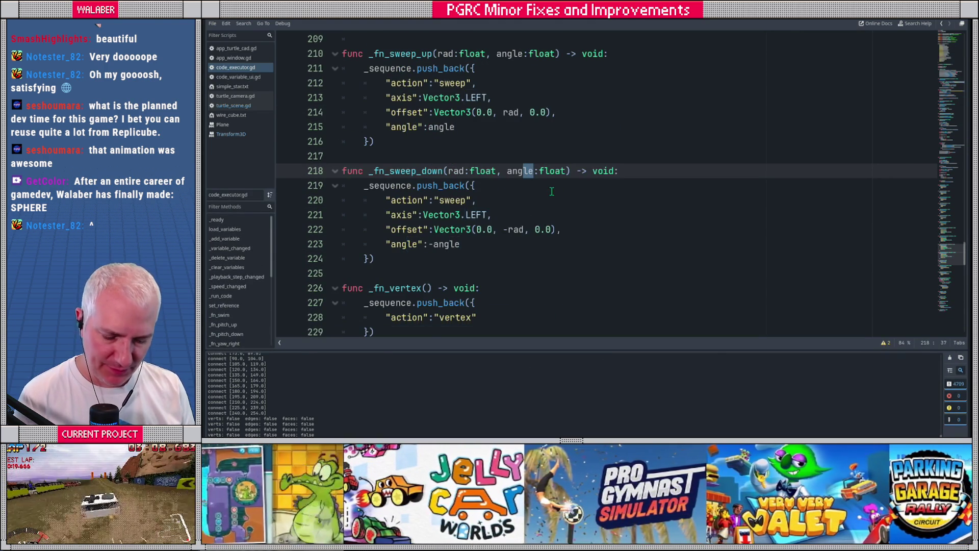
key(ctrl+f)
text(interpola)
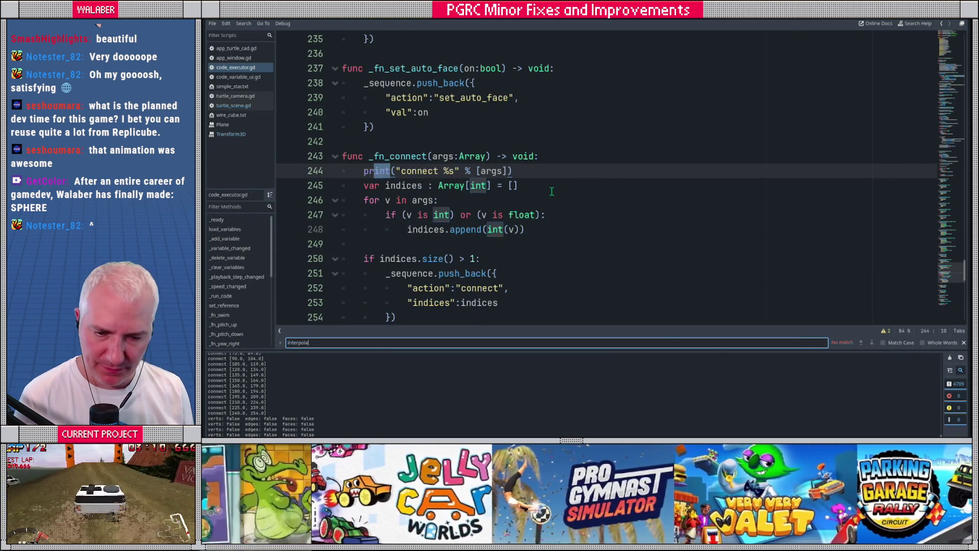
key(Escape)
- Open turtle_scene.gd and inspect the interpolate_with(b.tx, w) call on line 18
click(239, 105)
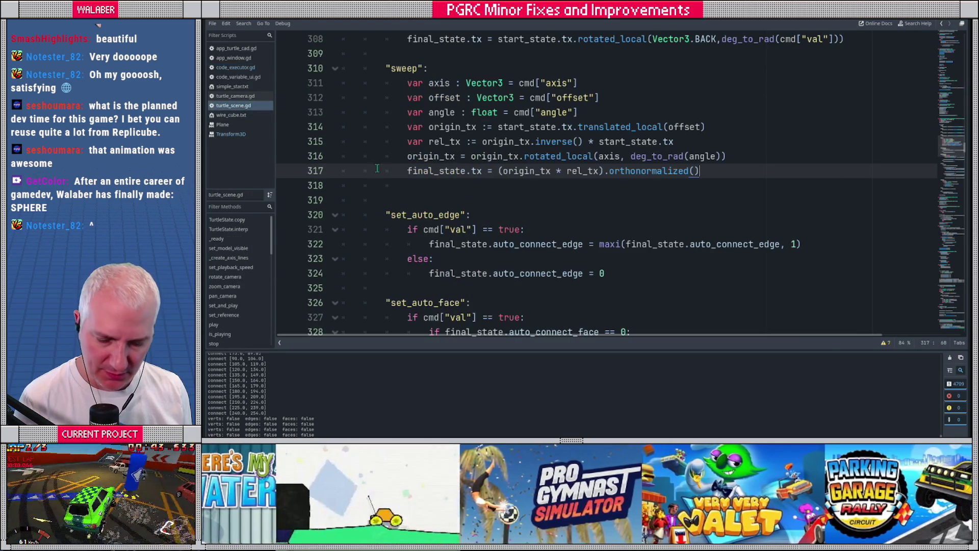
key(ctrl+f)
text(interpolace_)
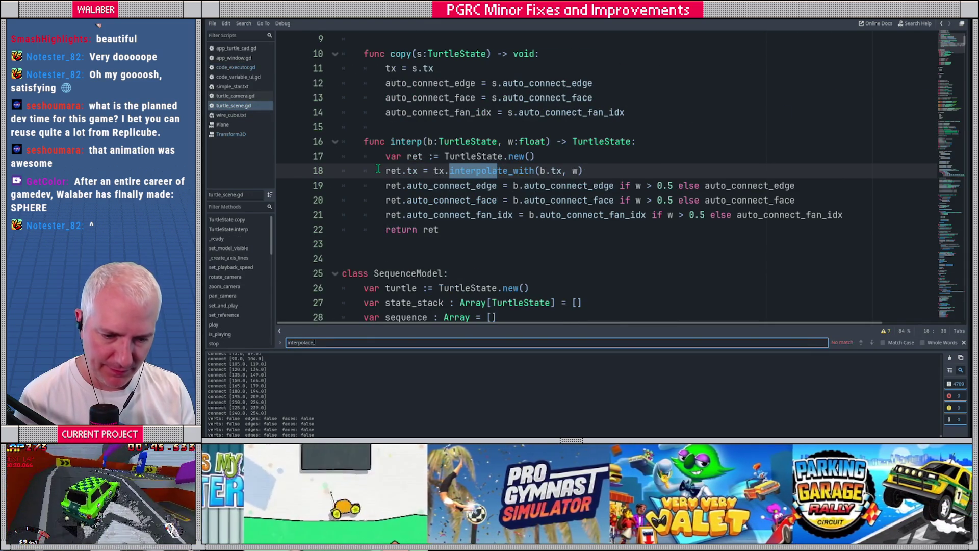
key(Escape)
drag(432, 171, 609, 172)
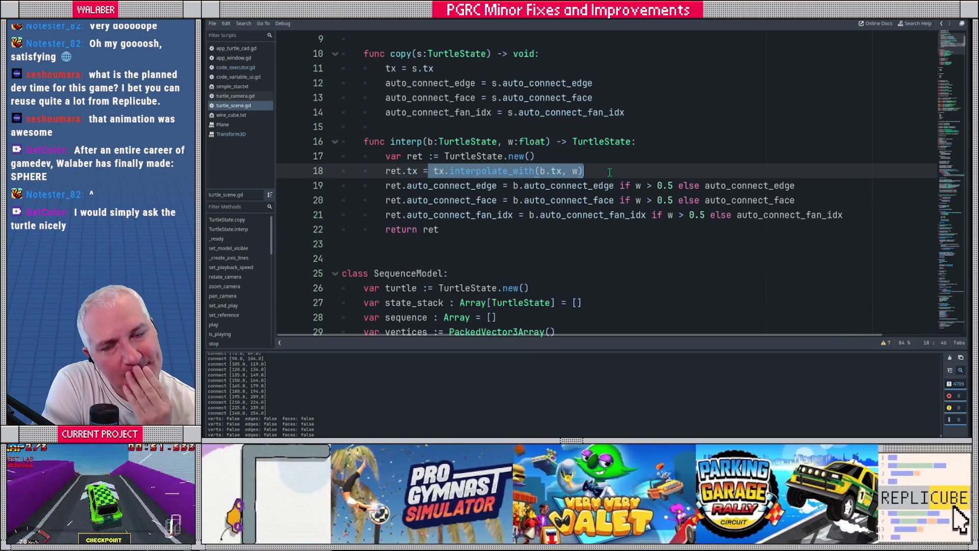
double_click(476, 171)
text(in)
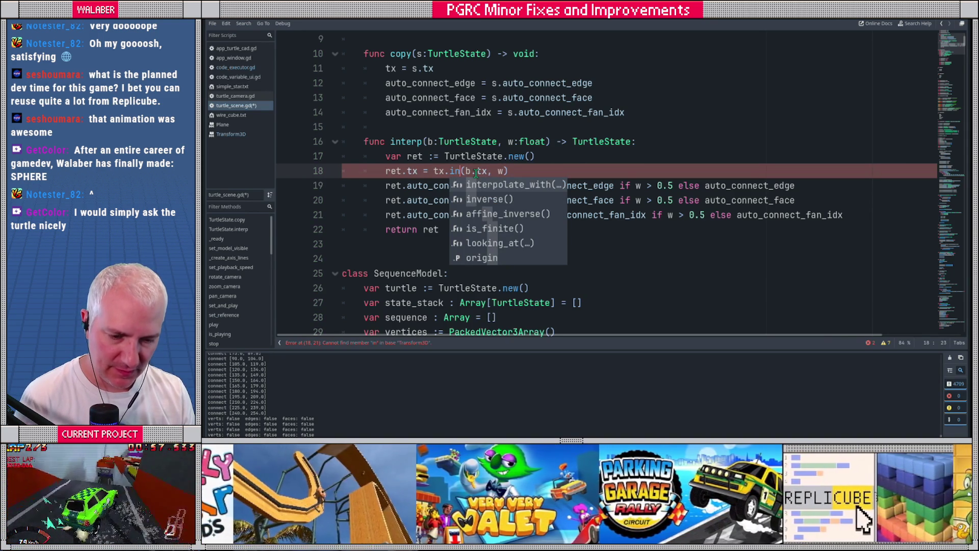
key(ctrl+z)
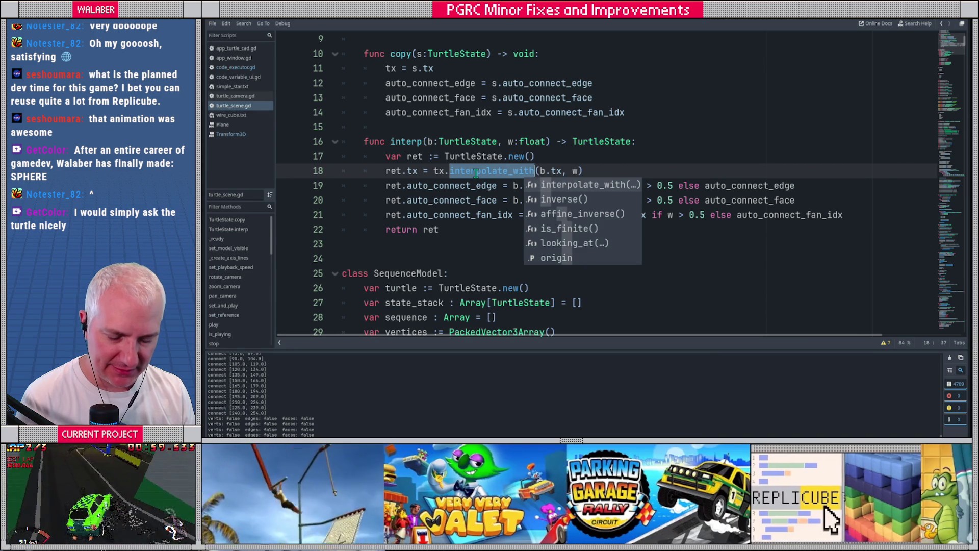
key(Escape)
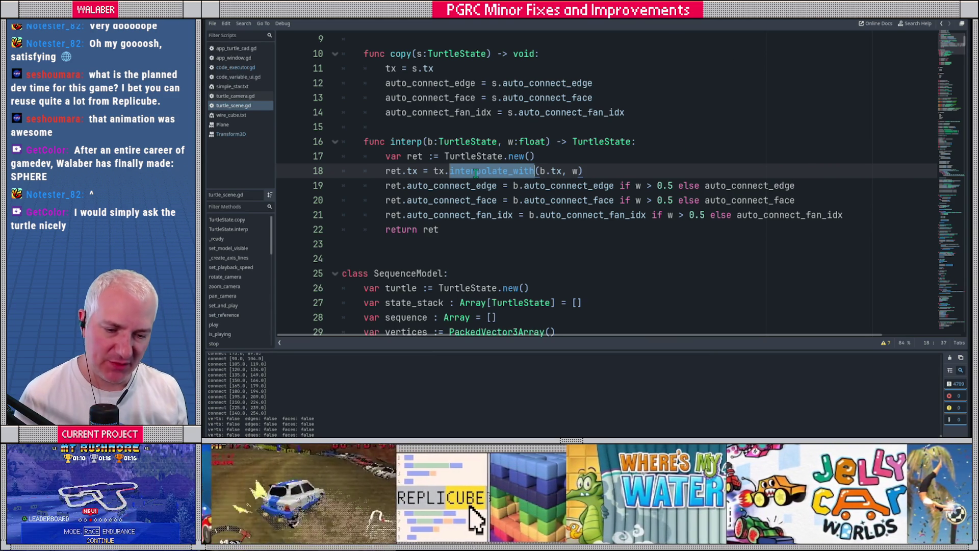
click(408, 141)
- Search for uses of interp to reach the playback code around lines 397–403
key(ctrl+f)
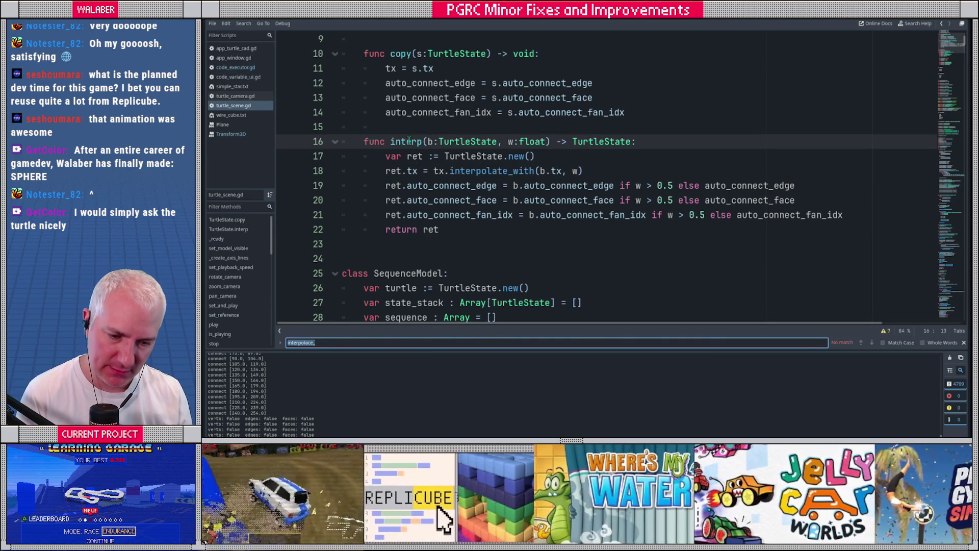
click(411, 141)
double_click(411, 141)
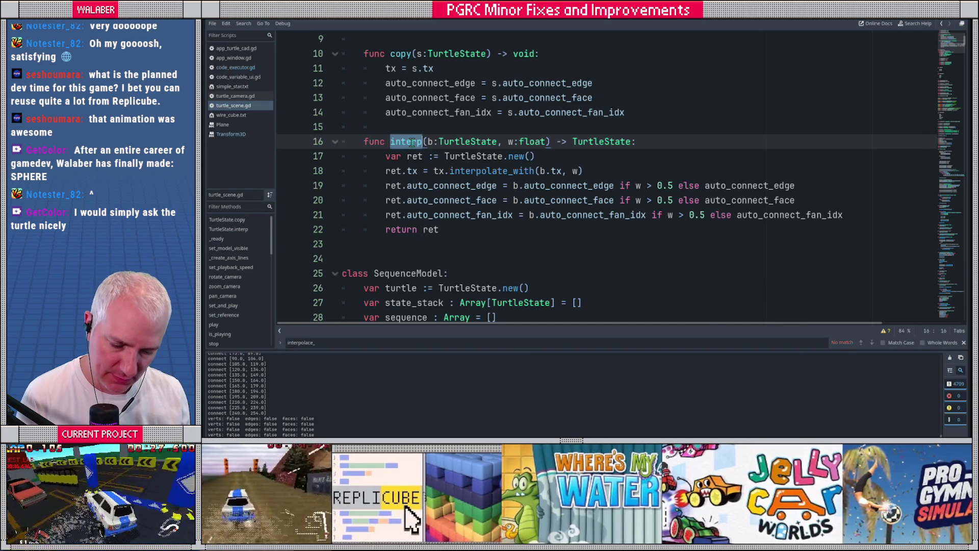
key(ctrl+f)
key(Return)
key(Return)
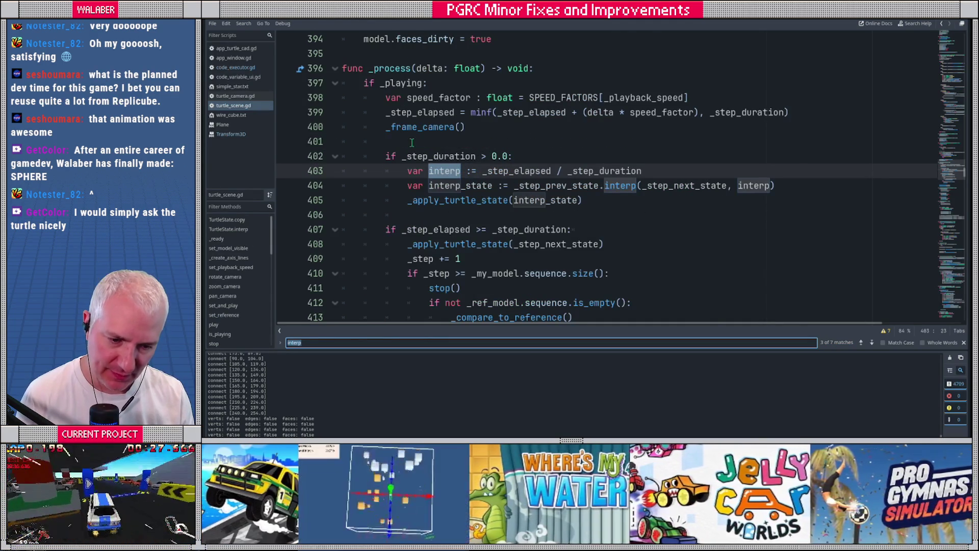
drag(379, 97, 472, 145)
click(473, 146)
- Inspect the interp call on line 404, then jump to _step_prev_state and the TurtleState class
double_click(536, 185)
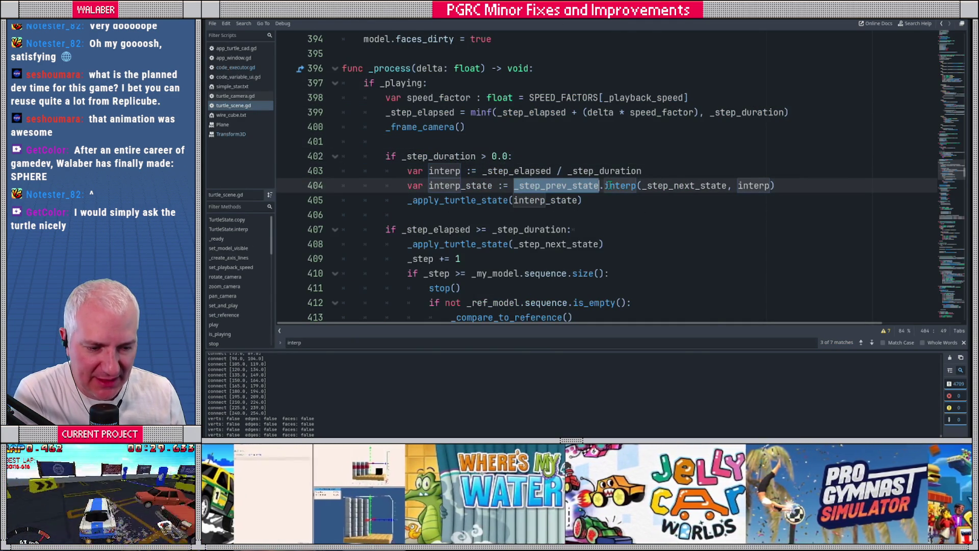
double_click(671, 185)
double_click(614, 185)
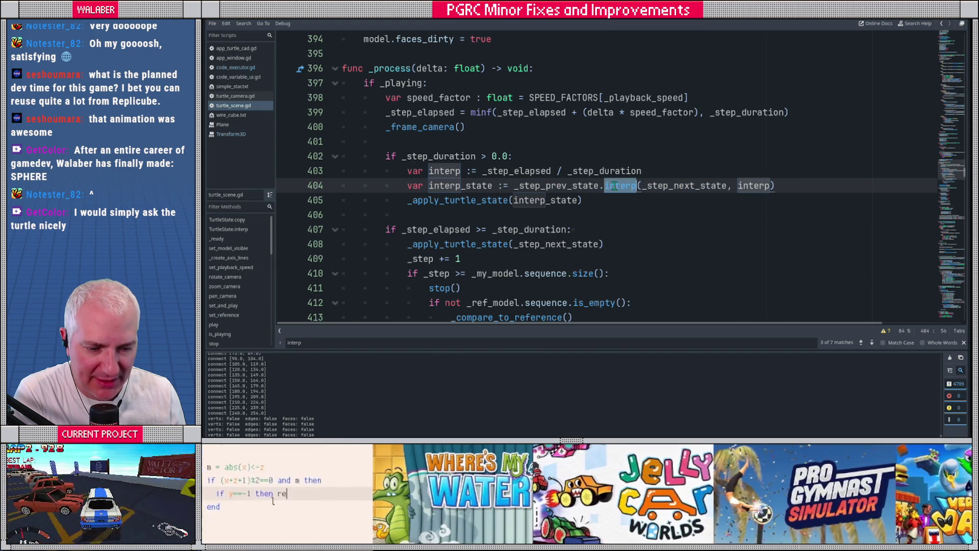
drag(436, 200, 513, 200)
shift+click(587, 199)
click(601, 199)
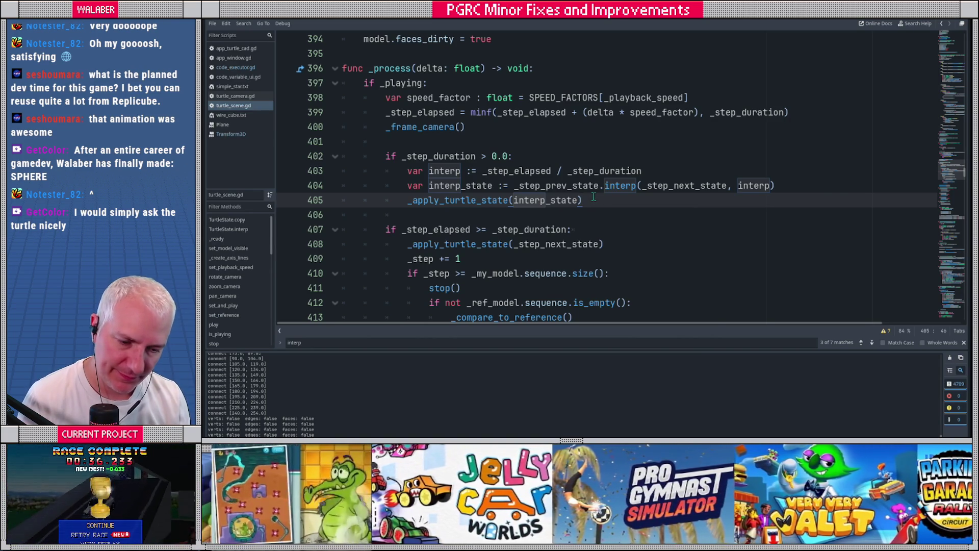
ctrl+click(567, 187)
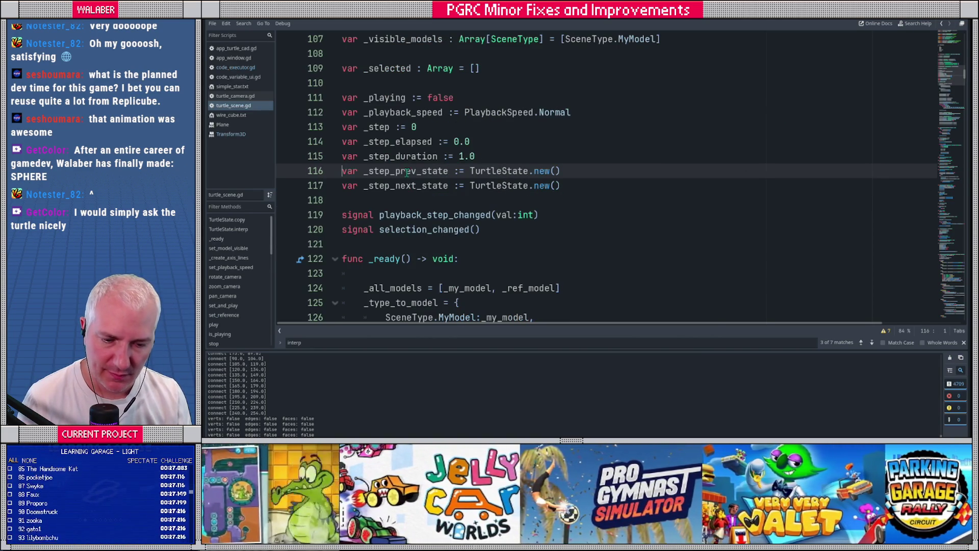
ctrl+click(501, 172)
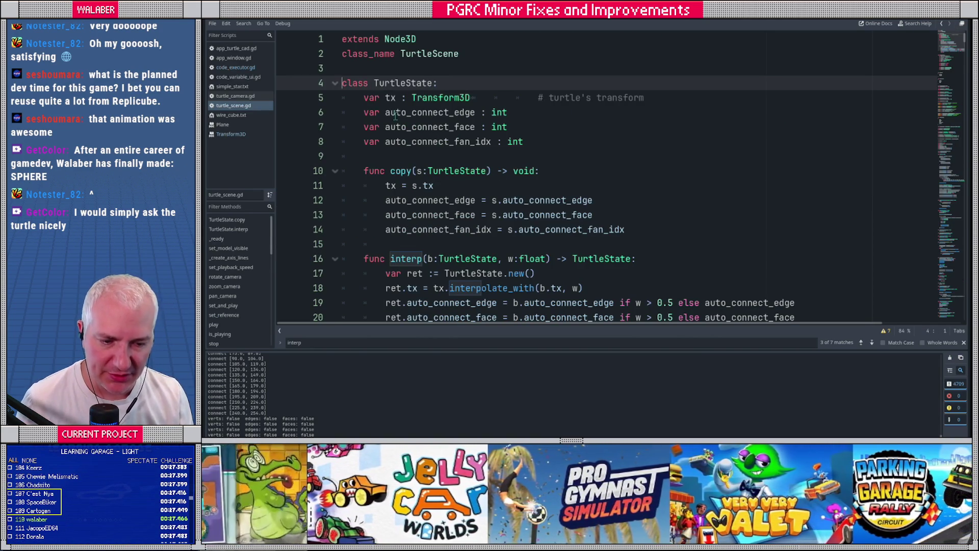
- Delete the comment after tx's Transform3D on line 5 and save turtle_scene.gd
mouse_move(375, 84)
mouse_down()
mouse_move(431, 80)
mouse_move(412, 97)
mouse_up()
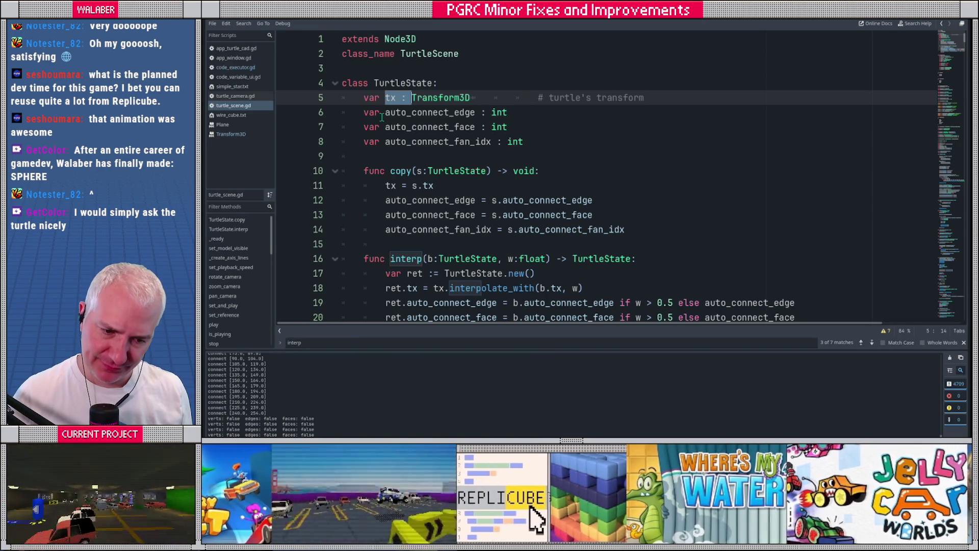
click(494, 97)
click(660, 97)
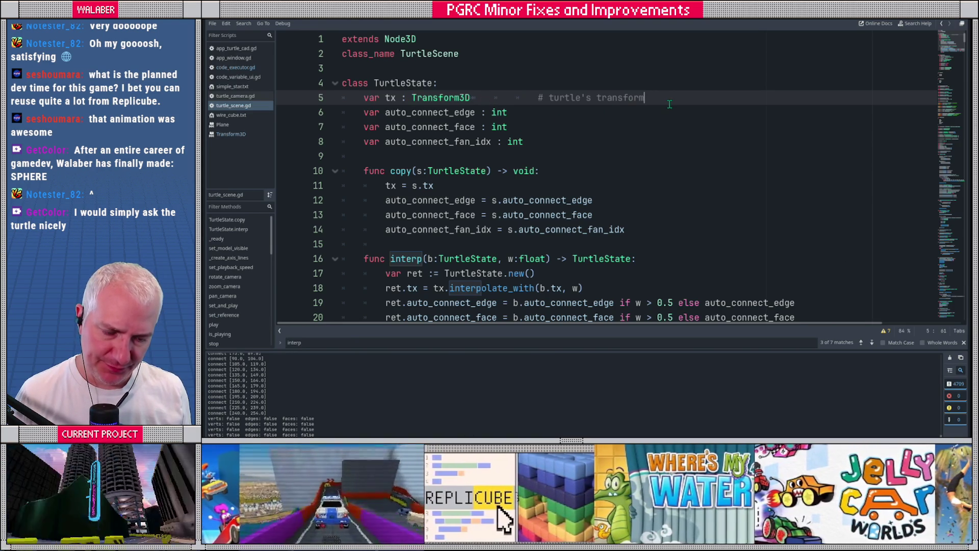
key(BackSpace)
key(BackSpace)
key(BackSpace)
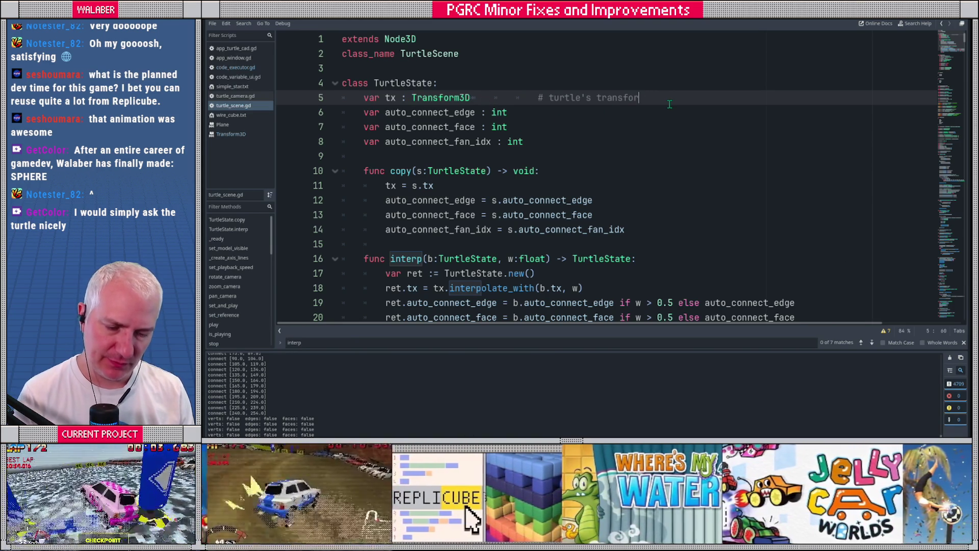
key(BackSpace)
key(BackSpace)
key(BackSpace)
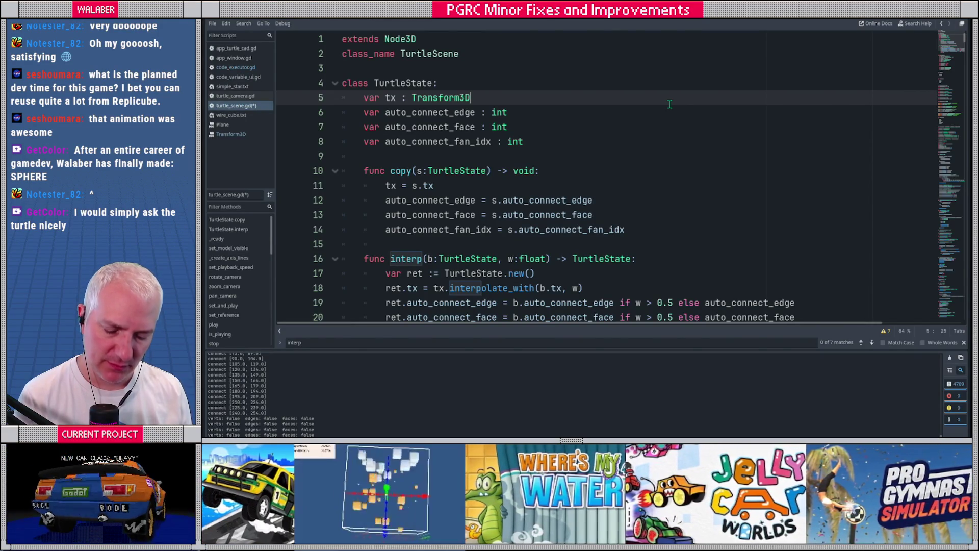
key(ctrl+s)
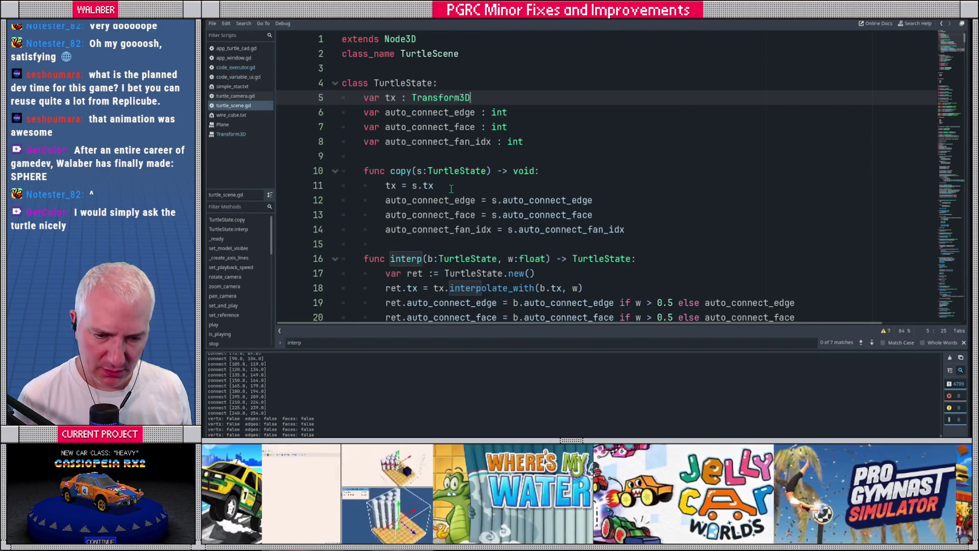
scroll(451, 188, down, 1)
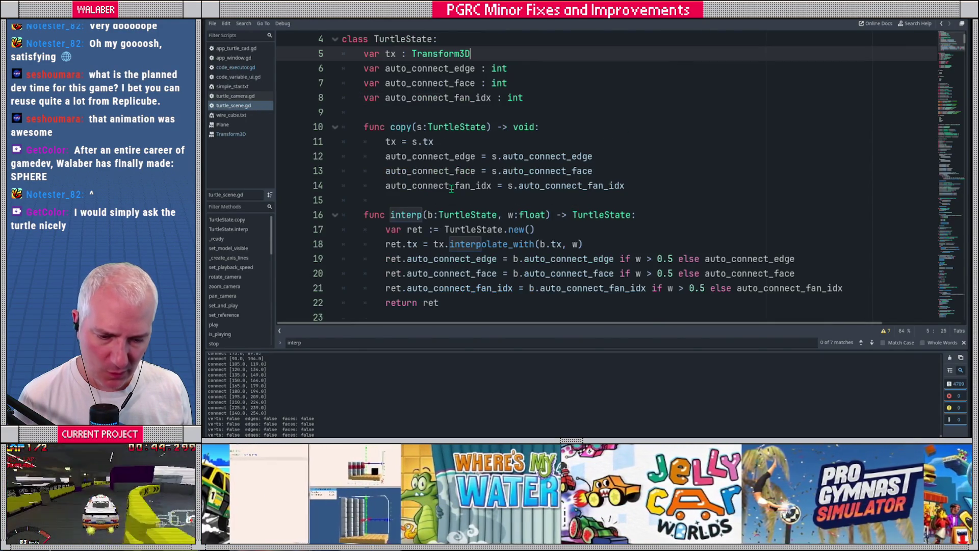
scroll(452, 189, up, 1)
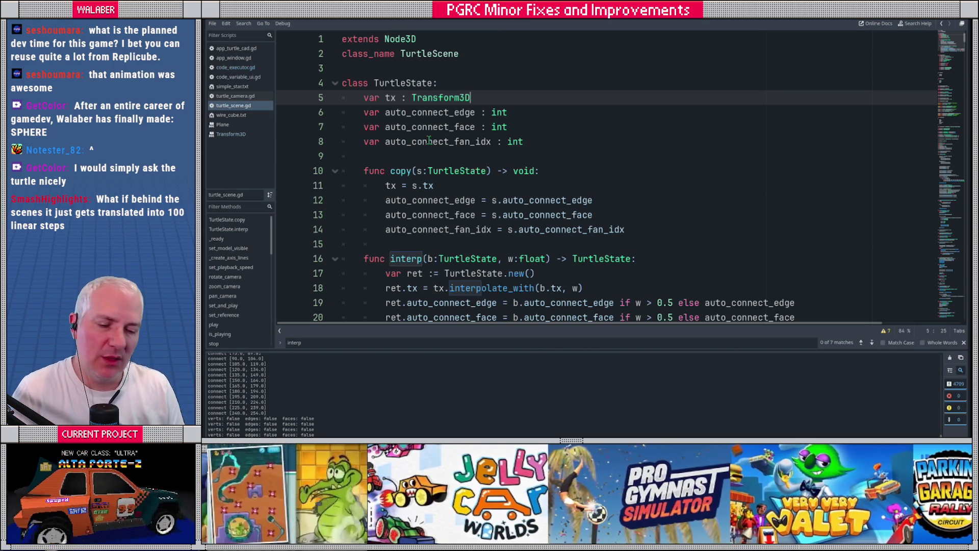
click(451, 151)
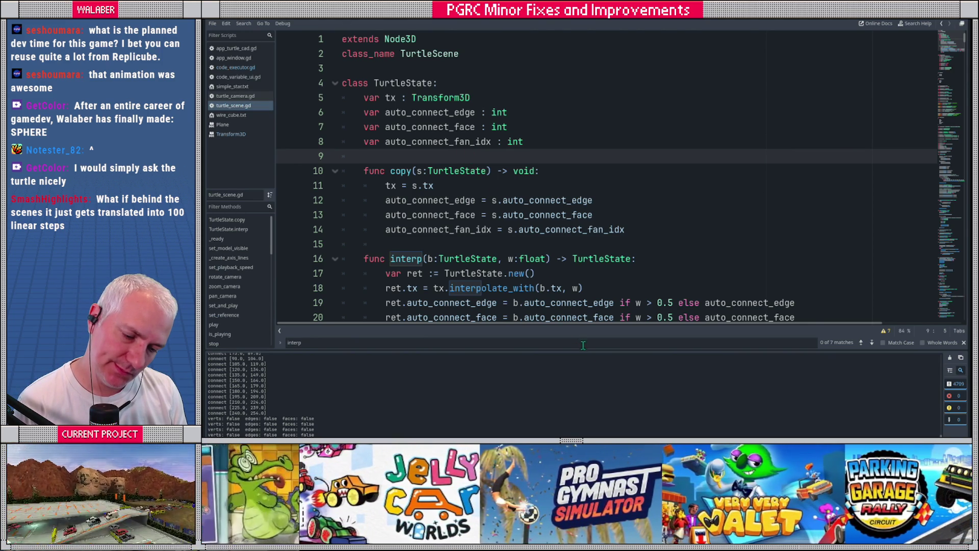
- Lower the output panel splitter to give the TurtleState code more room
drag(584, 349, 585, 370)
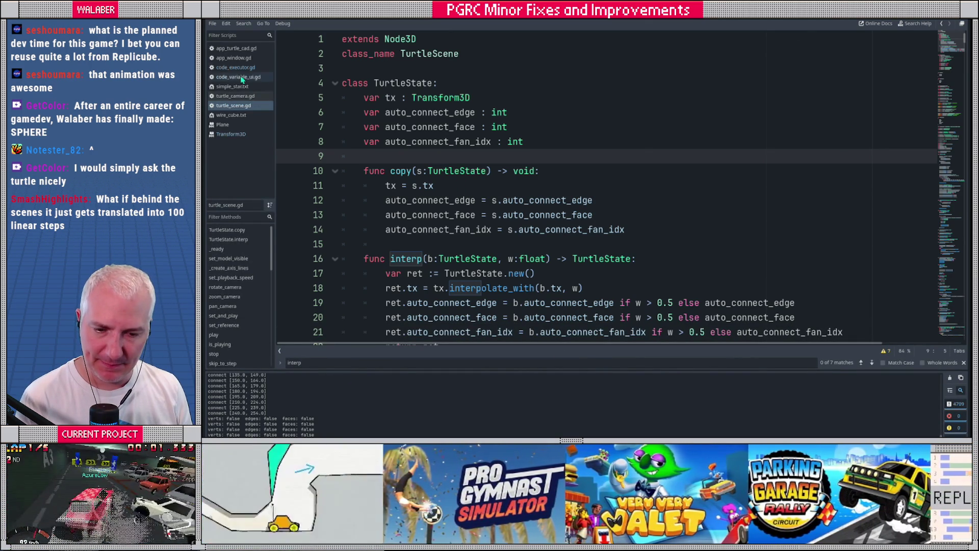
- Trace the uses of _playing through the script, ending at its check in _process
scroll(482, 196, down, 4)
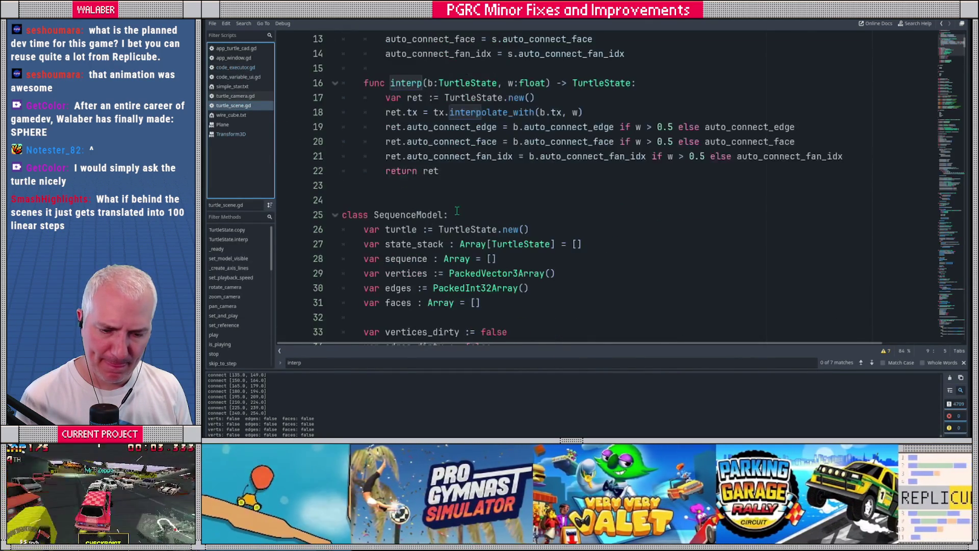
scroll(458, 210, down, 2)
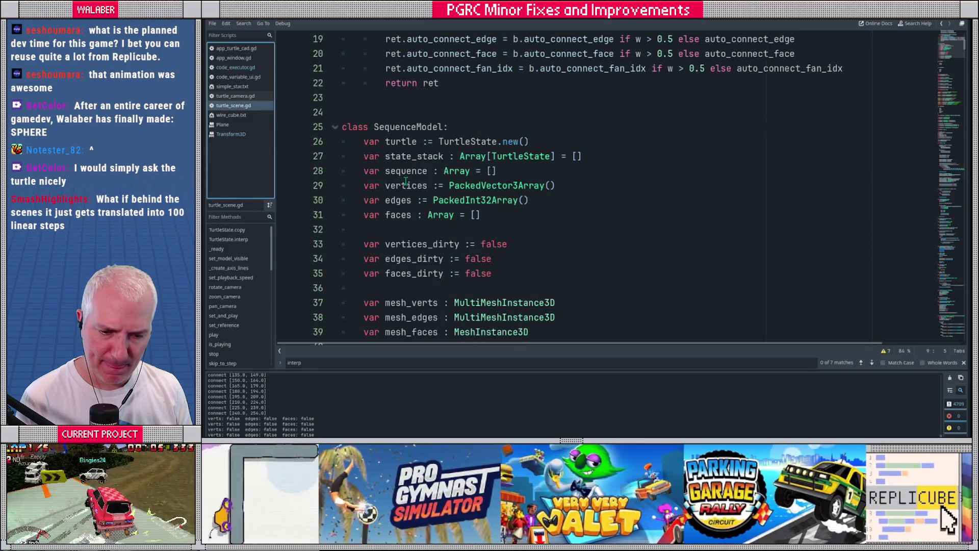
scroll(407, 198, down, 8)
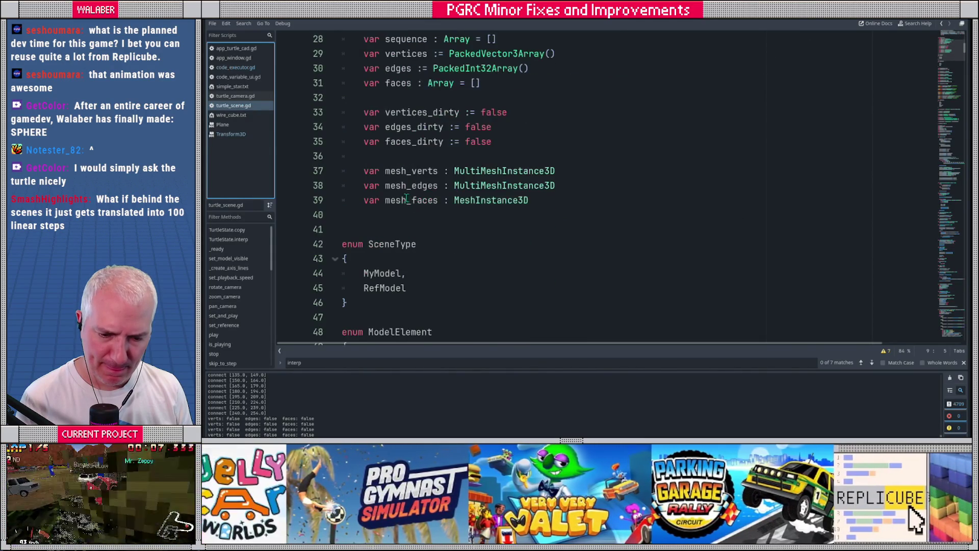
scroll(375, 200, down, 11)
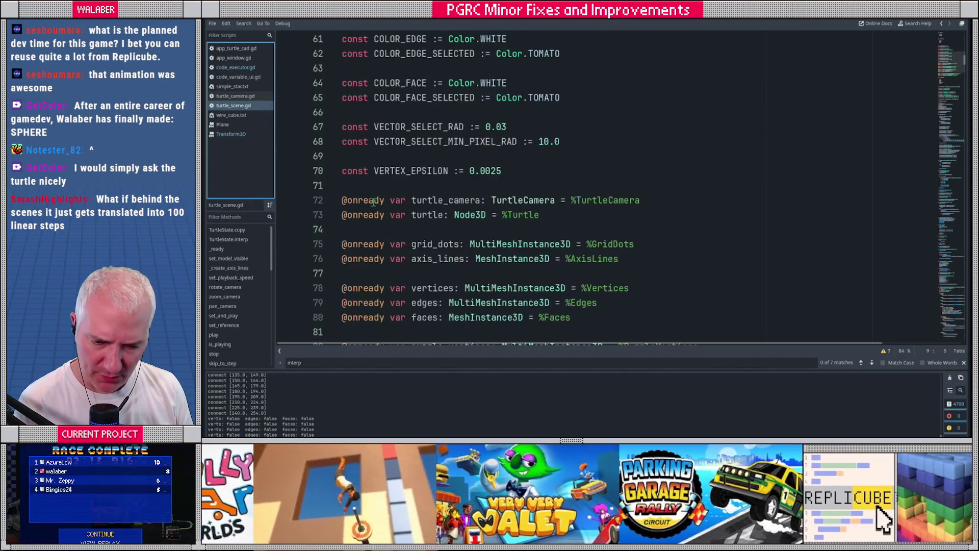
scroll(373, 200, down, 8)
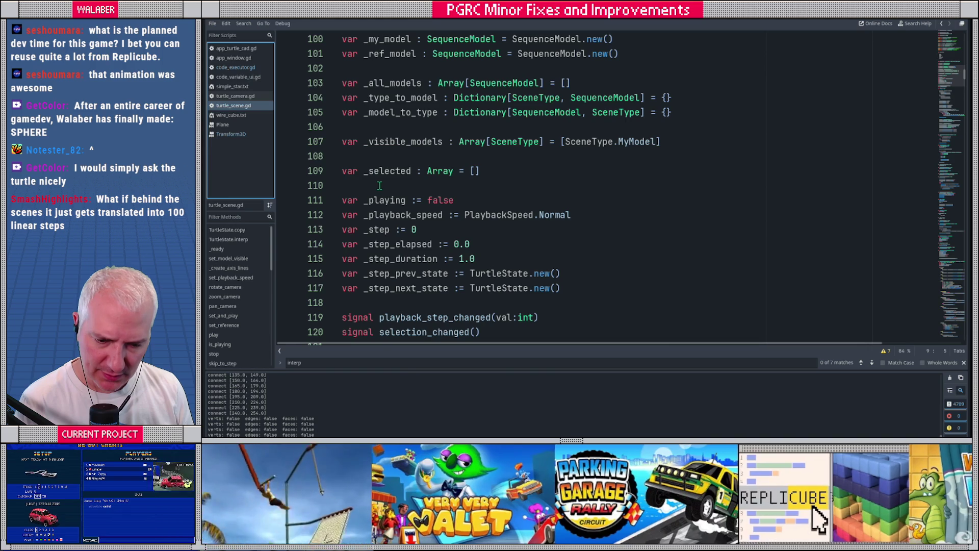
double_click(388, 200)
key(ctrl+f)
key(Return)
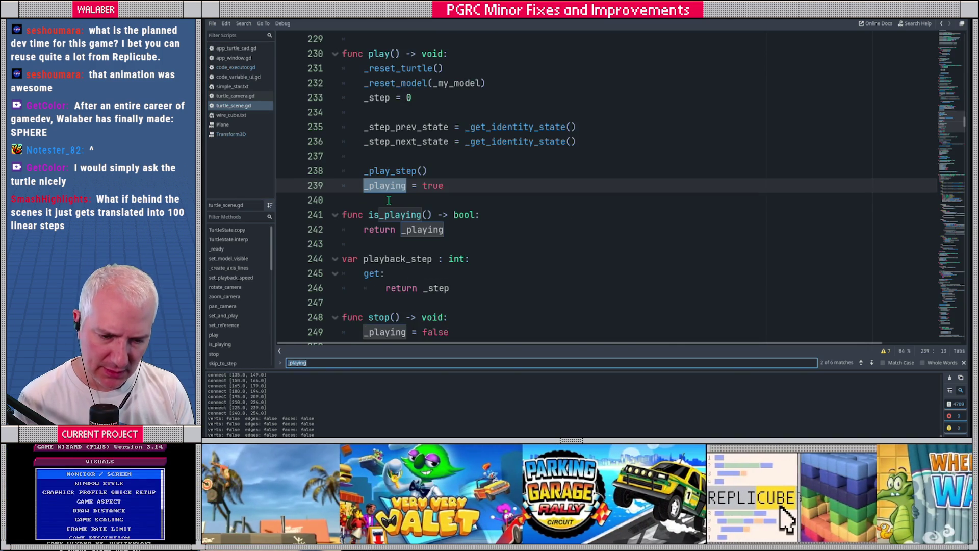
key(Return)
key(Return)
key(Return)
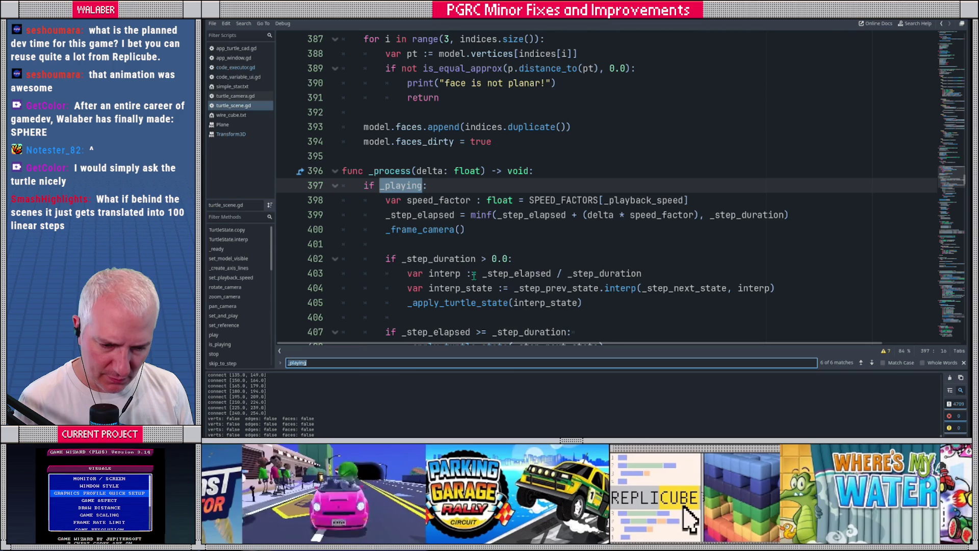
- Search for _step_prev_state and jump to its next use
double_click(535, 288)
key(ctrl+f)
key(Return)
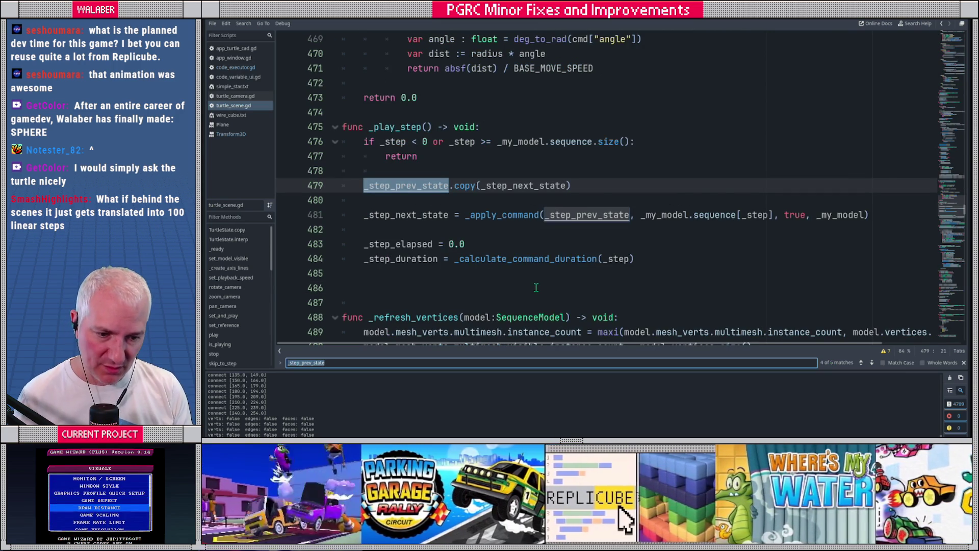
- Step through every '.sequence.' match (lines 219, 410 and others), then return to the interpolation code
double_click(557, 145)
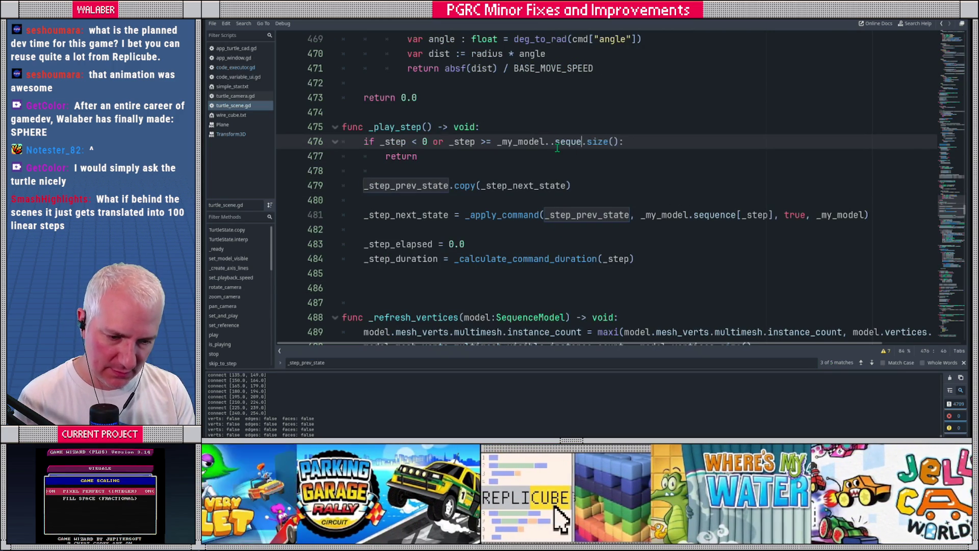
key(ctrl+f)
text(.sequenc)
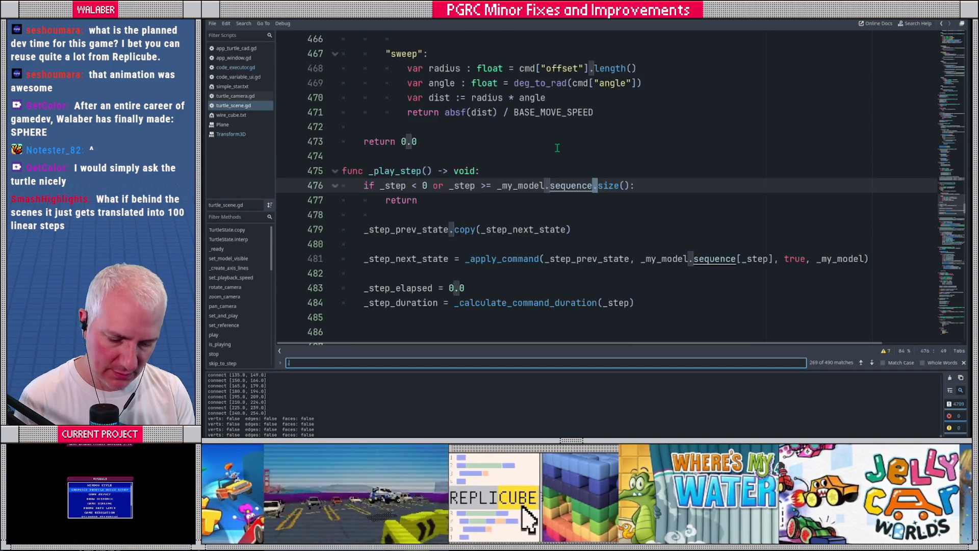
text(e.)
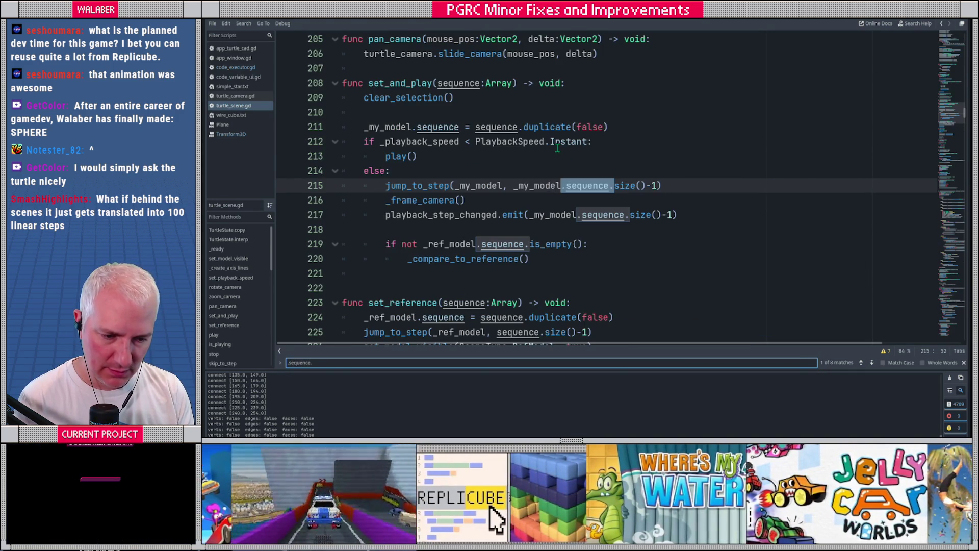
key(Return)
key(Return)
key(Return)
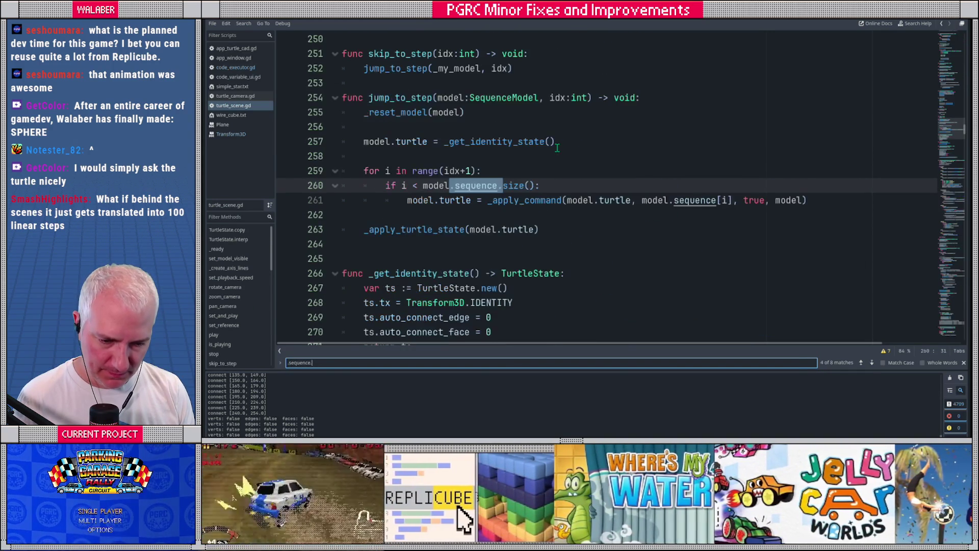
key(Return)
key(Return)
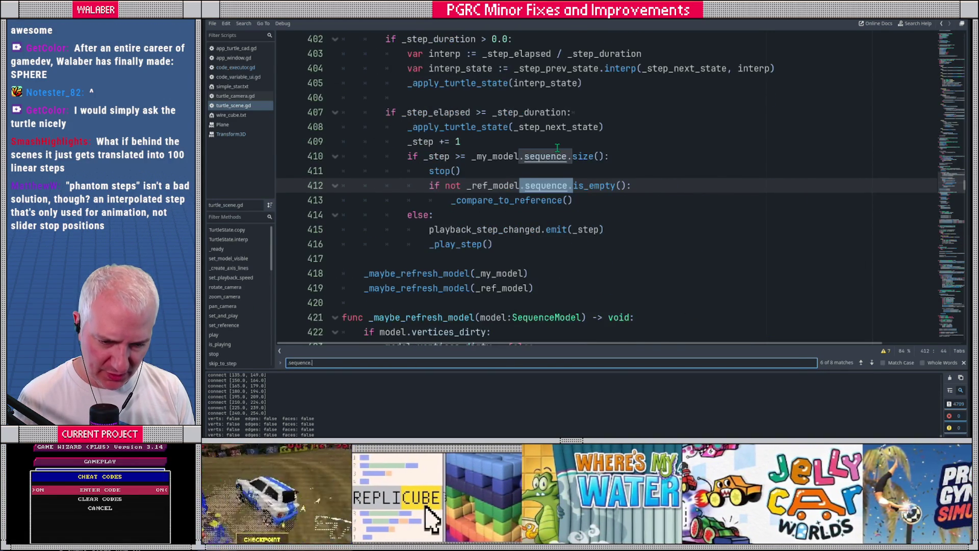
key(Return)
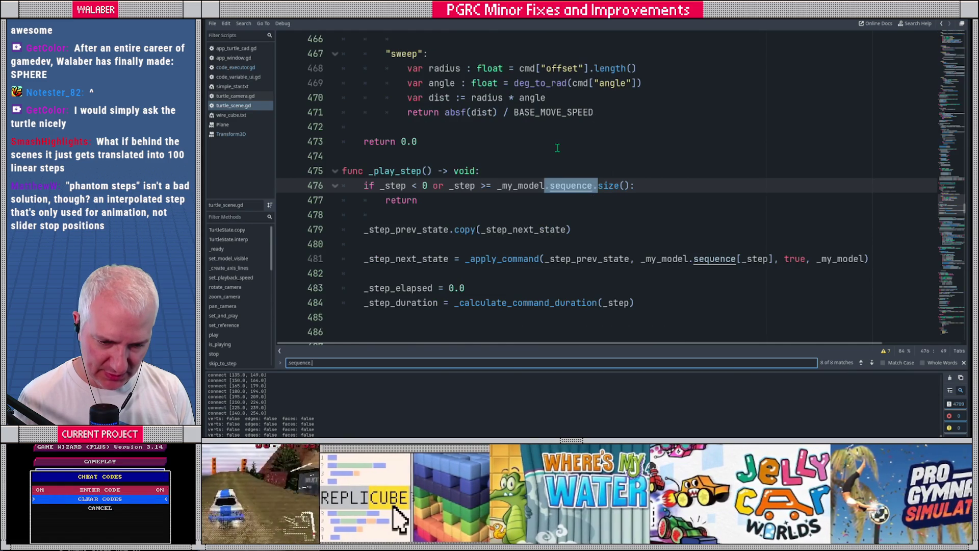
key(Return)
key(Return)
key(Return)
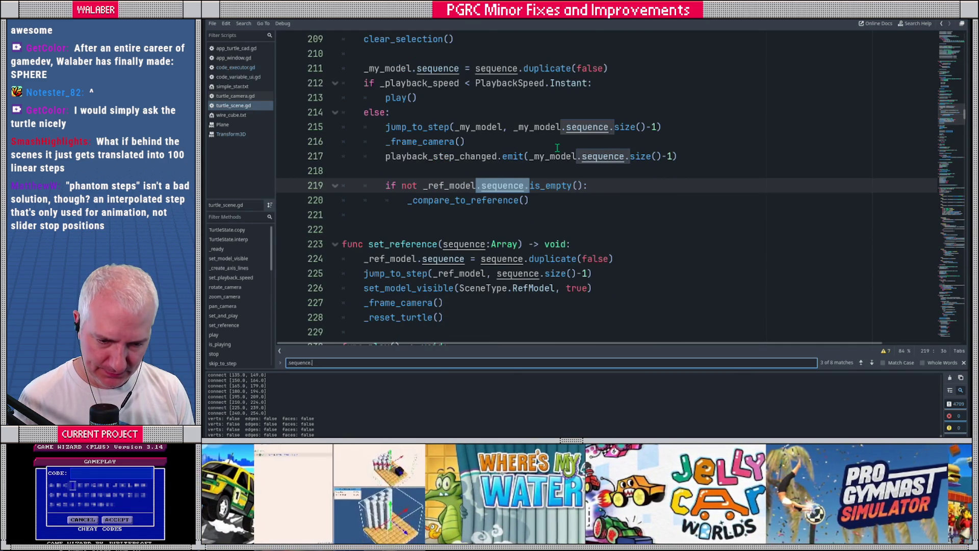
key(Return)
key(Return)
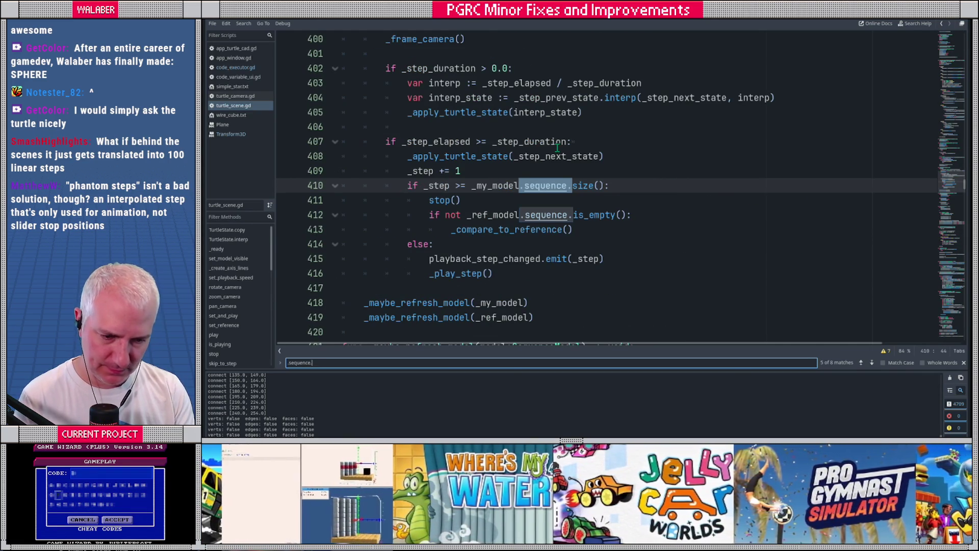
text(pu)
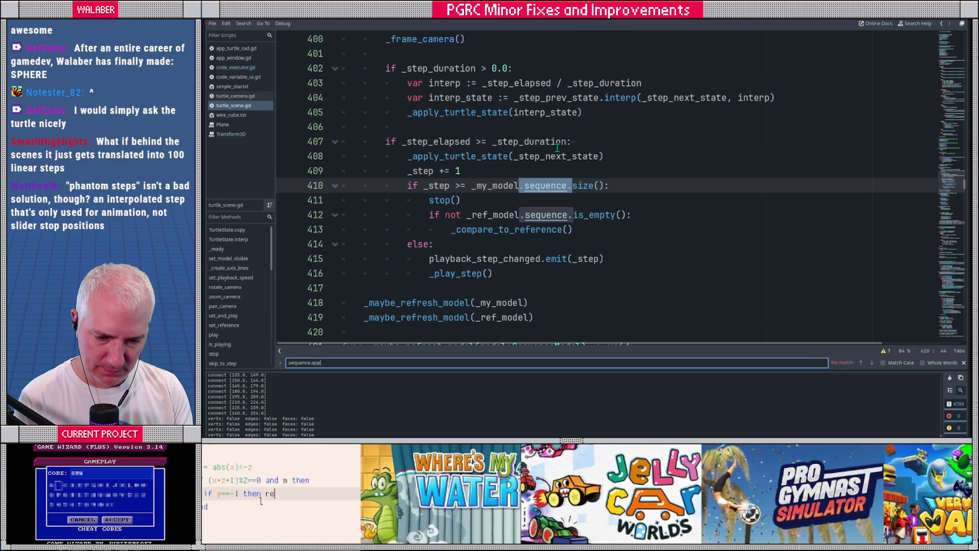
key(BackSpace)
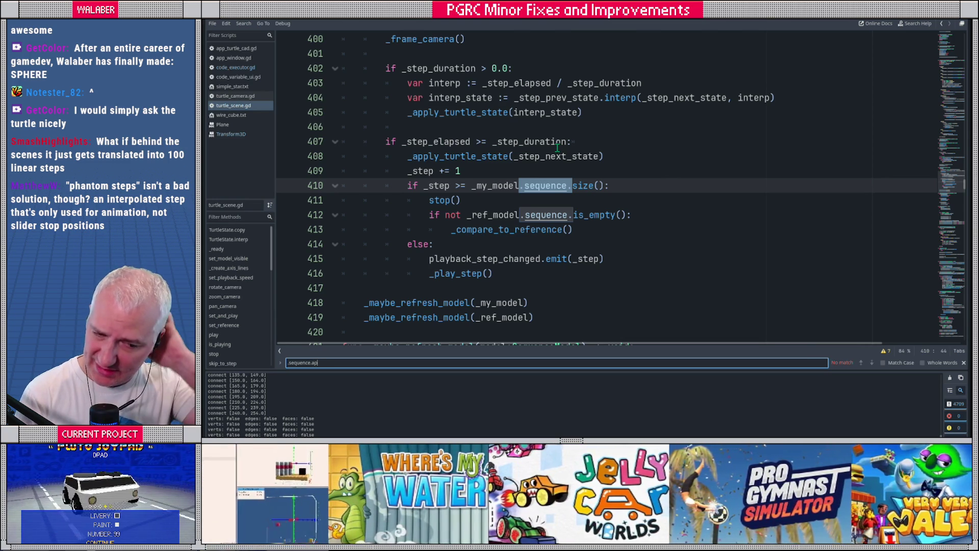
click(520, 128)
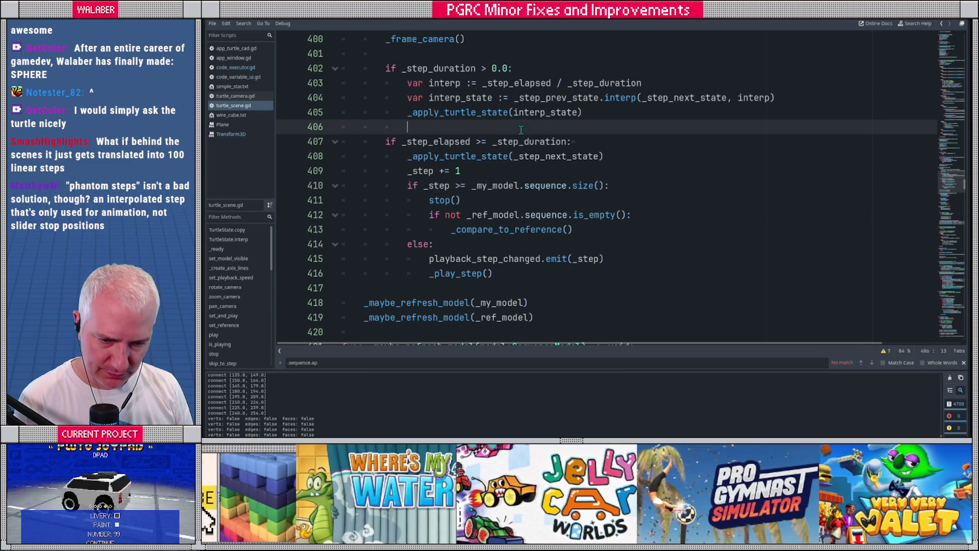
- Jump to the state_stack declaration on line 27 of SequenceModel and delete it
scroll(520, 133, up, 4)
scroll(458, 148, up, 20)
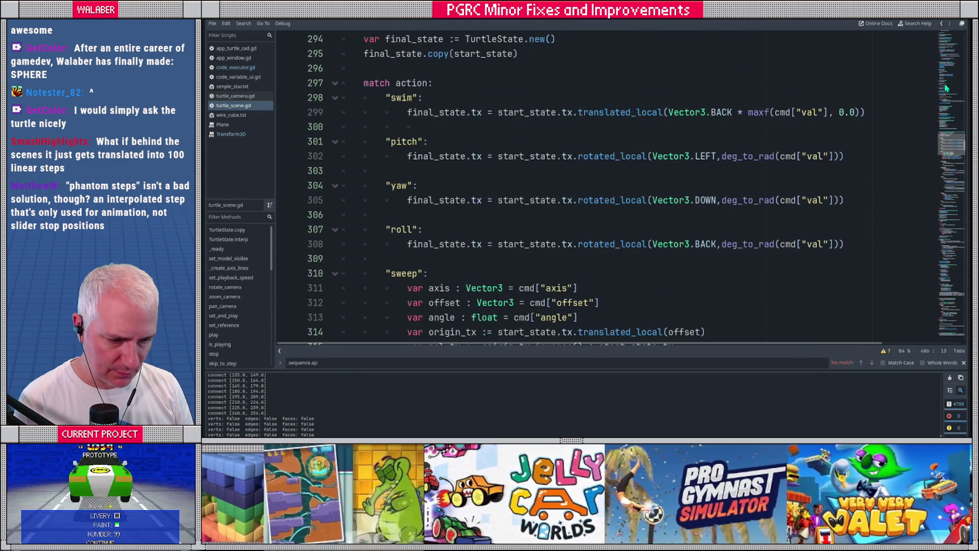
scroll(458, 149, down, 7)
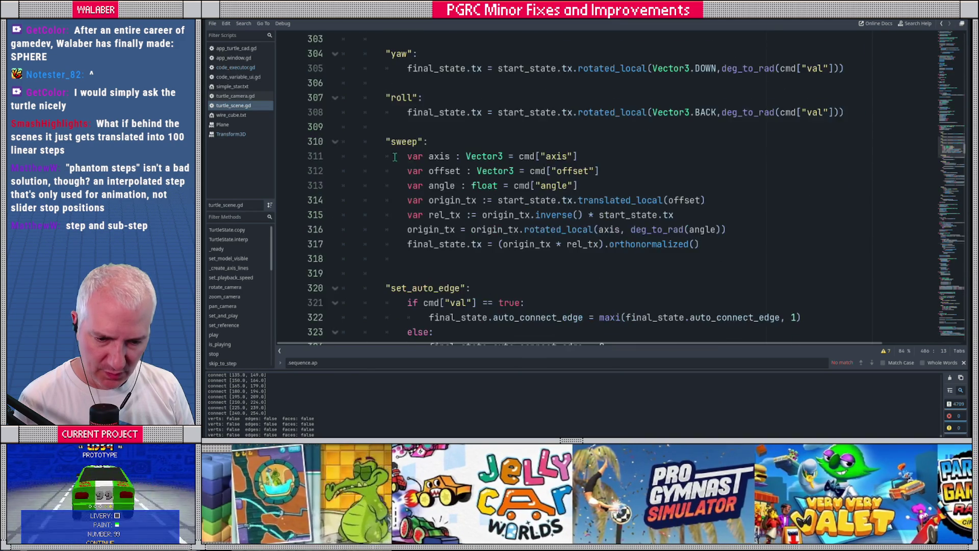
scroll(390, 169, down, 4)
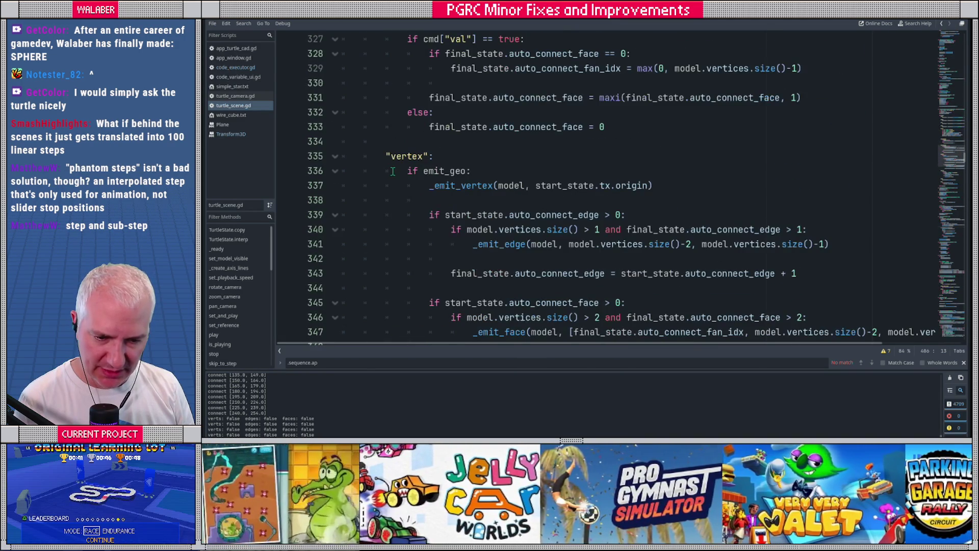
scroll(392, 171, down, 7)
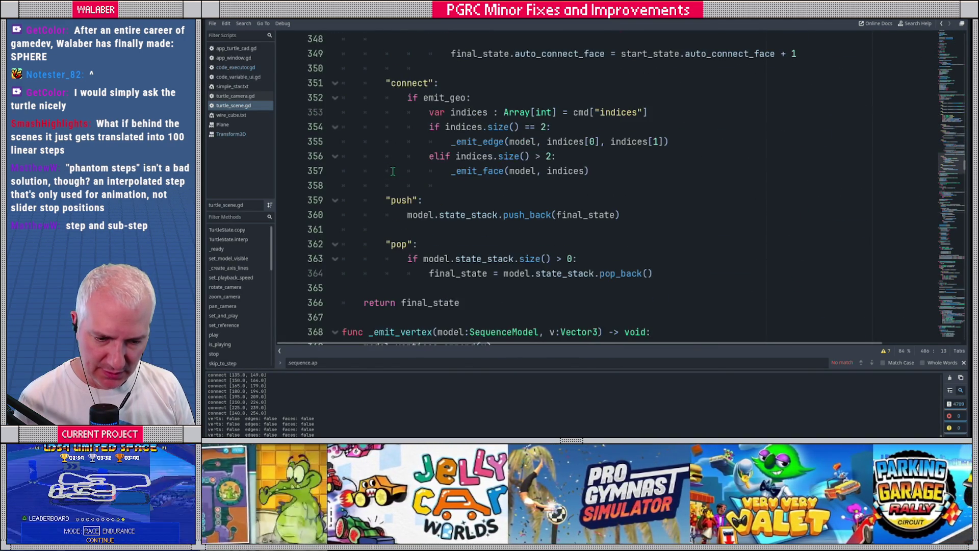
scroll(393, 171, down, 1)
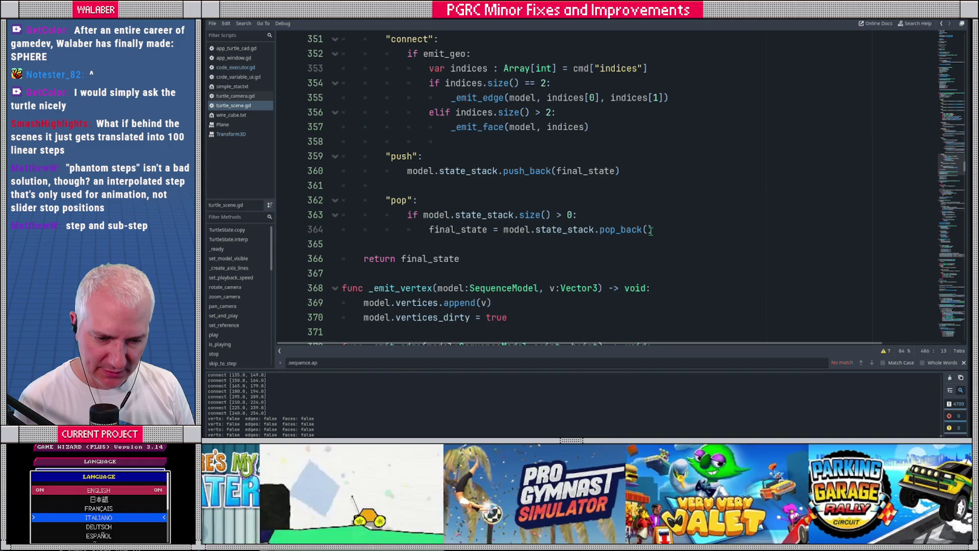
ctrl+click(470, 170)
drag(607, 190, 292, 192)
key(Delete)
key(Delete)
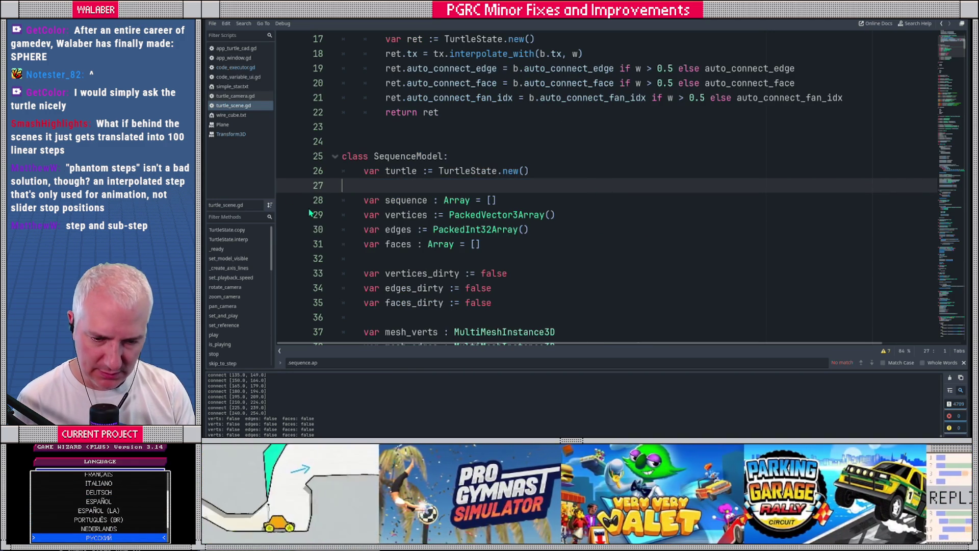
- Search all scripts for 'state_sta' and go to the line 27 and push/pop results
key(ctrl+shift+f)
text(state)
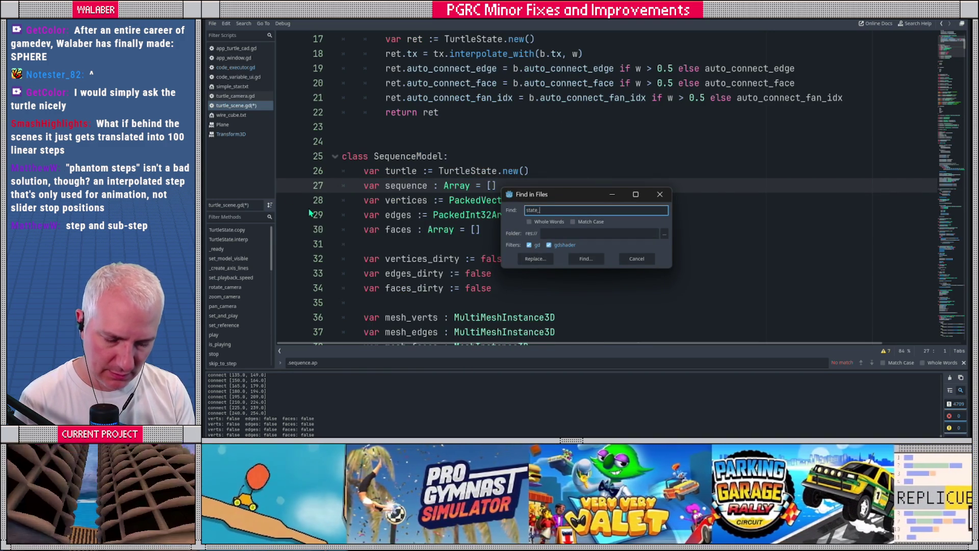
text(_sta)
key(Return)
click(413, 422)
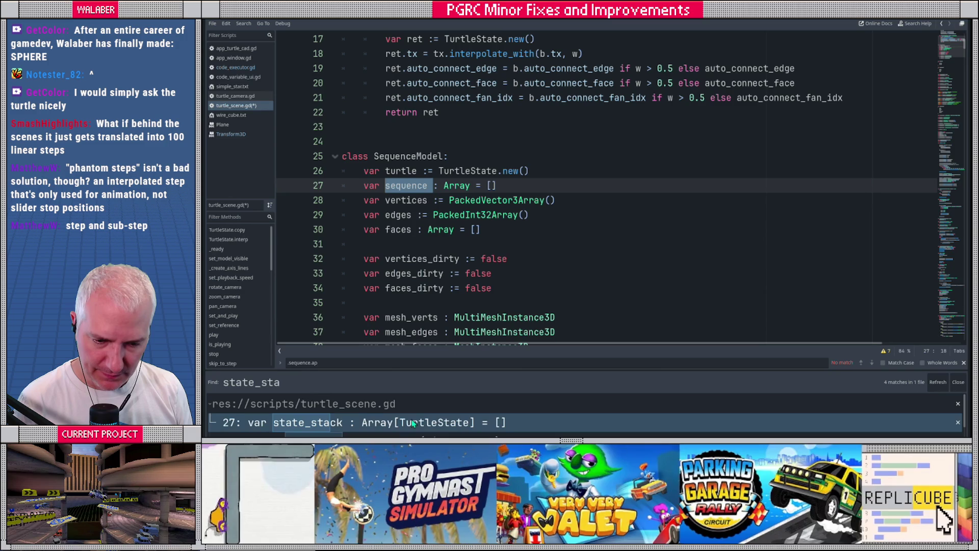
click(413, 432)
- Delete the push and pop command blocks that use state_stack
scroll(602, 249, down, 3)
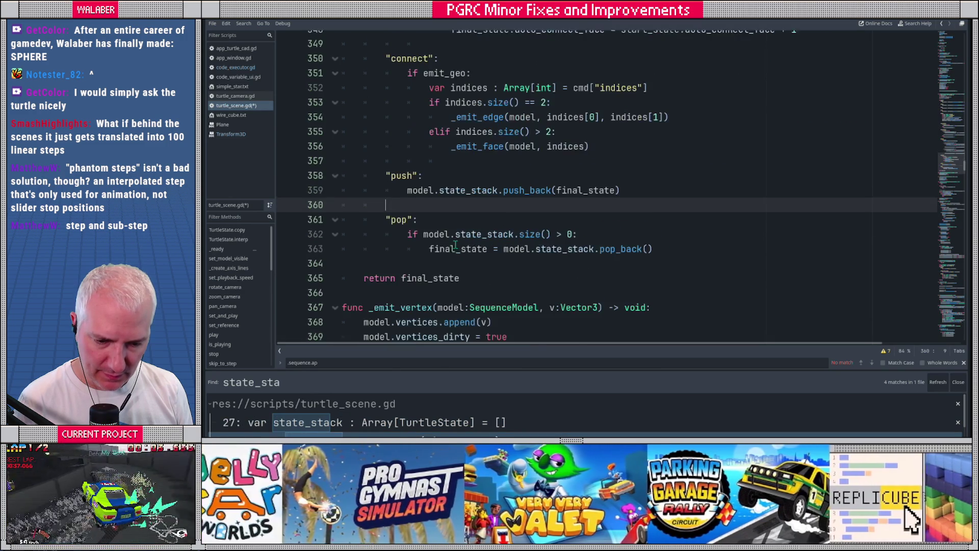
mouse_move(673, 245)
mouse_down()
mouse_move(388, 227)
mouse_move(326, 168)
mouse_up()
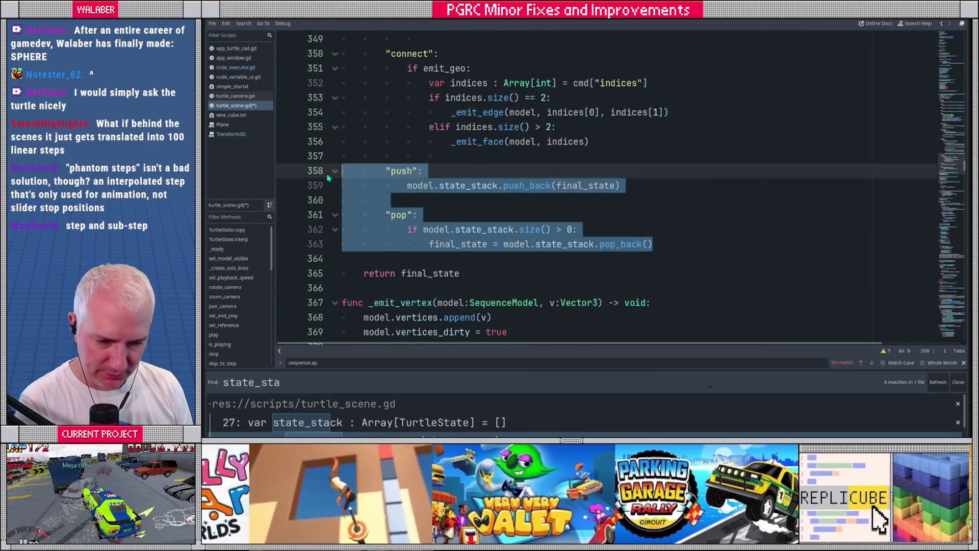
key(Delete)
key(BackSpace)
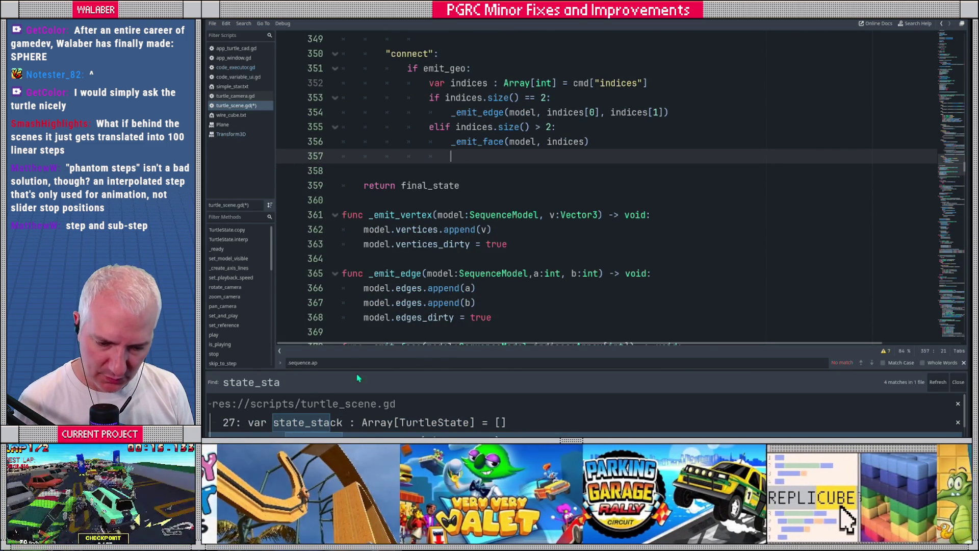
- Enlarge the results list and check the state_stack hits on lines 363 and 364
drag(586, 372, 571, 305)
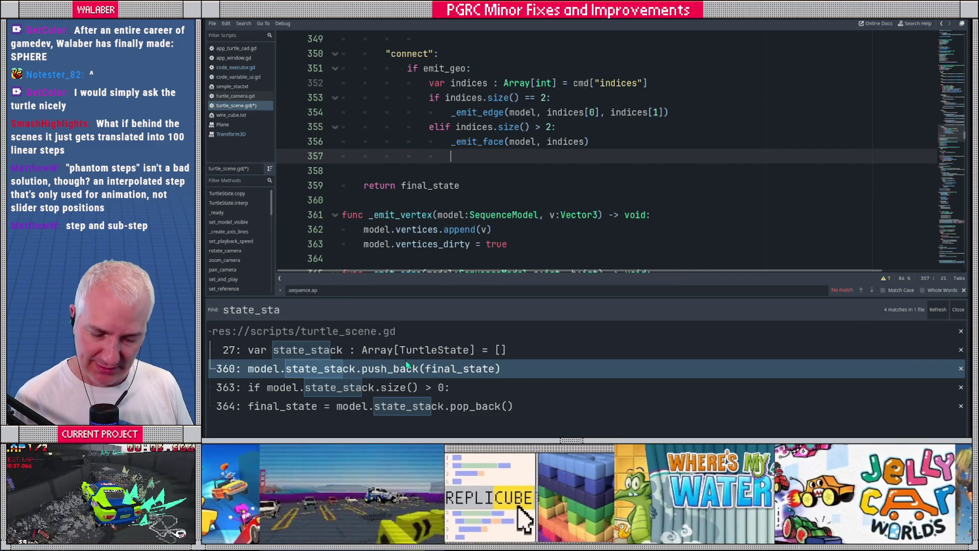
drag(575, 301, 575, 305)
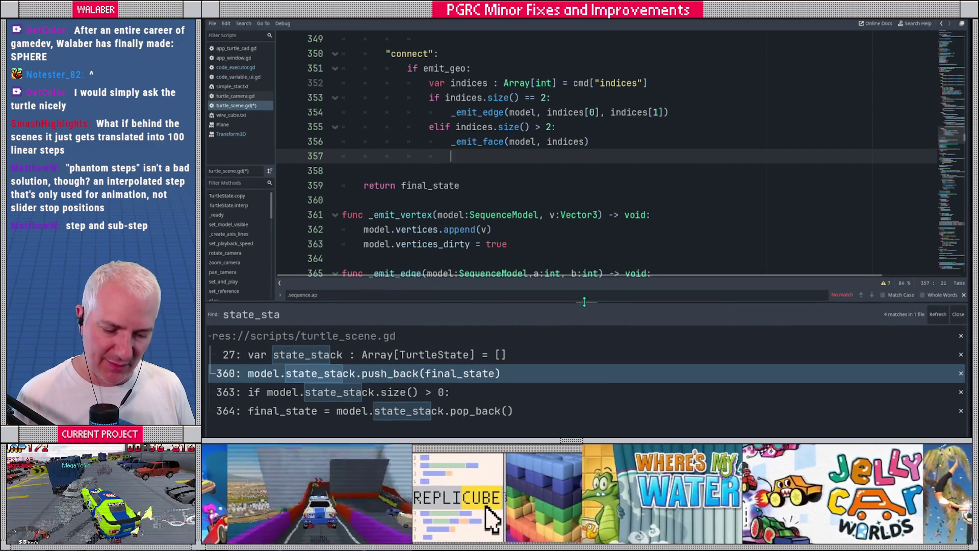
click(408, 391)
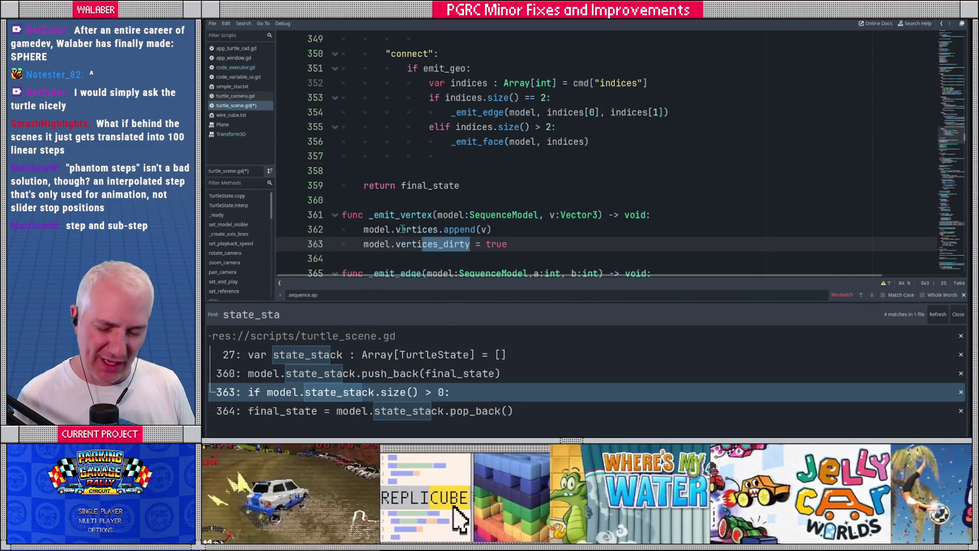
scroll(403, 229, down, 1)
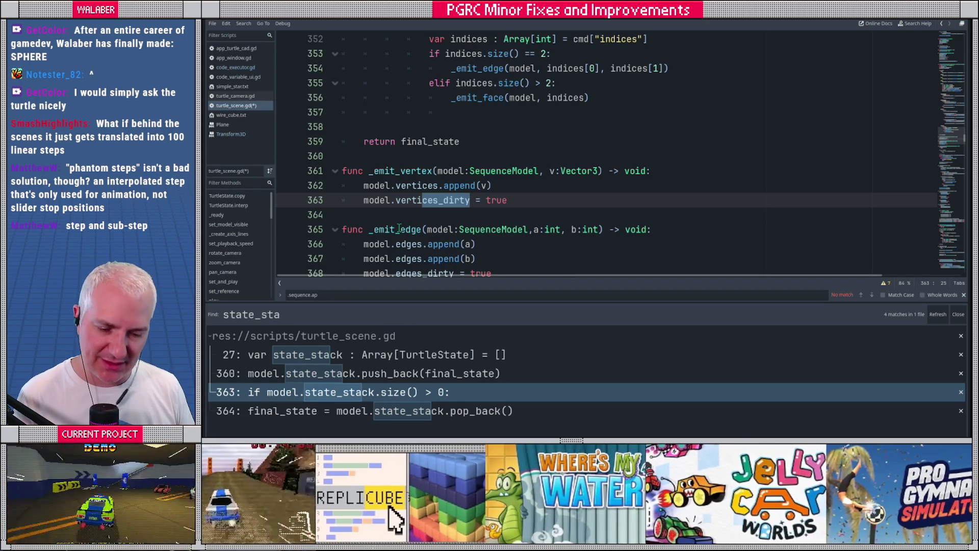
scroll(441, 206, down, 2)
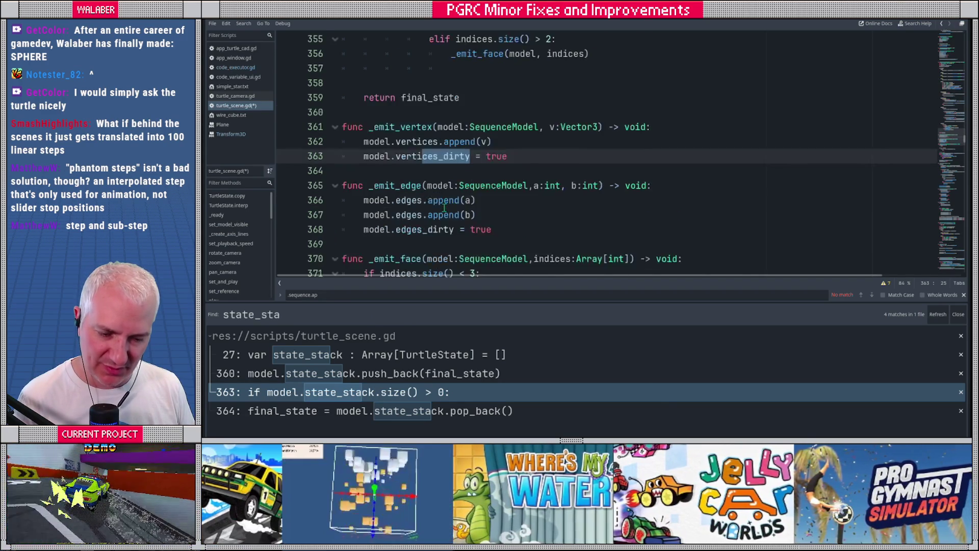
click(403, 409)
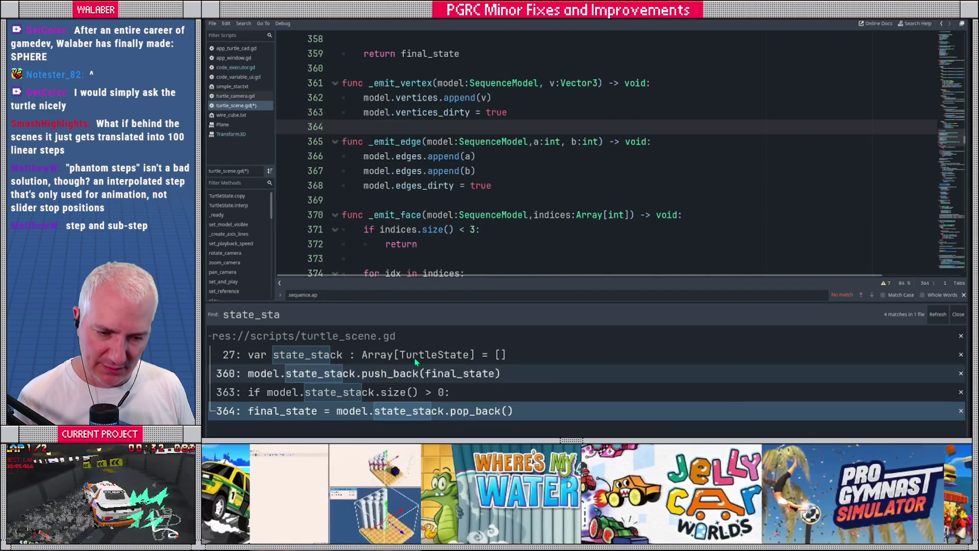
scroll(438, 171, down, 2)
click(465, 165)
scroll(465, 165, down, 1)
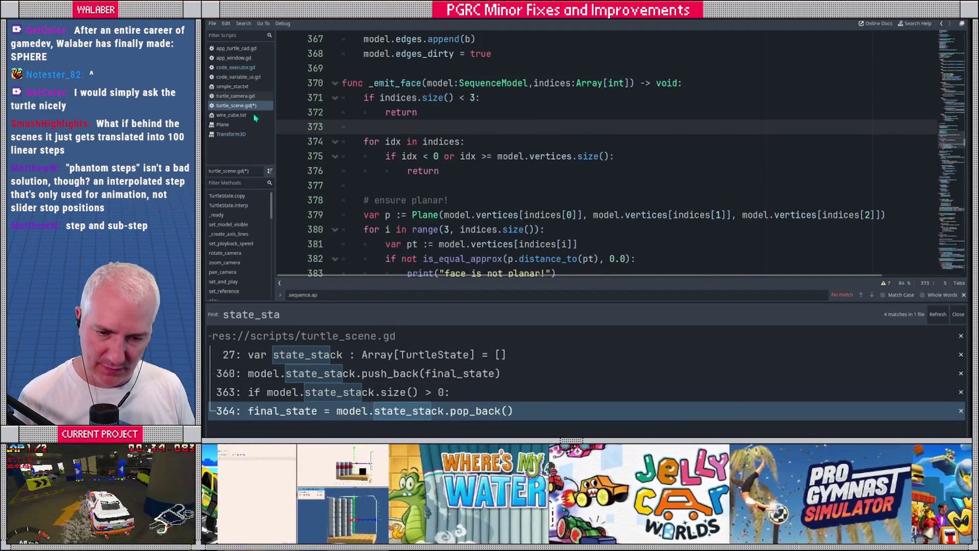
- Open code_executor.gd at the top and select its push and pop command entries
click(235, 66)
drag(951, 232, 950, 48)
drag(442, 184, 286, 166)
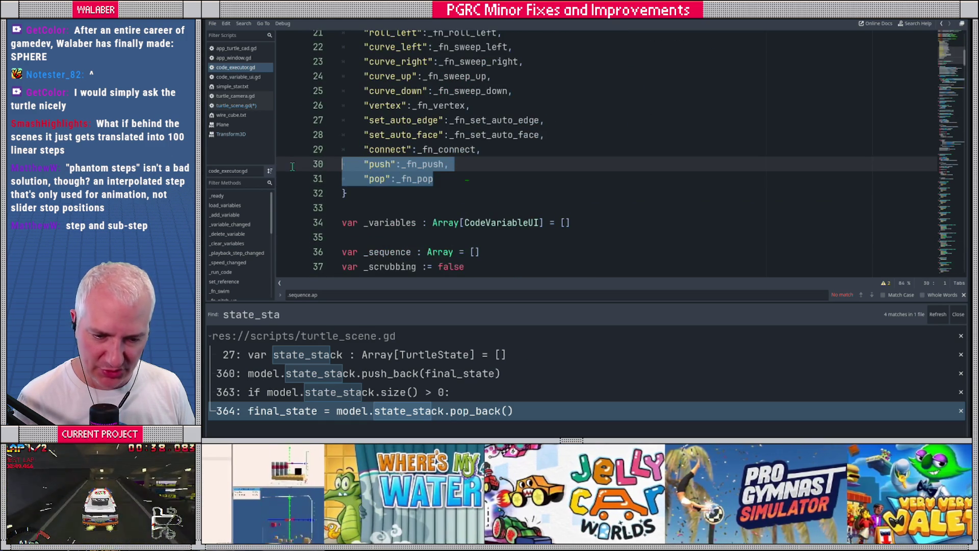
- Delete the push and pop command entries and search for 'fn_push'
key(BackSpace)
key(BackSpace)
key(BackSpace)
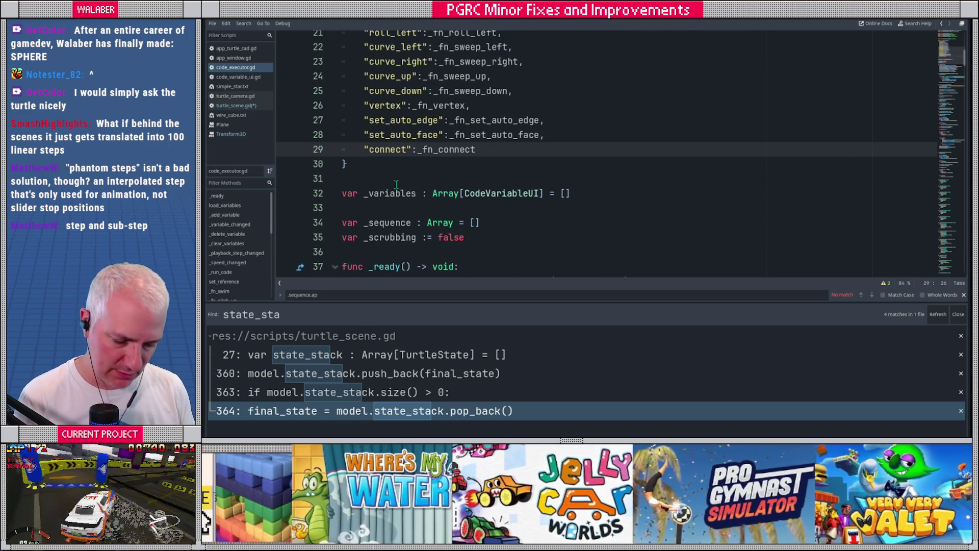
key(ctrl+space)
key(ctrl+f)
text(fn_push)
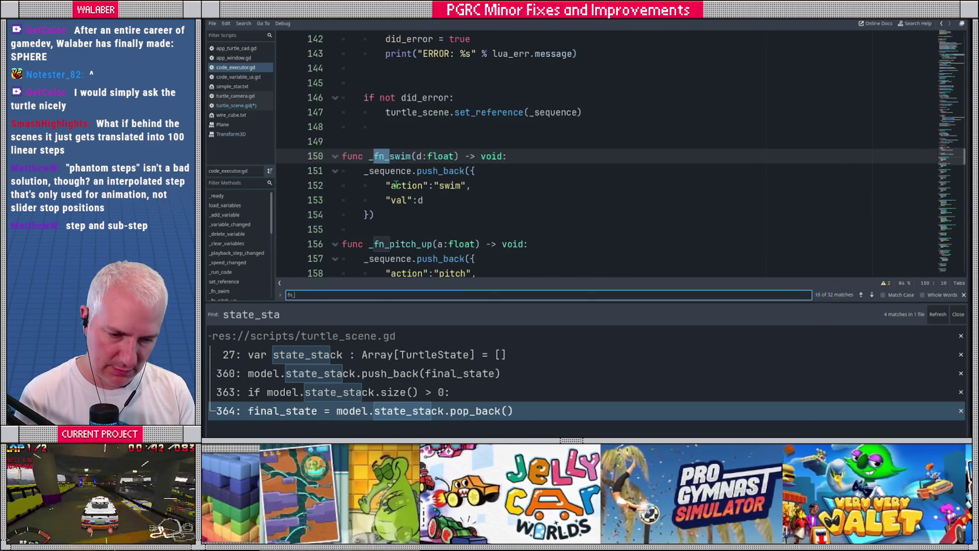
key(Escape)
- Delete the _fn_push and _fn_pop functions, save, and go back to turtle_scene.gd
scroll(387, 204, down, 1)
drag(377, 229, 298, 109)
key(BackSpace)
key(BackSpace)
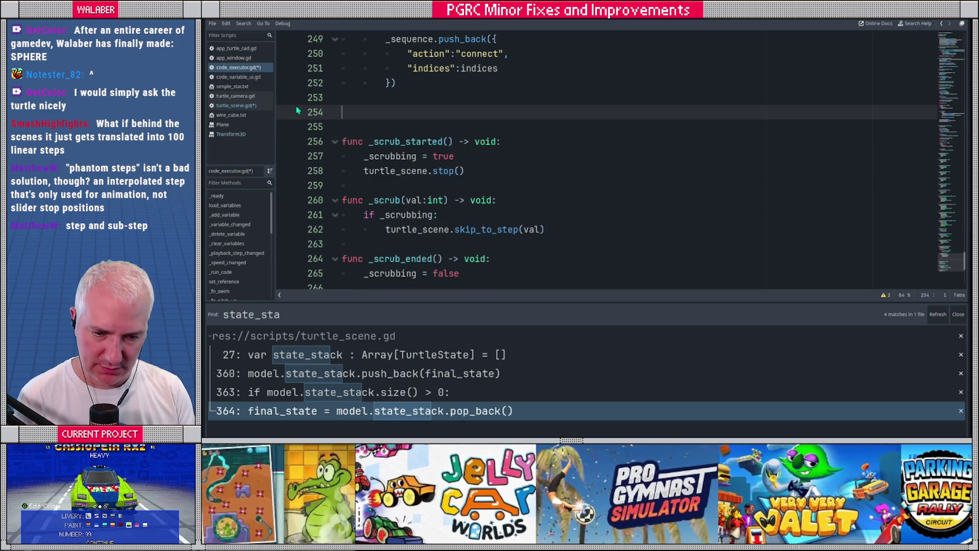
key(ctrl+s)
click(250, 107)
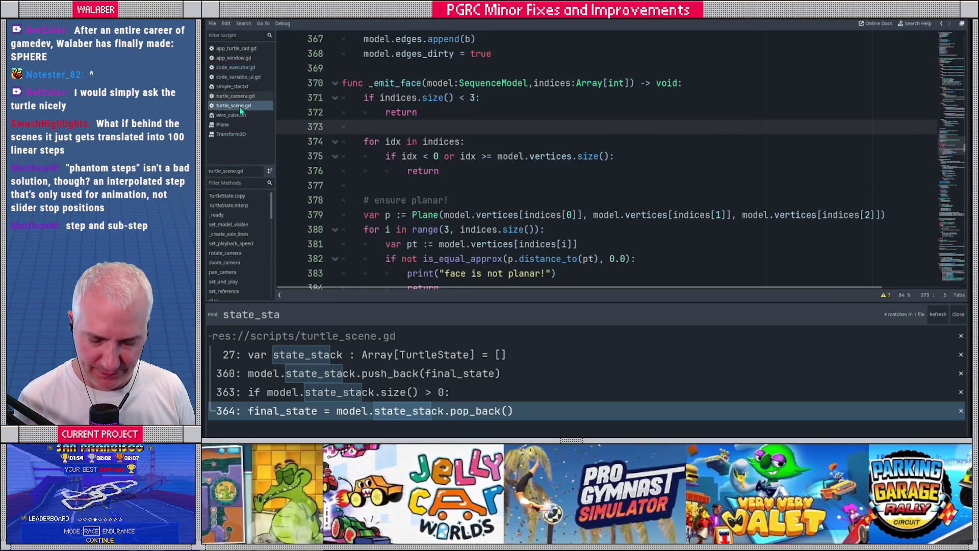
click(384, 171)
key(ctrl+f)
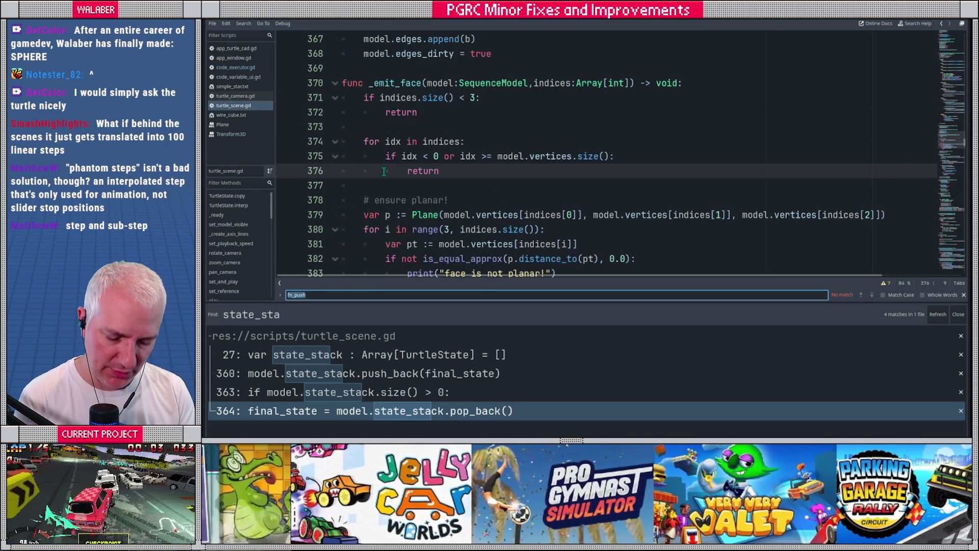
text("push)
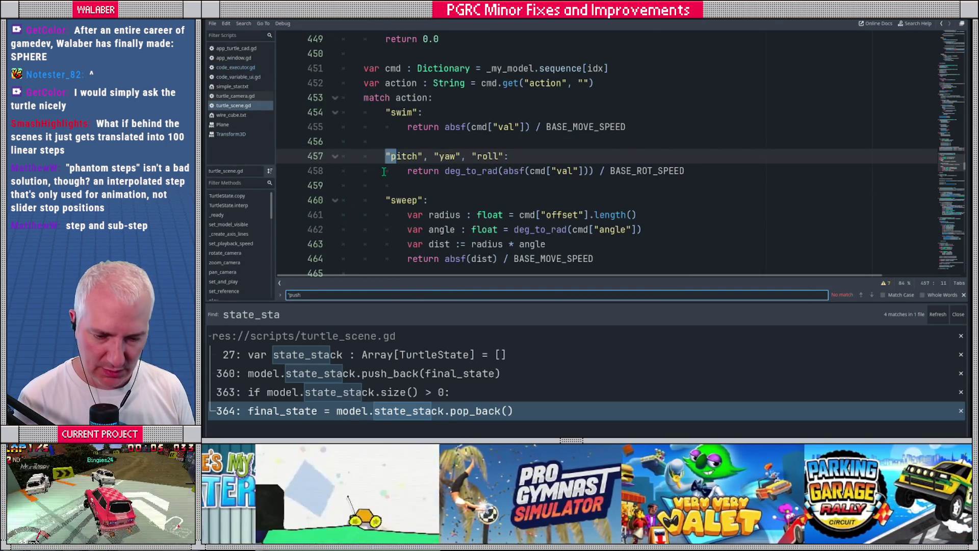
key(Escape)
scroll(384, 171, down, 3)
click(383, 156)
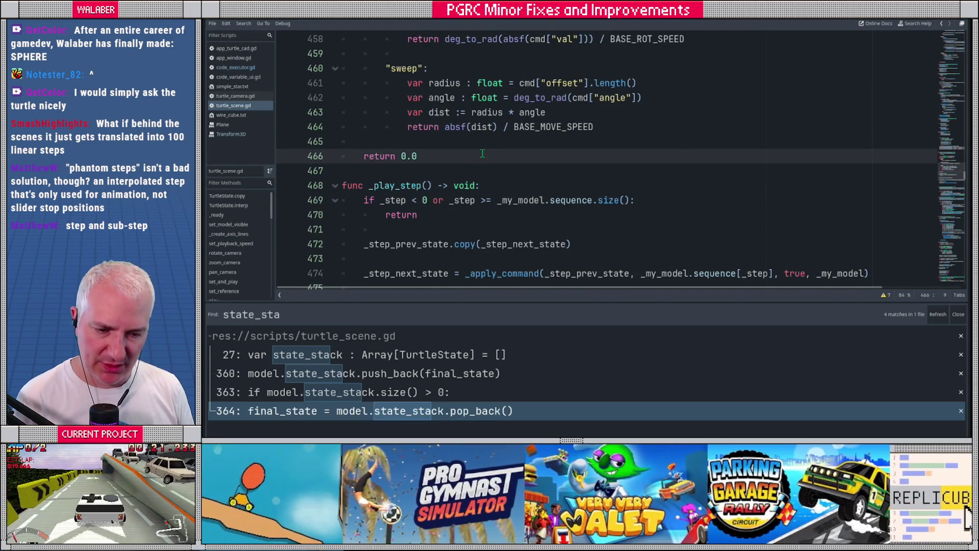
scroll(478, 153, down, 7)
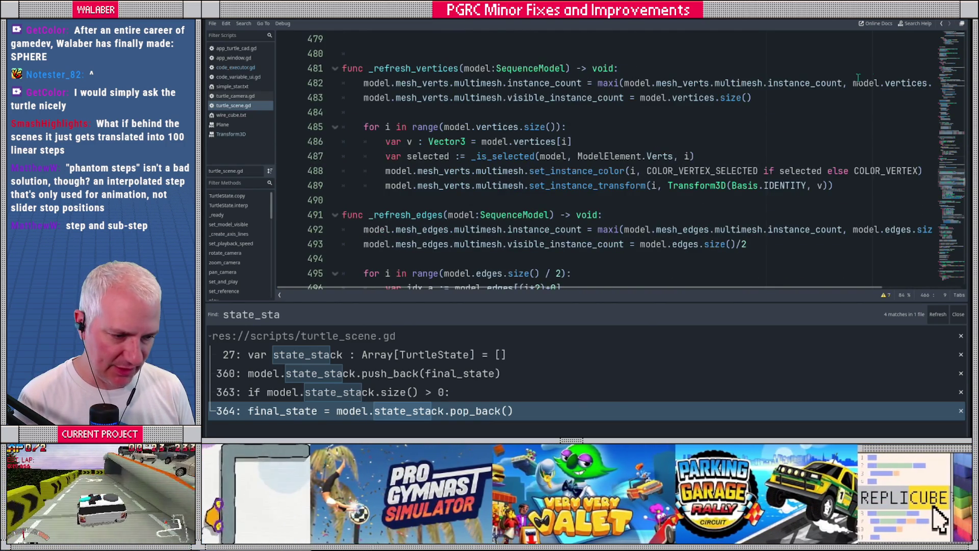
click(948, 97)
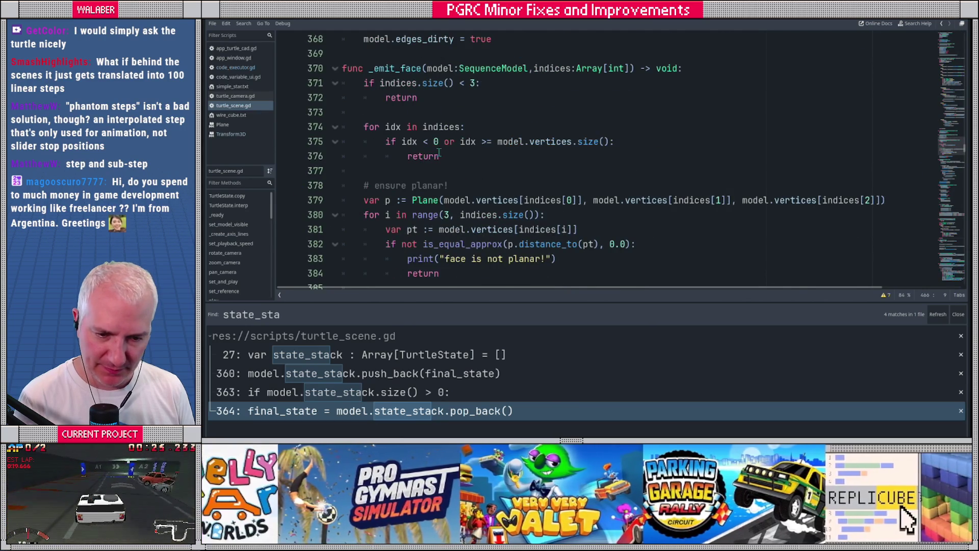
scroll(502, 148, up, 4)
scroll(502, 147, up, 6)
scroll(459, 146, down, 3)
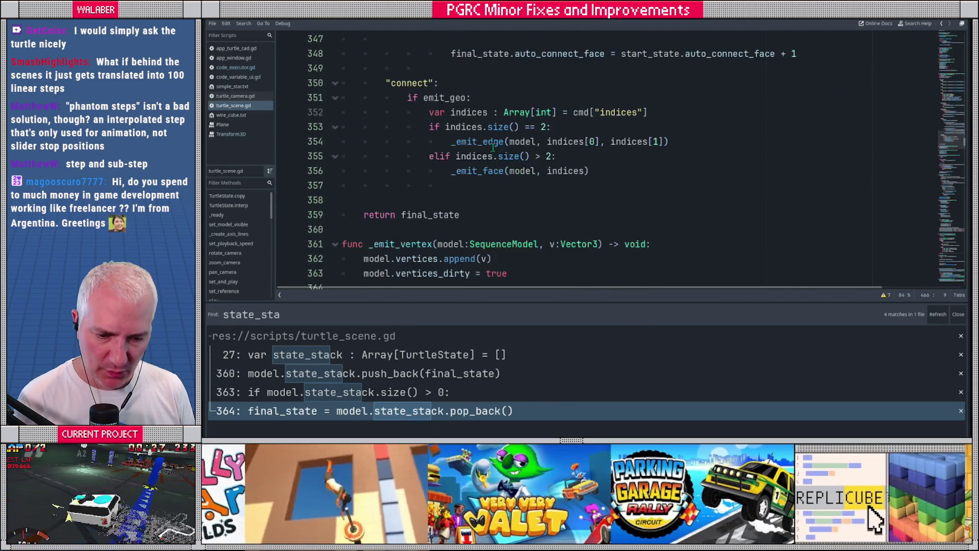
scroll(406, 141, up, 4)
scroll(393, 141, up, 7)
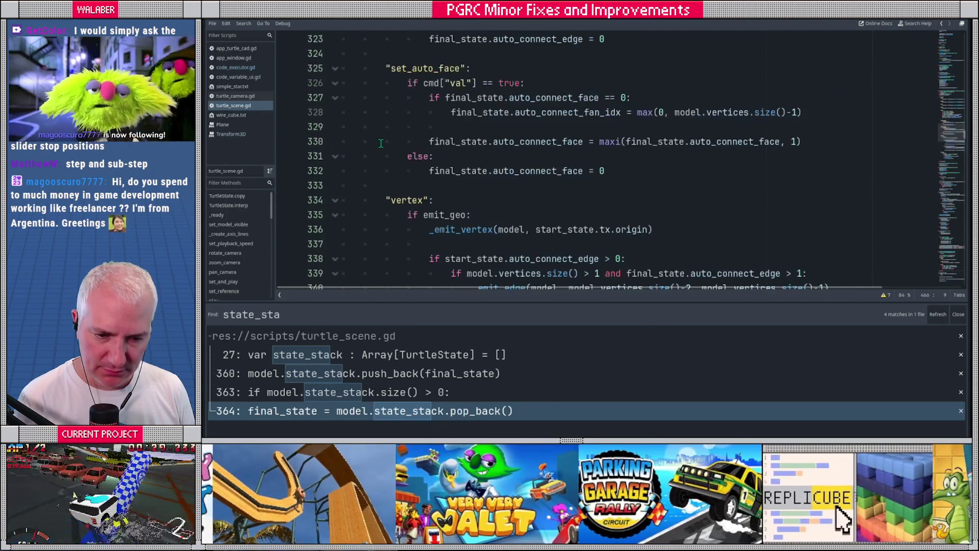
scroll(381, 140, down, 12)
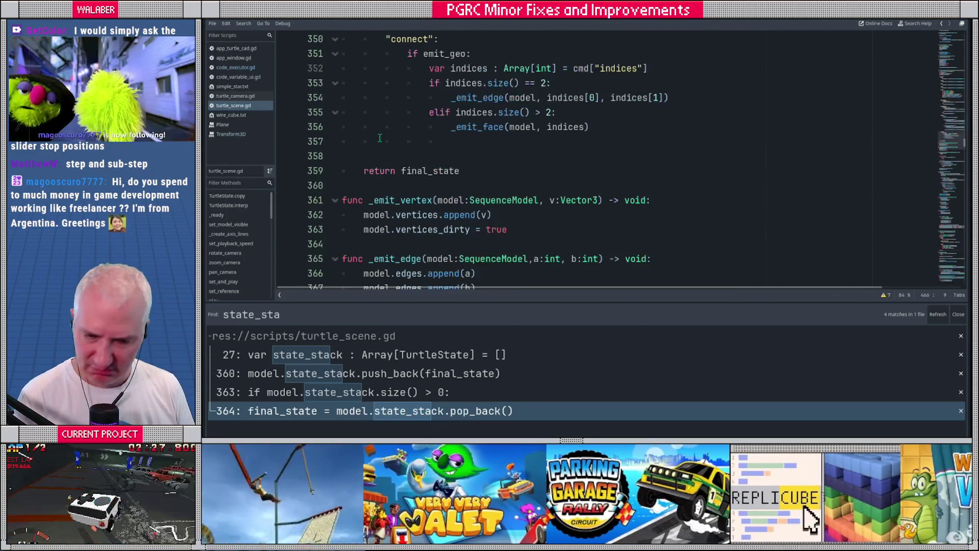
scroll(381, 138, up, 20)
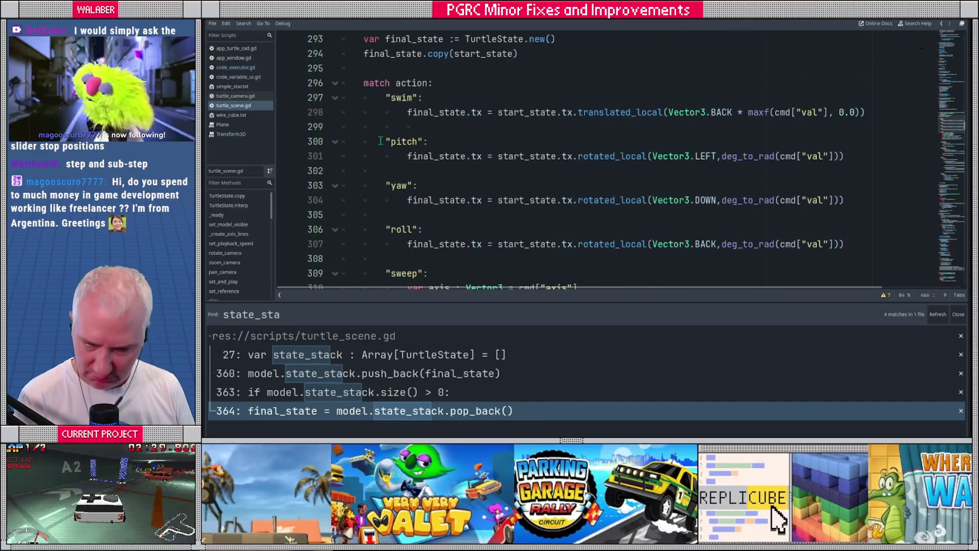
double_click(412, 83)
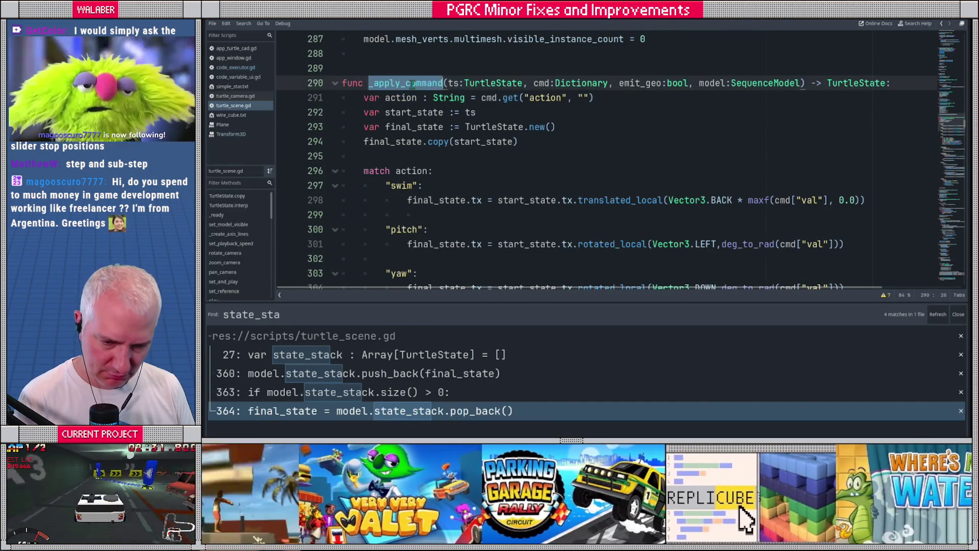
key(ctrl+f)
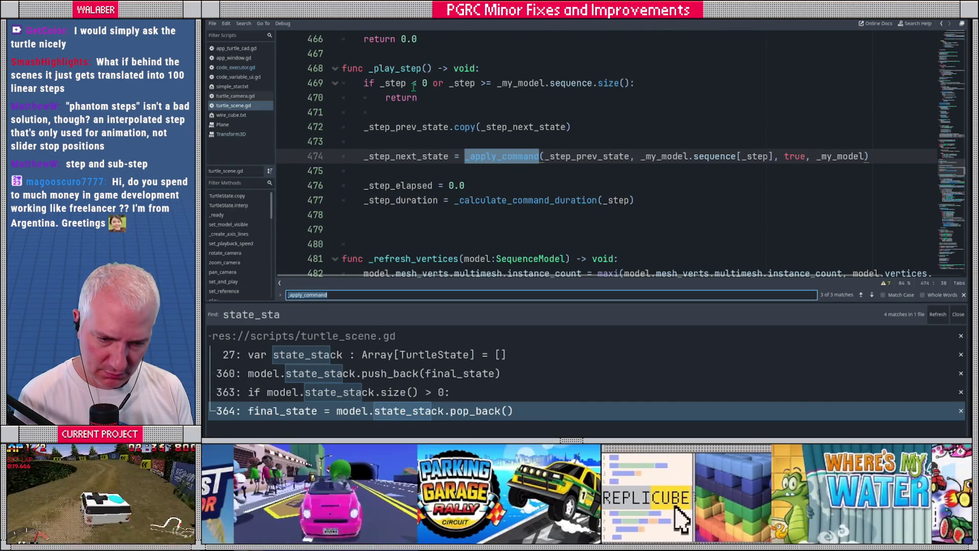
key(Return)
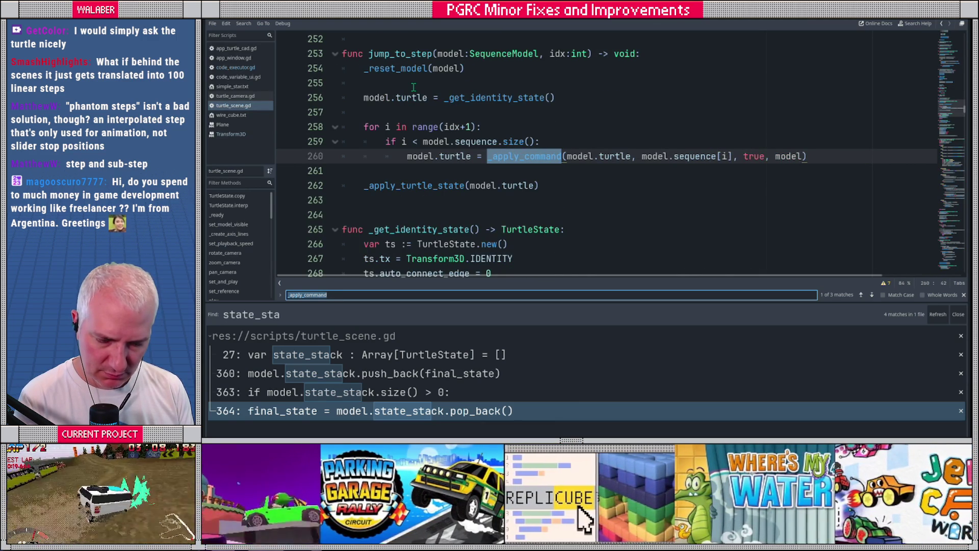
key(Return)
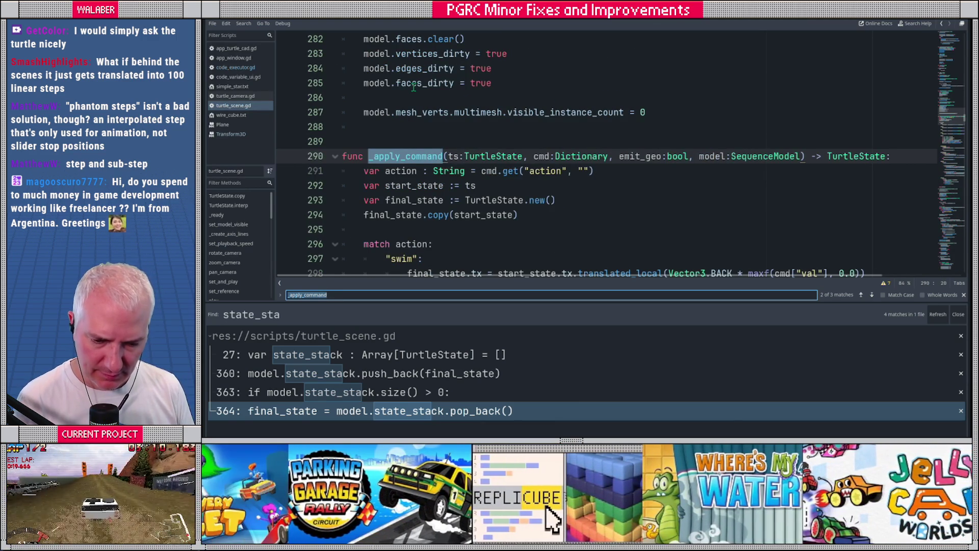
scroll(363, 168, down, 12)
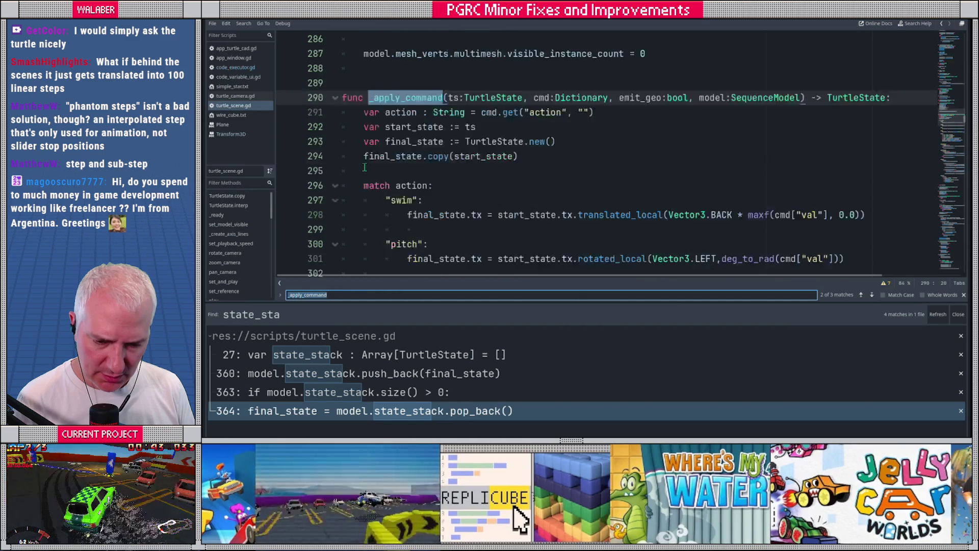
scroll(364, 165, down, 10)
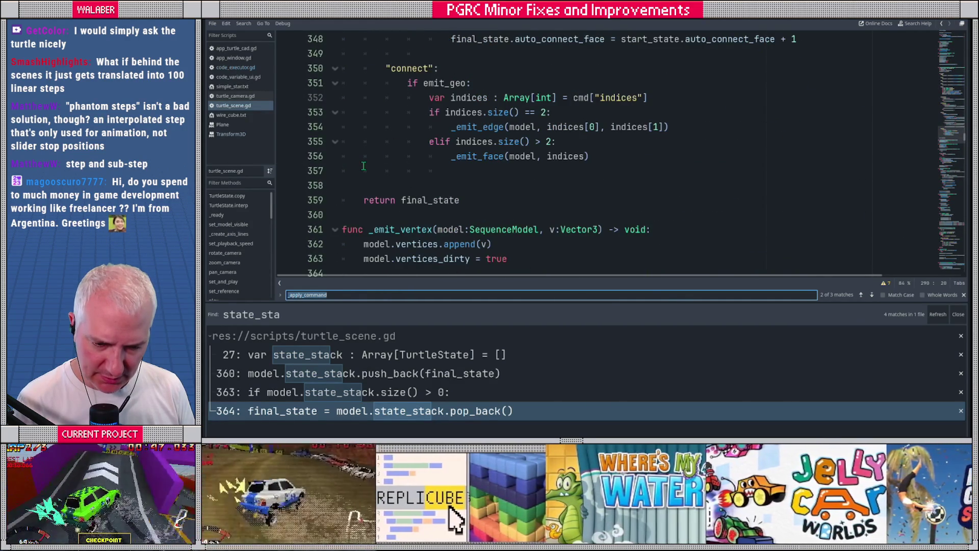
key(Return)
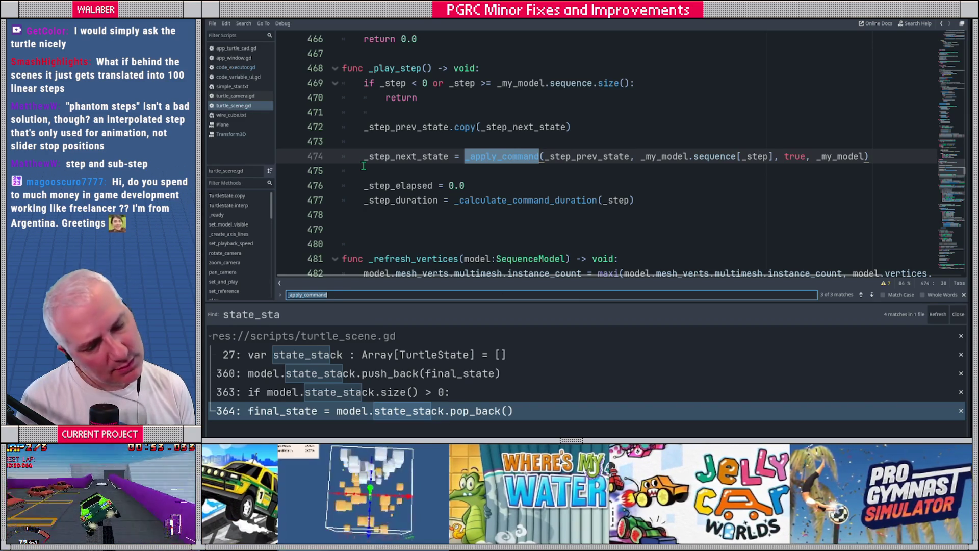
key(Return)
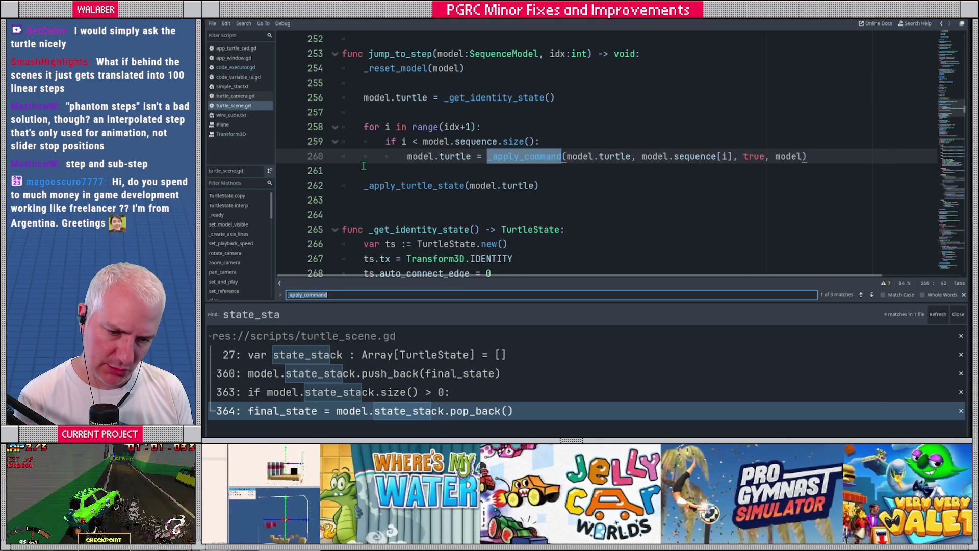
key(Return)
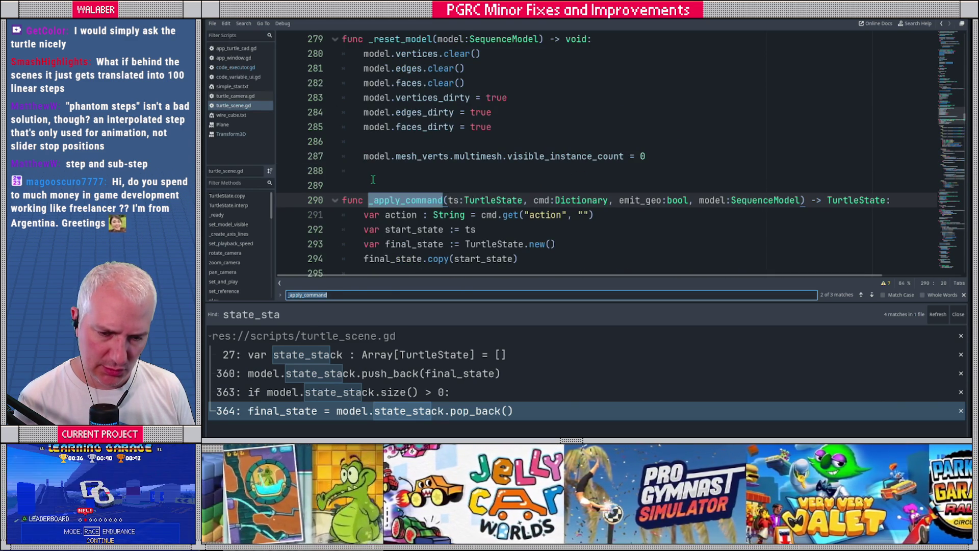
key(Return)
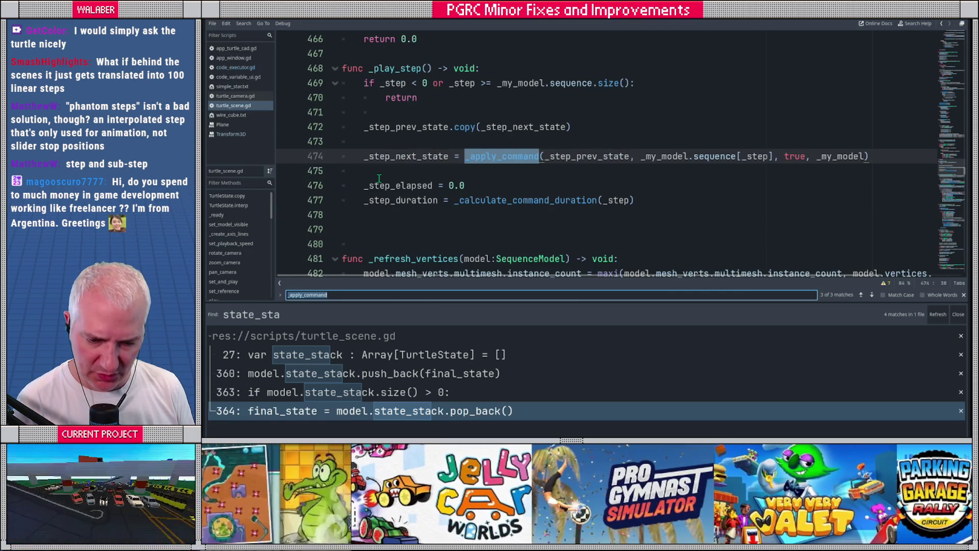
- Show the top of turtle_scene.gd and enlarge the code editor above the results
drag(950, 168, 950, 59)
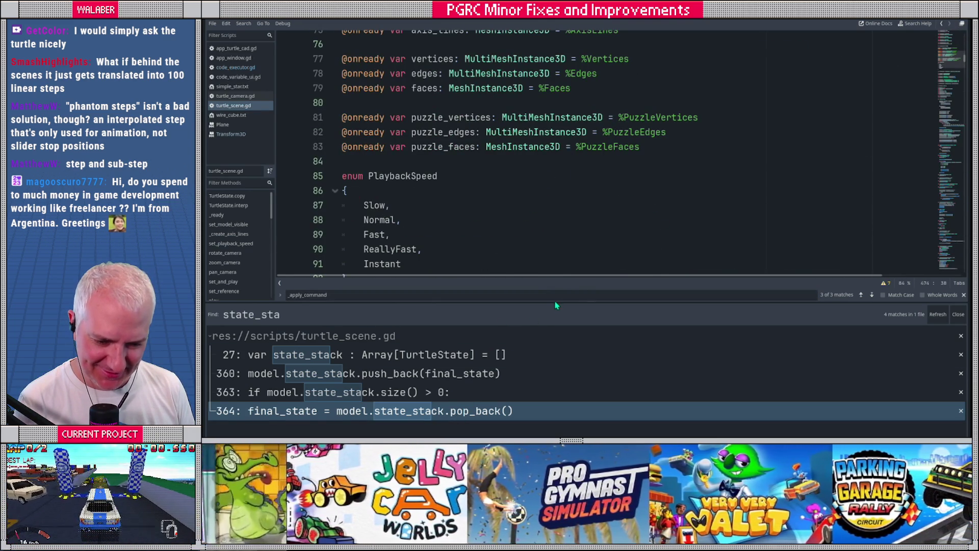
drag(574, 304, 576, 342)
click(498, 200)
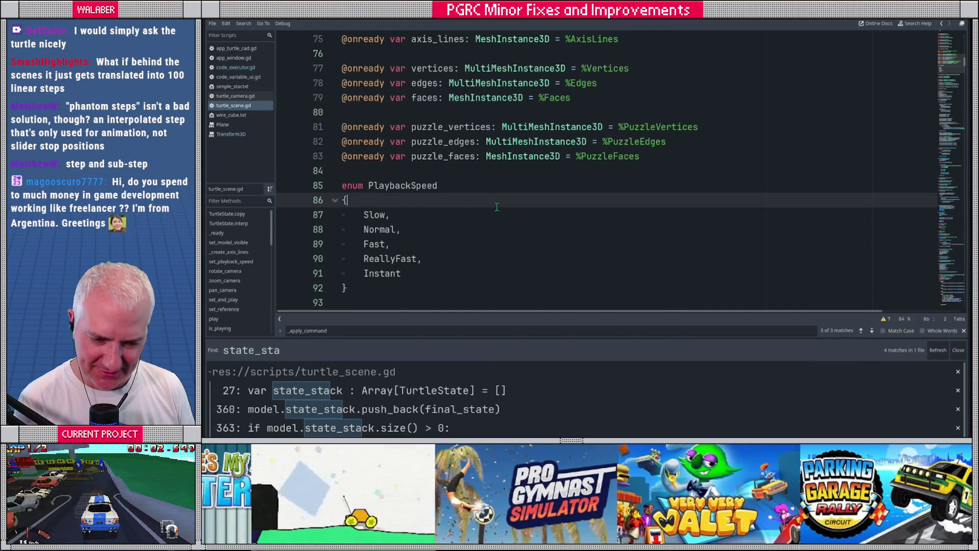
scroll(459, 193, down, 7)
scroll(444, 181, down, 4)
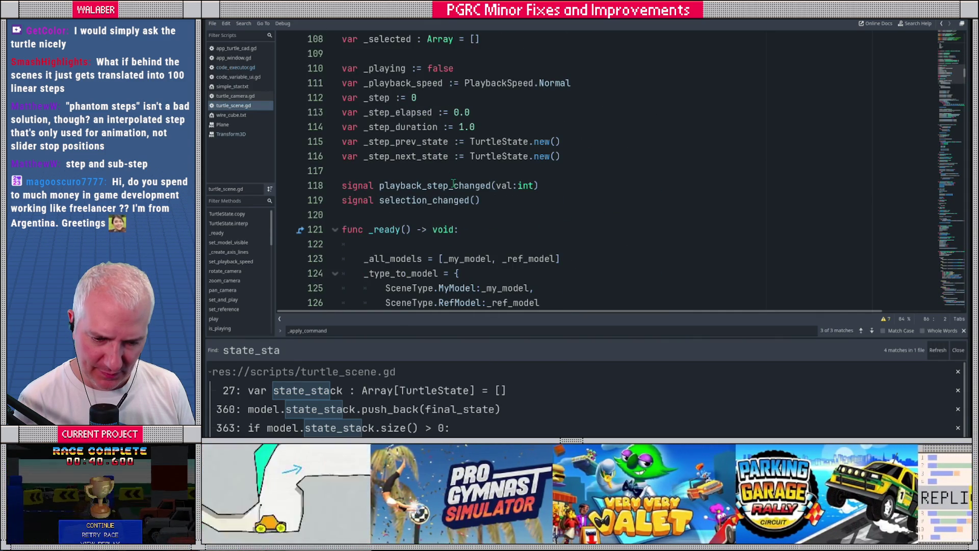
- Select _my_model and step through its uses in the script
ctrl+click(510, 288)
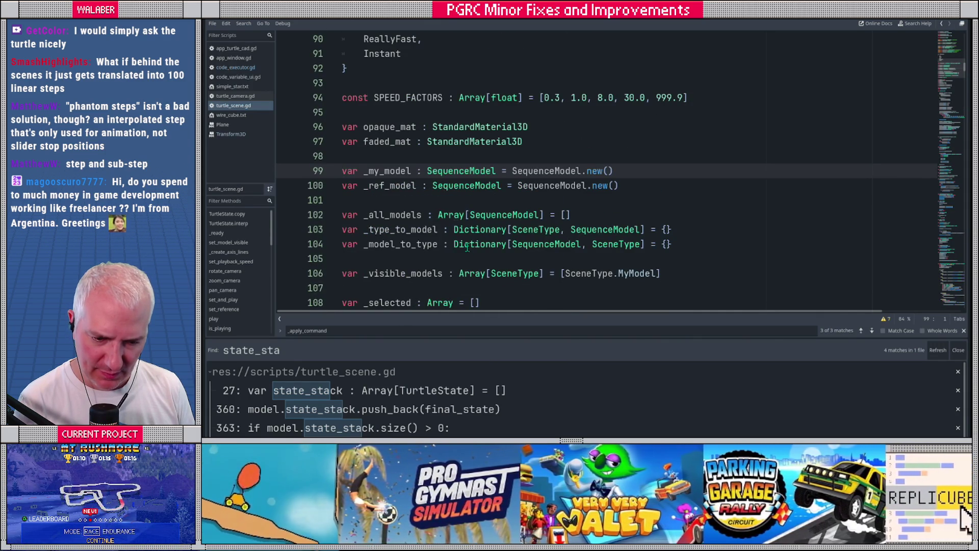
double_click(396, 171)
key(ctrl+f)
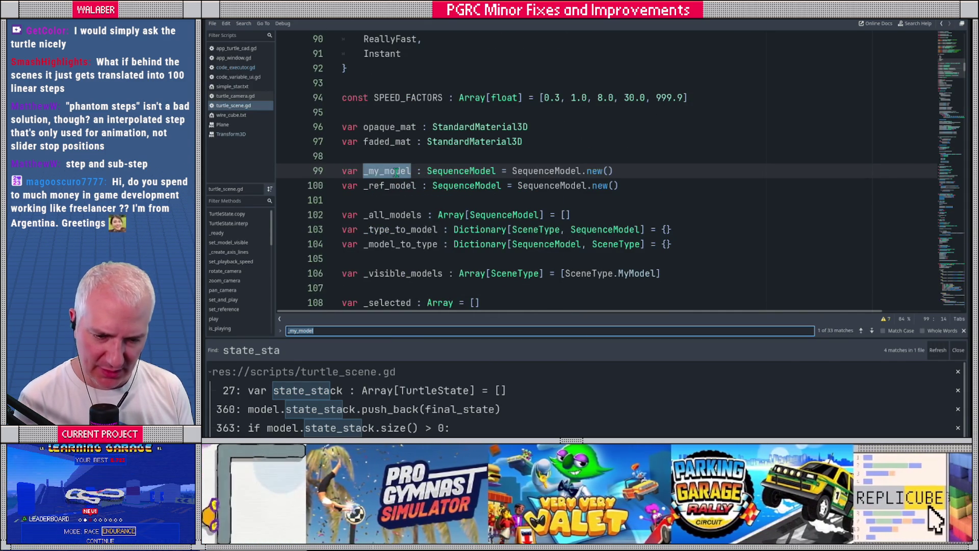
key(Return)
key(Return)
key(Return)
key(Return)
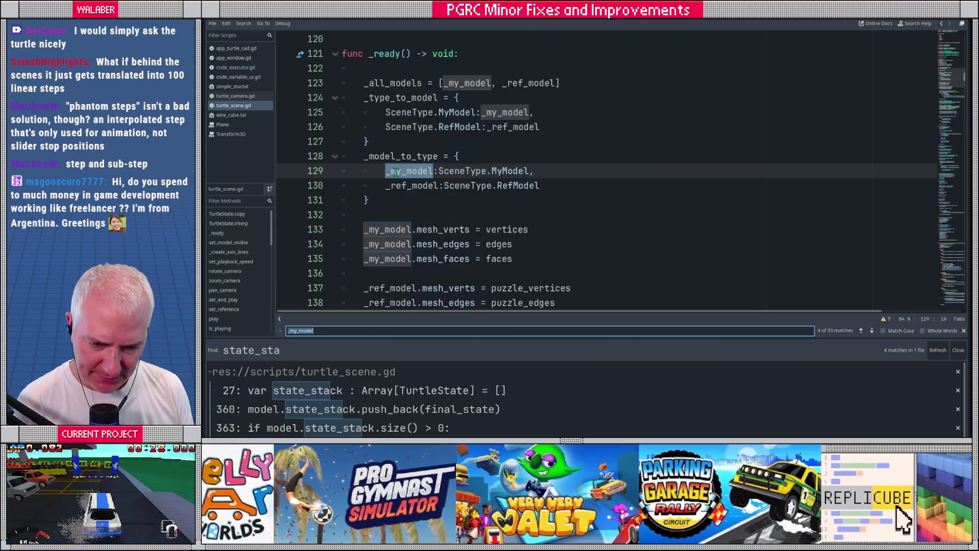
key(Return)
key(Return)
key(Return)
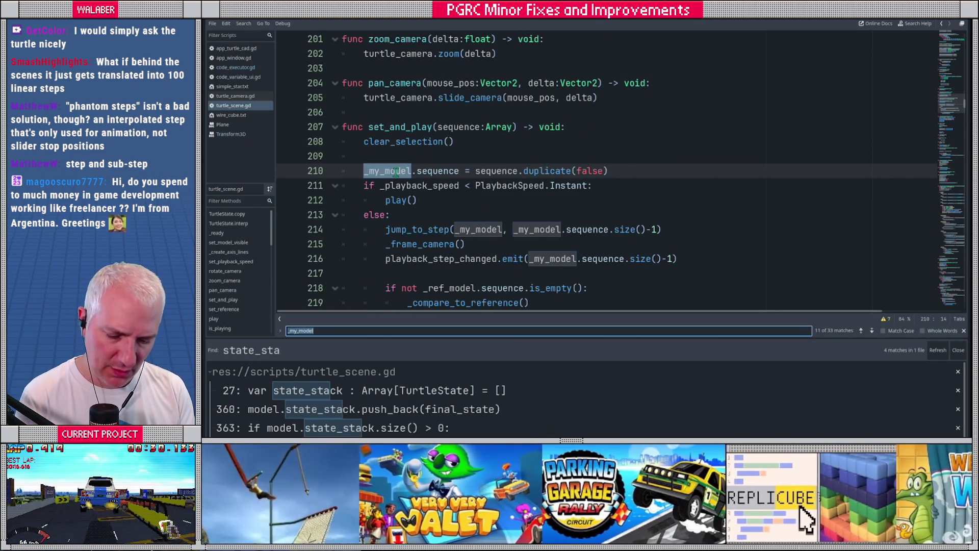
key(ctrl+shift+f)
- Search all scripts for 'set_and_pl', then follow play() to the jump_to_step definition
text(set_and_pl)
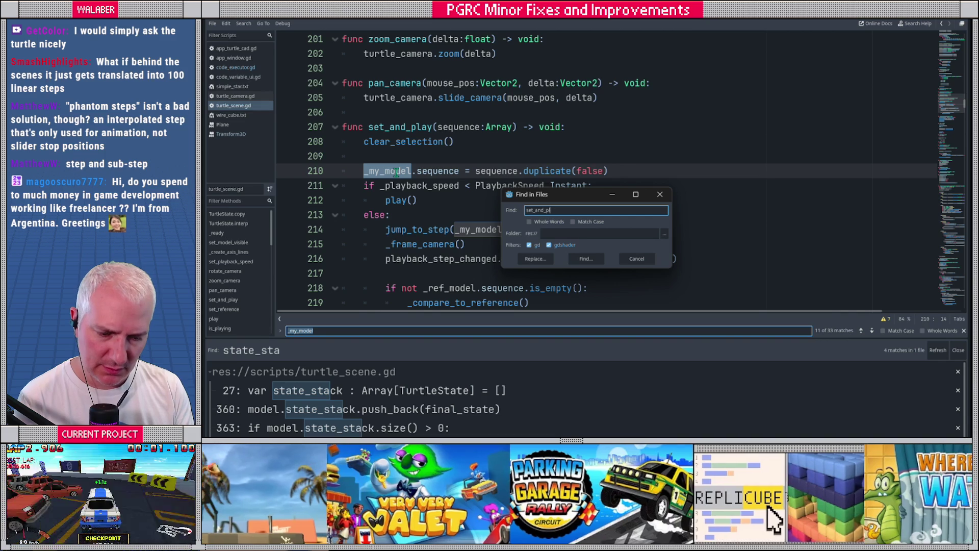
key(Return)
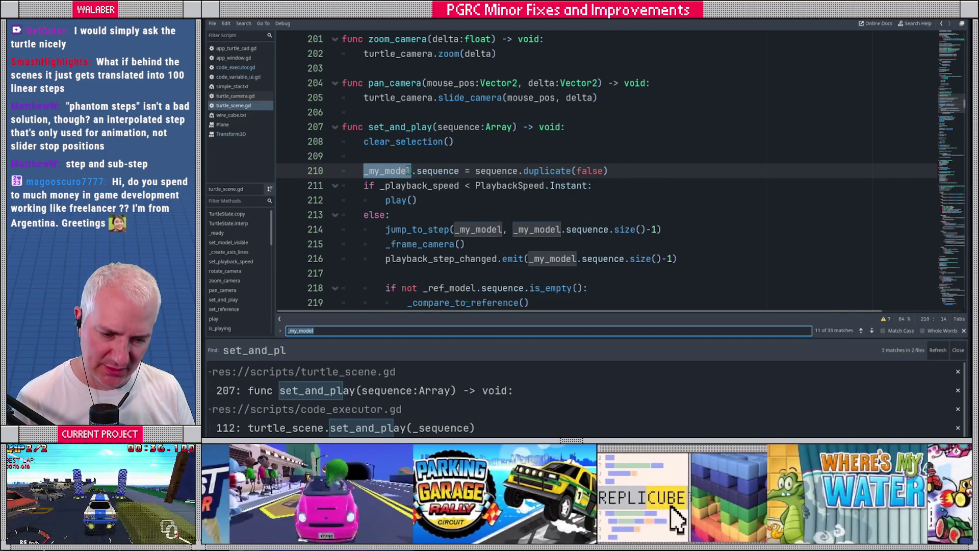
click(417, 204)
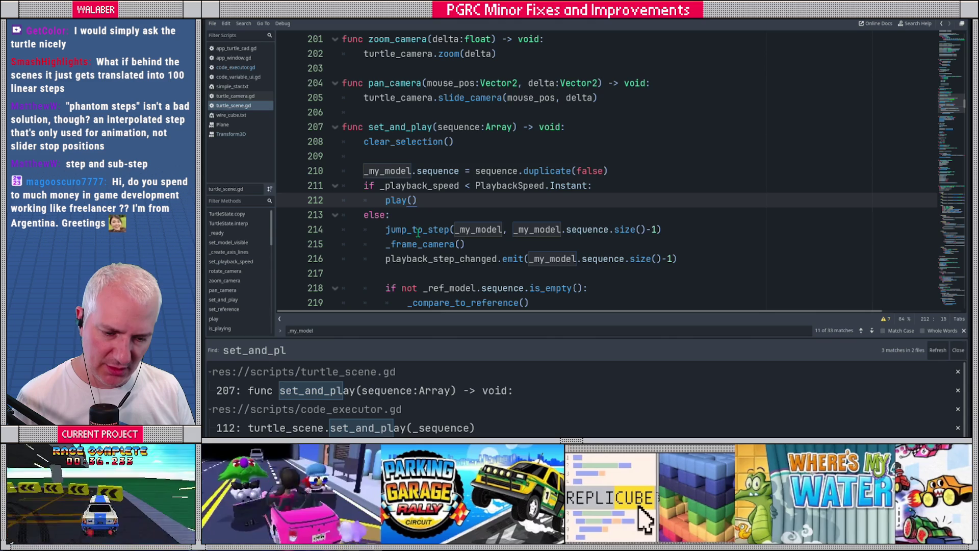
ctrl+click(419, 232)
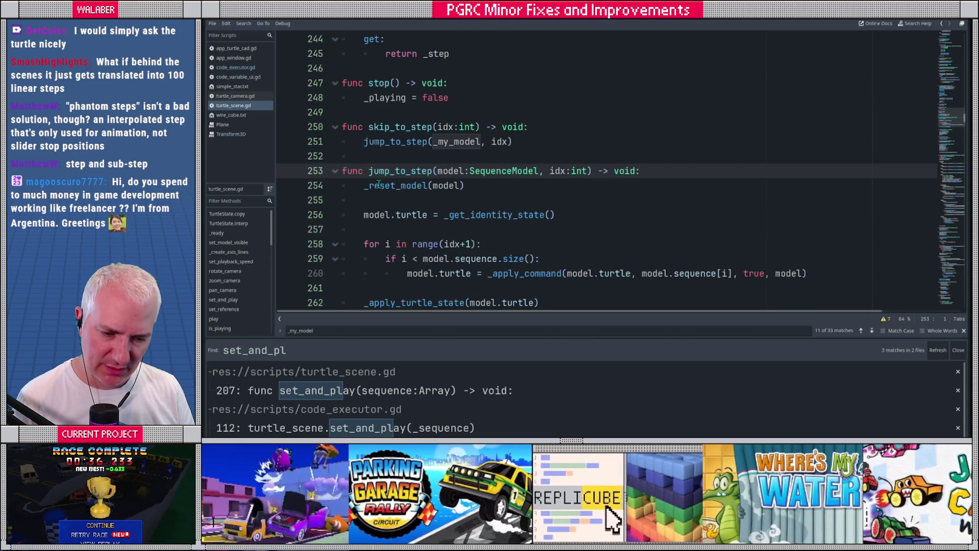
scroll(363, 199, down, 1)
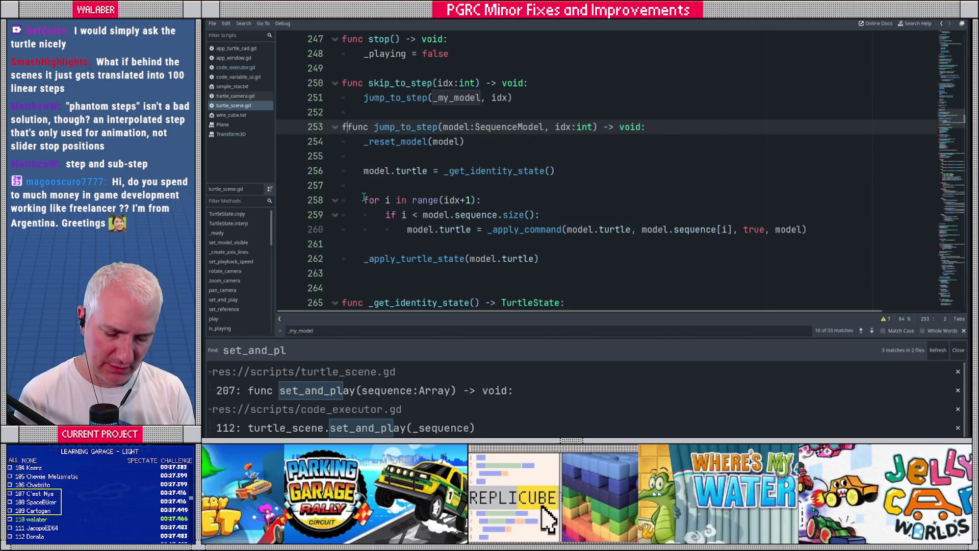
text(f)
key(ctrl+f)
- Find '_playing' and review the step interpolation code in _process
text(_playing)
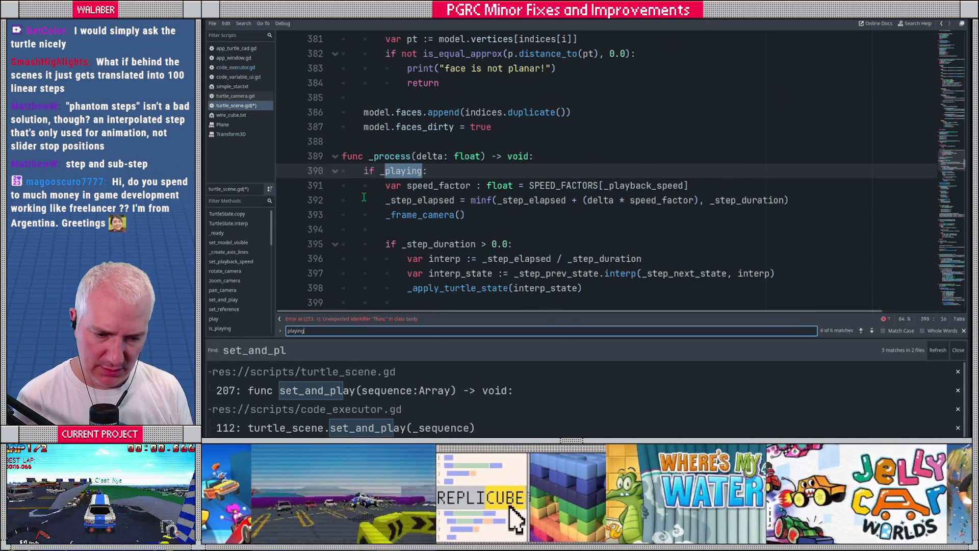
key(Escape)
scroll(389, 201, down, 3)
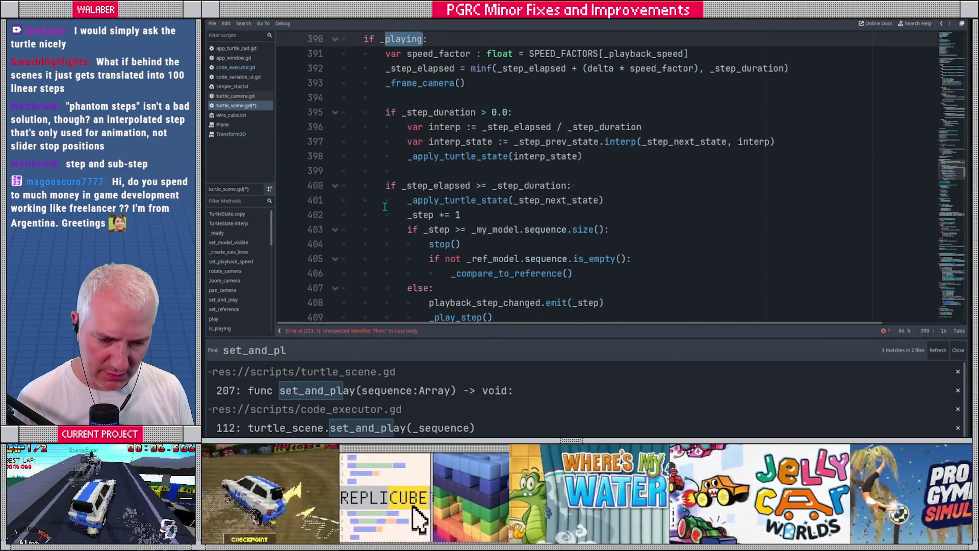
scroll(388, 201, down, 1)
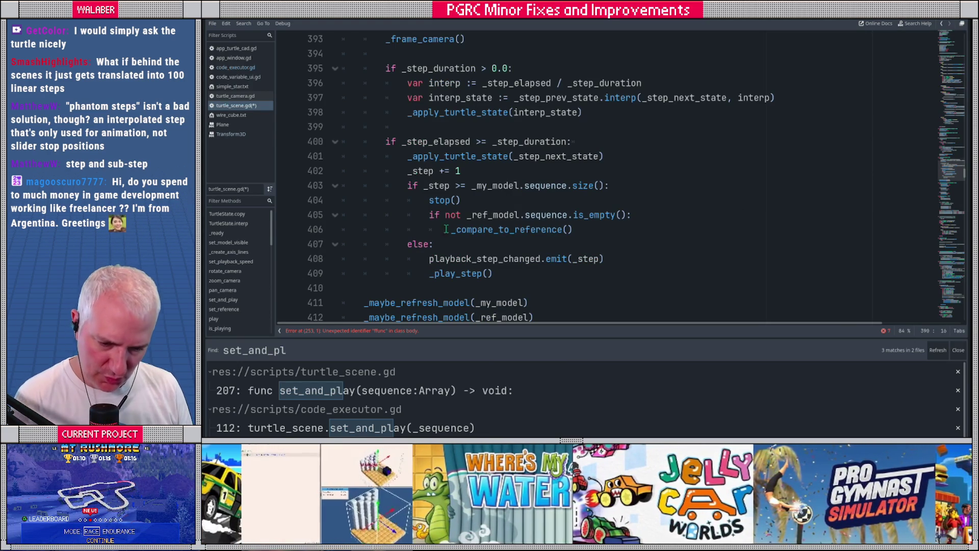
- Select the _play_step() call on line 409 in _process
click(453, 274)
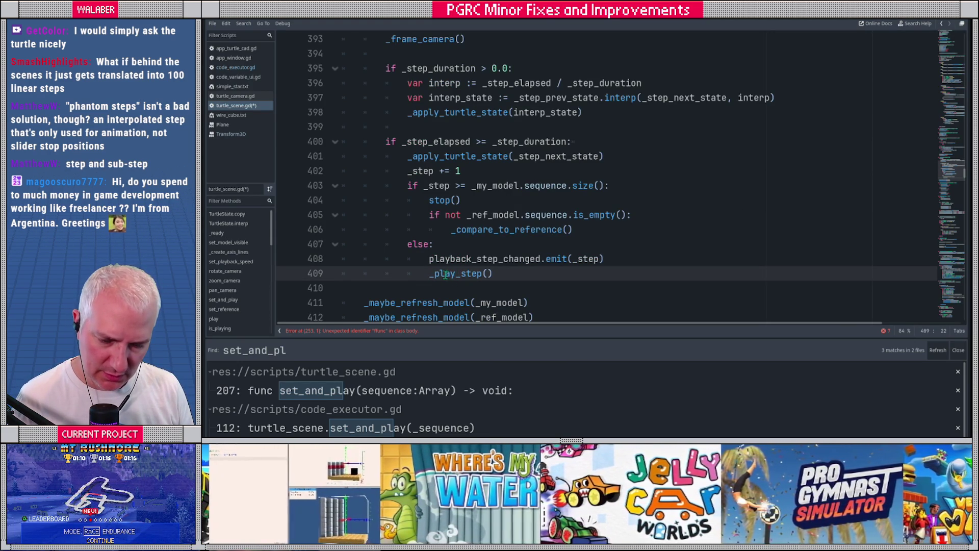
double_click(445, 274)
click(455, 274)
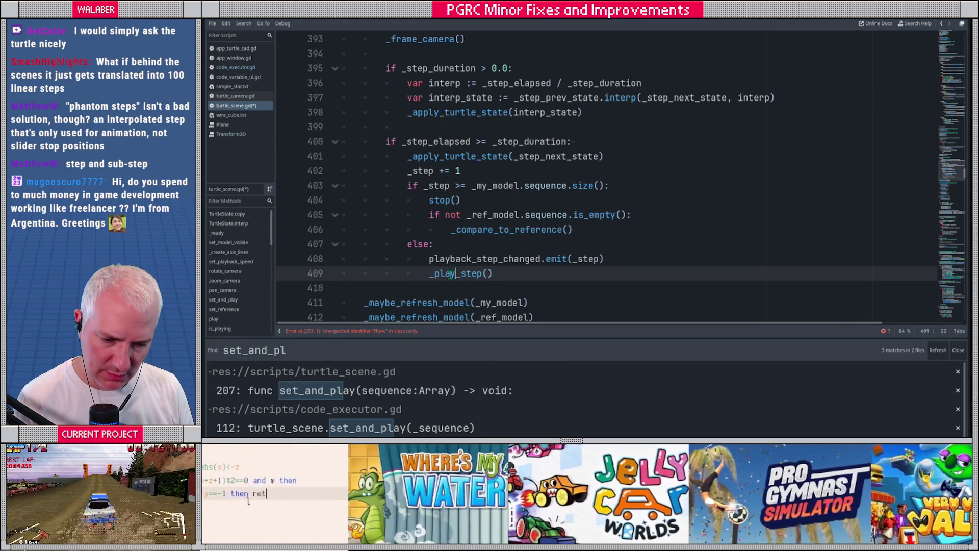
double_click(449, 274)
click(450, 229)
scroll(457, 259, down, 2)
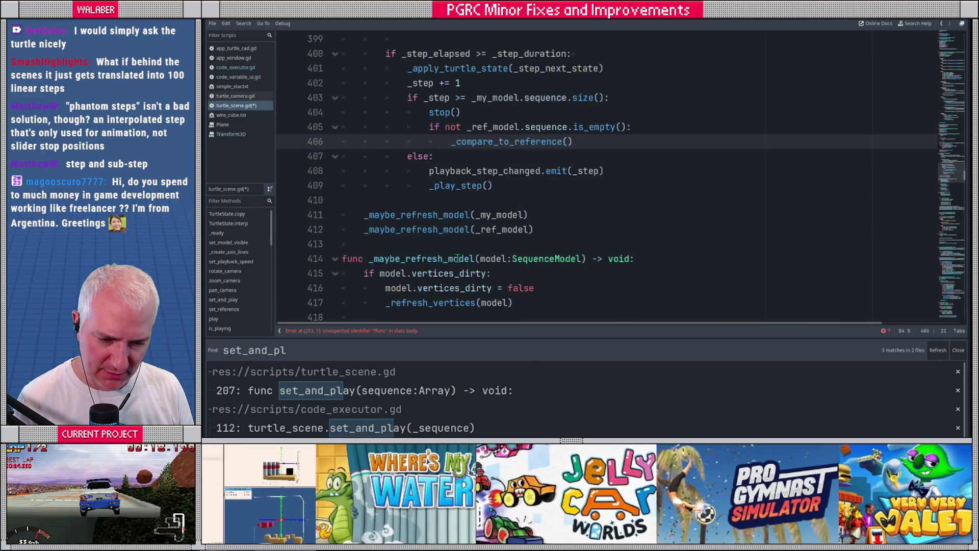
click(446, 200)
click(451, 185)
double_click(451, 185)
- Remove the stray f before func jump_to_step on line 253
click(942, 240)
drag(942, 241, 942, 123)
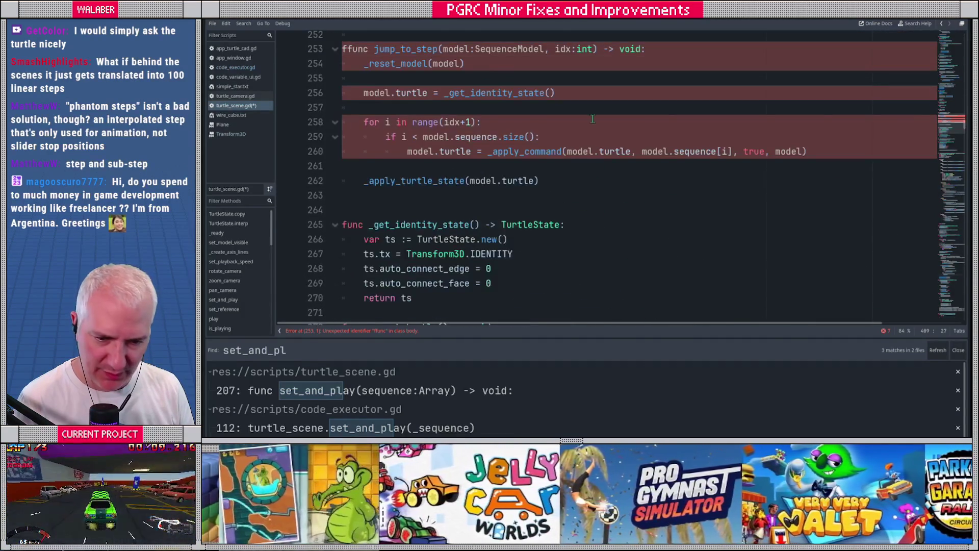
scroll(670, 115, up, 1)
click(345, 93)
key(Delete)
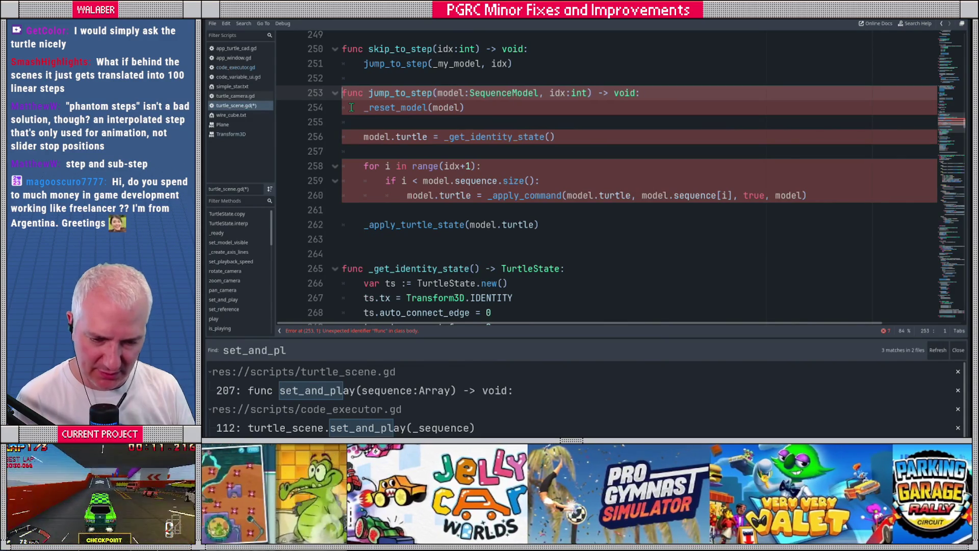
- Select model in jump_to_step and search for '_play_Ste'
double_click(442, 107)
key(ctrl+f)
text(_pla)
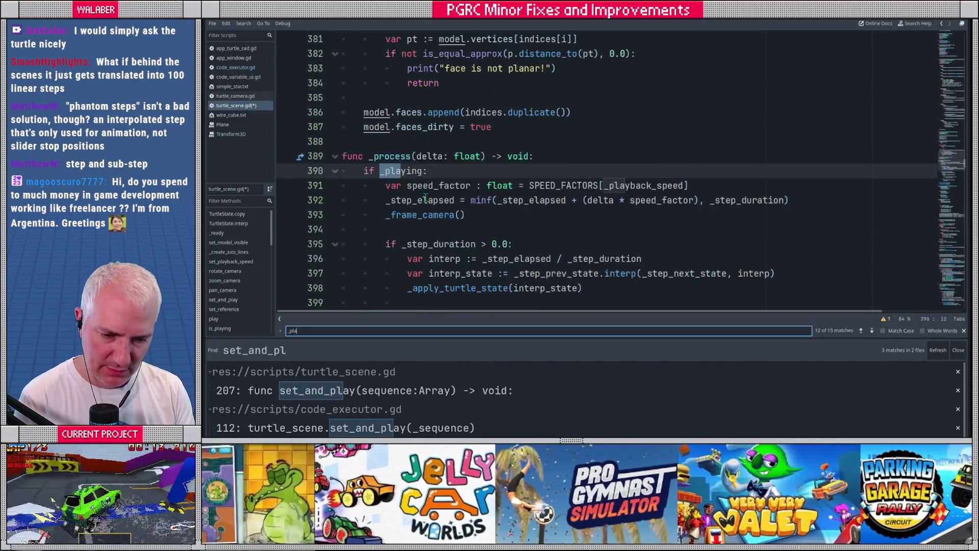
text(y_Ste)
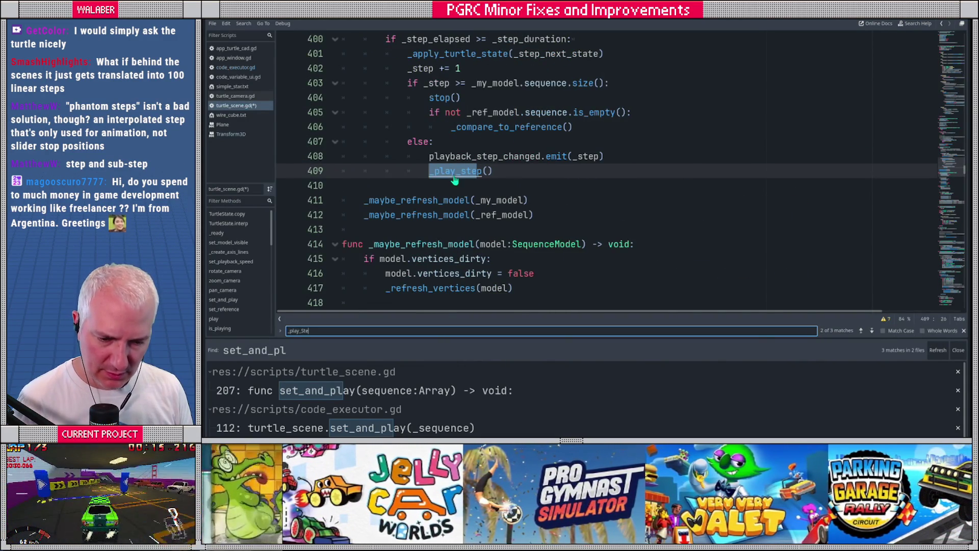
- Peek at the _play_step definition and the _step_prev_state declaration, returning to _process
ctrl+click(455, 173)
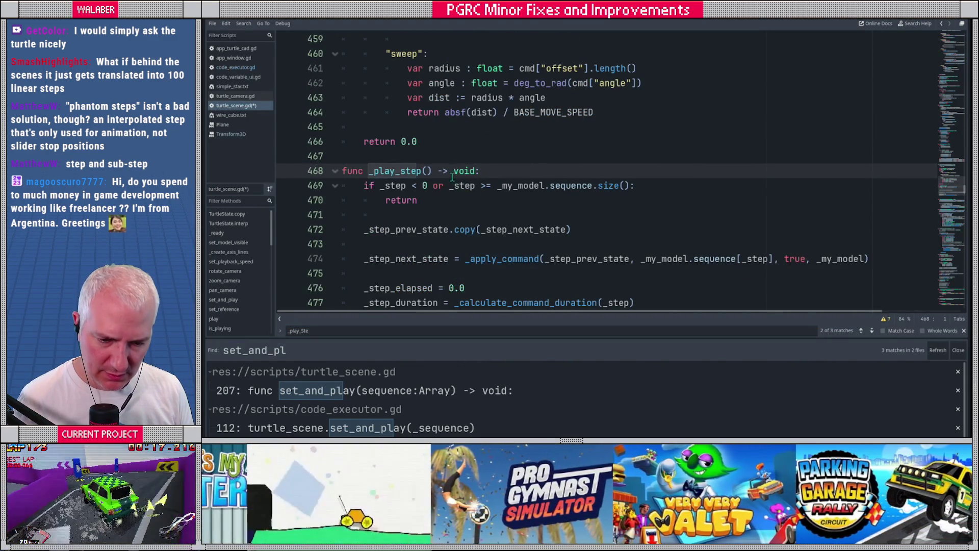
key(alt+Left)
scroll(436, 162, up, 3)
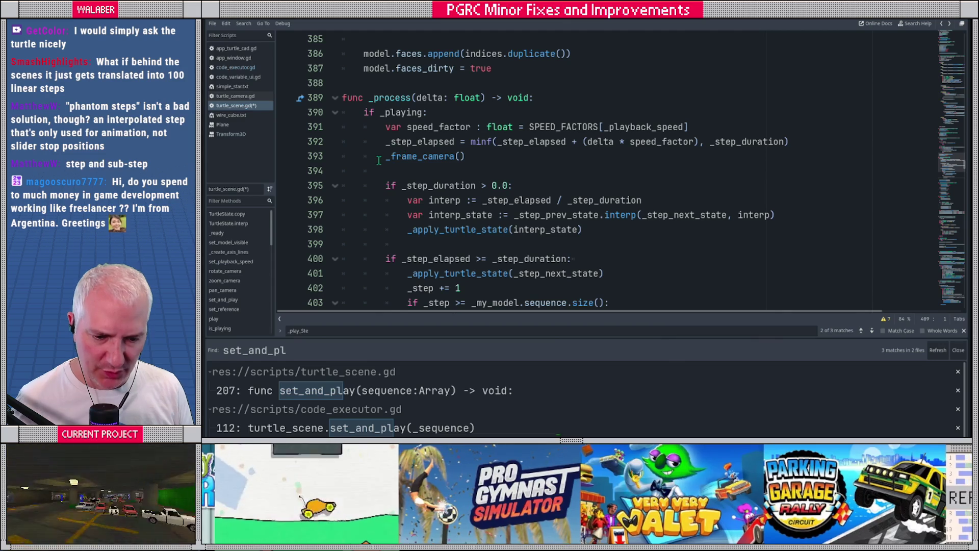
scroll(389, 155, down, 2)
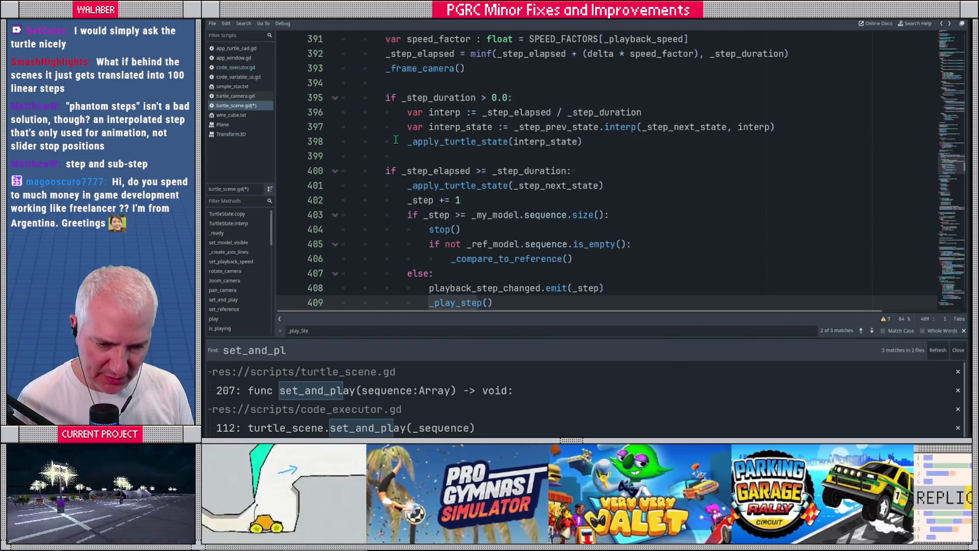
ctrl+click(541, 127)
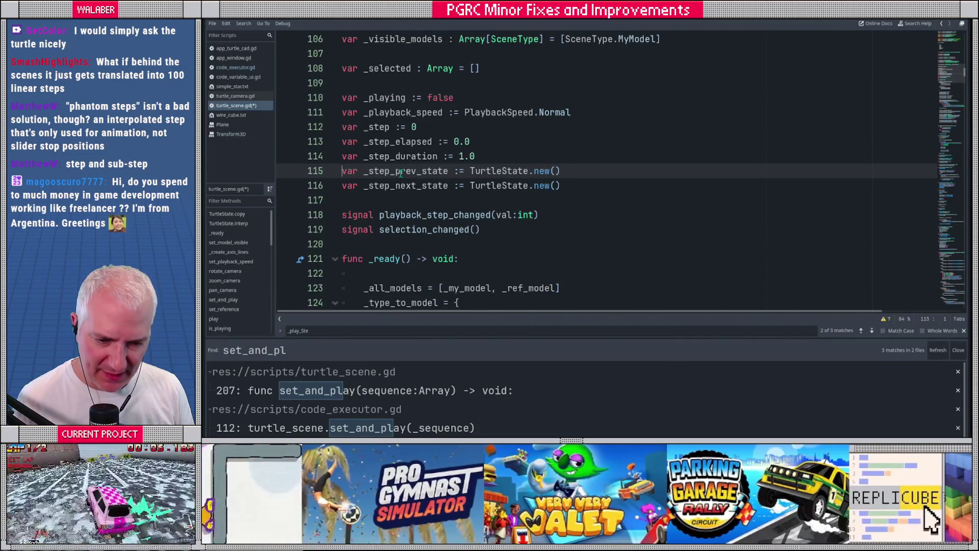
key(alt+Left)
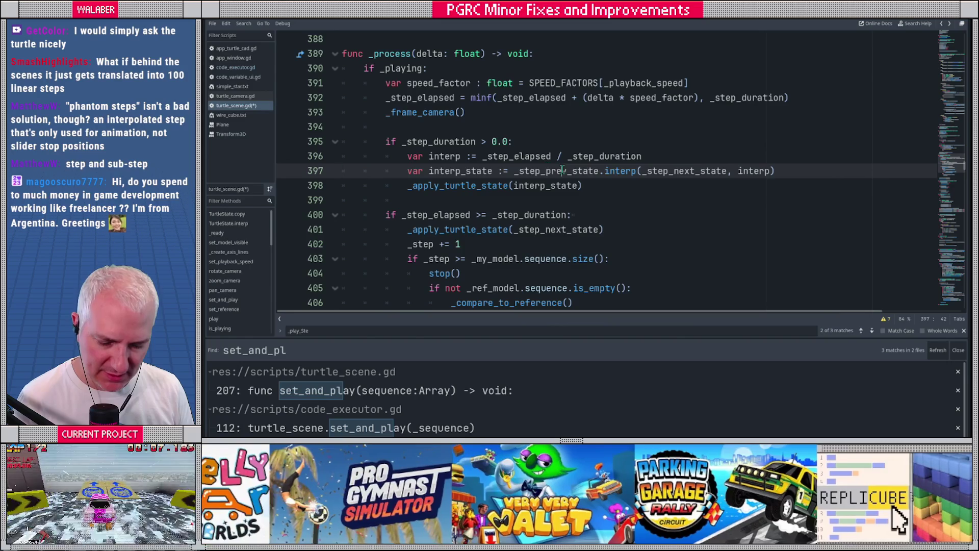
- Step through the _step_prev_state matches up to its reset in play()
double_click(562, 169)
key(ctrl+f)
key(Return)
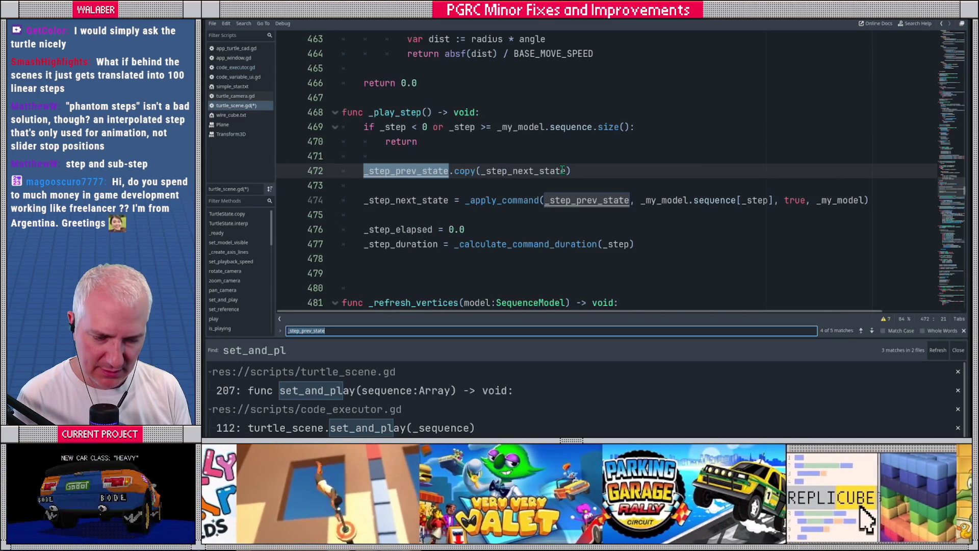
key(Return)
key(Return)
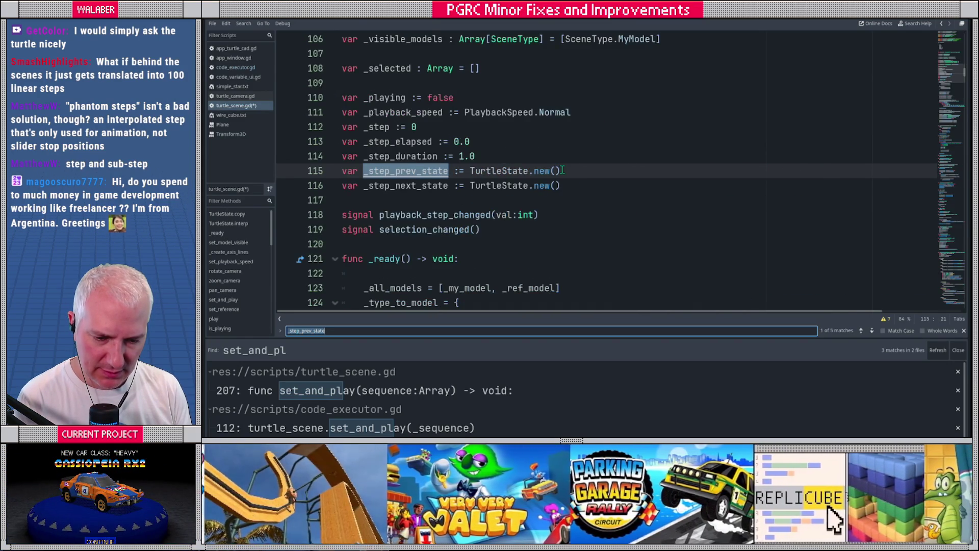
key(Return)
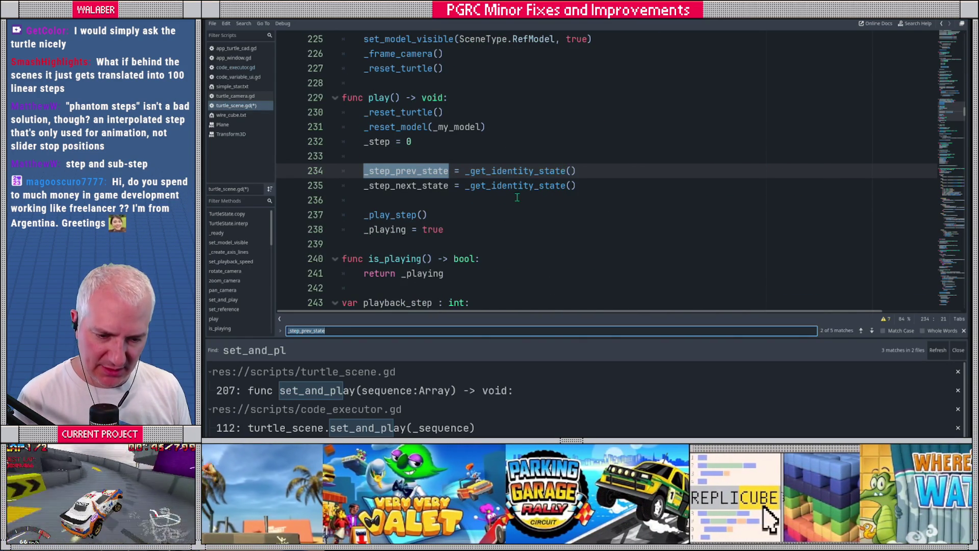
- Go to the _play_step definition and select the _apply_command name on line 474
ctrl+click(387, 215)
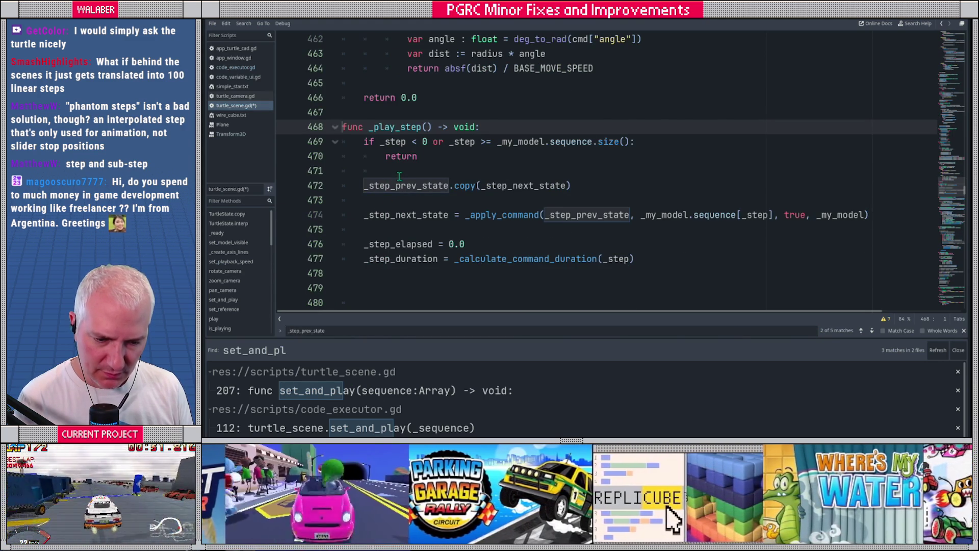
click(509, 215)
key(ctrl+shift+Right)
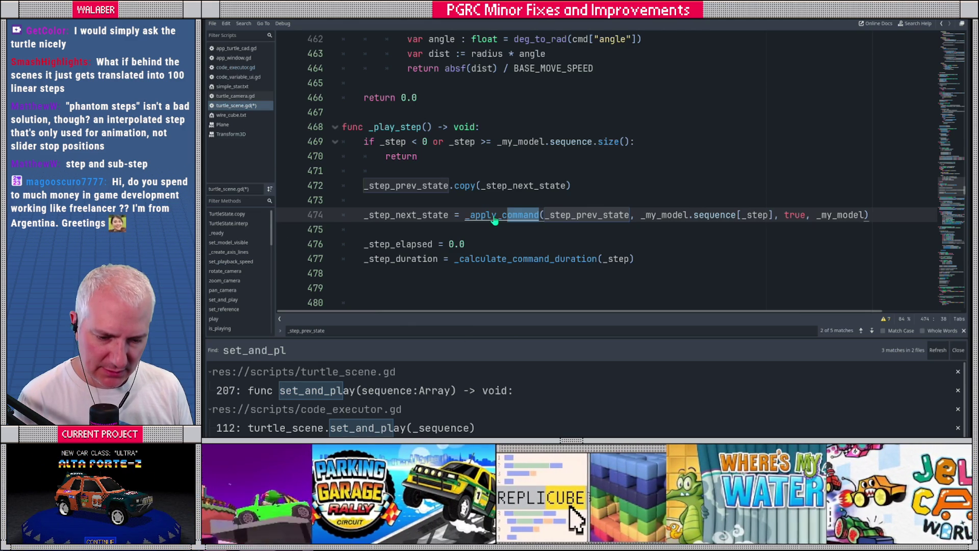
click(466, 200)
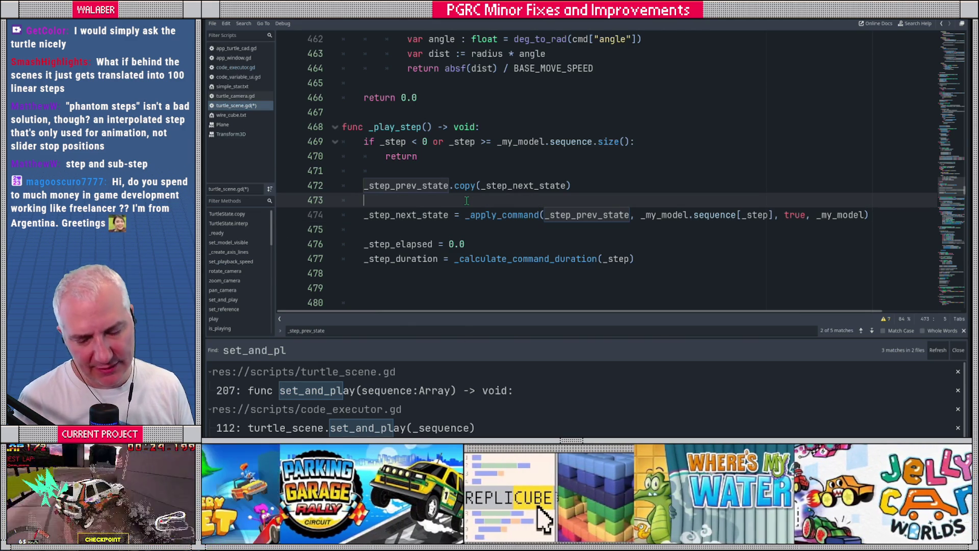
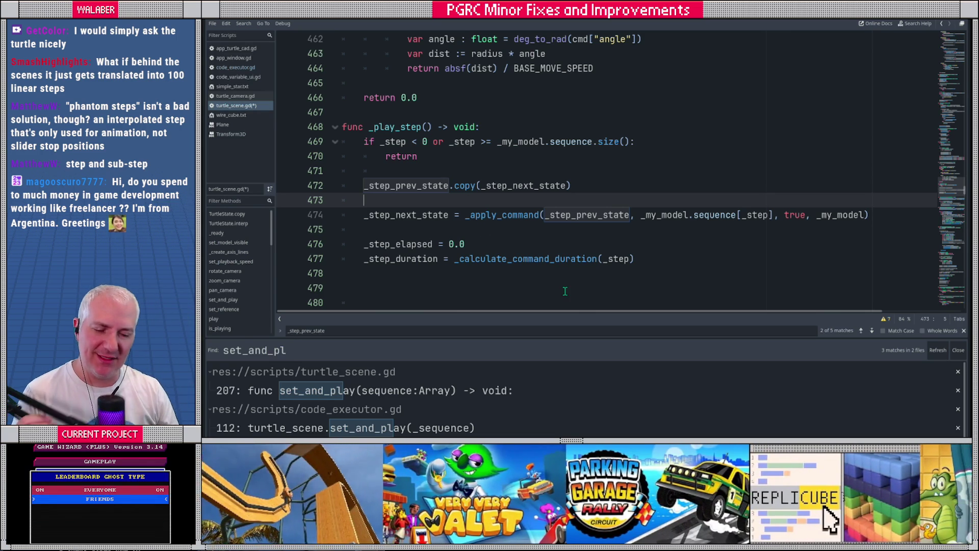
- Insert a blank line above func _play_step, separating it from the duration calculation
mouse_move(542, 260)
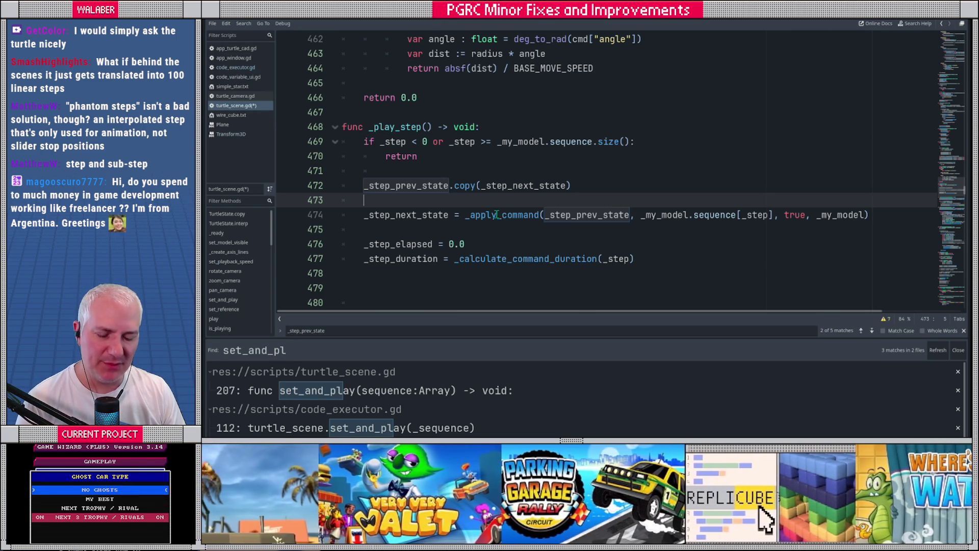
double_click(492, 214)
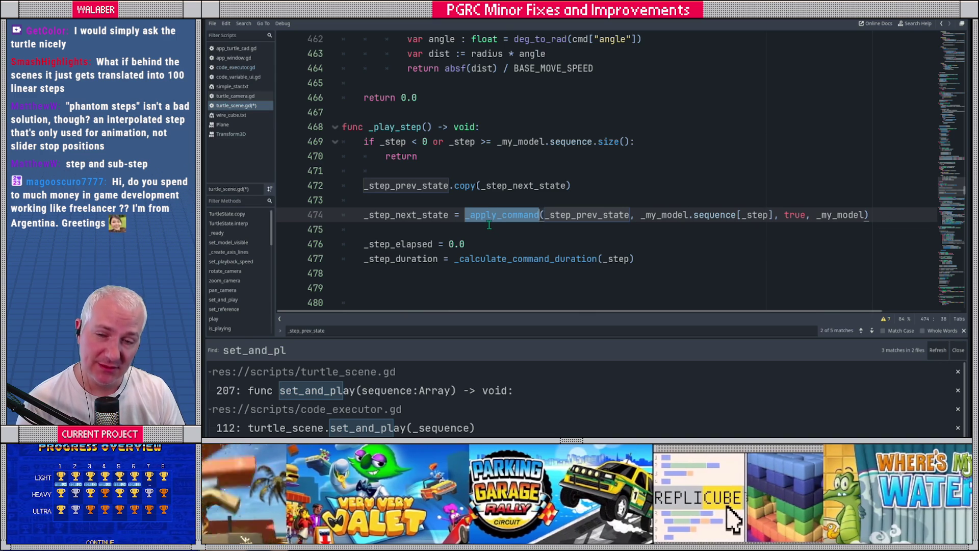
double_click(480, 215)
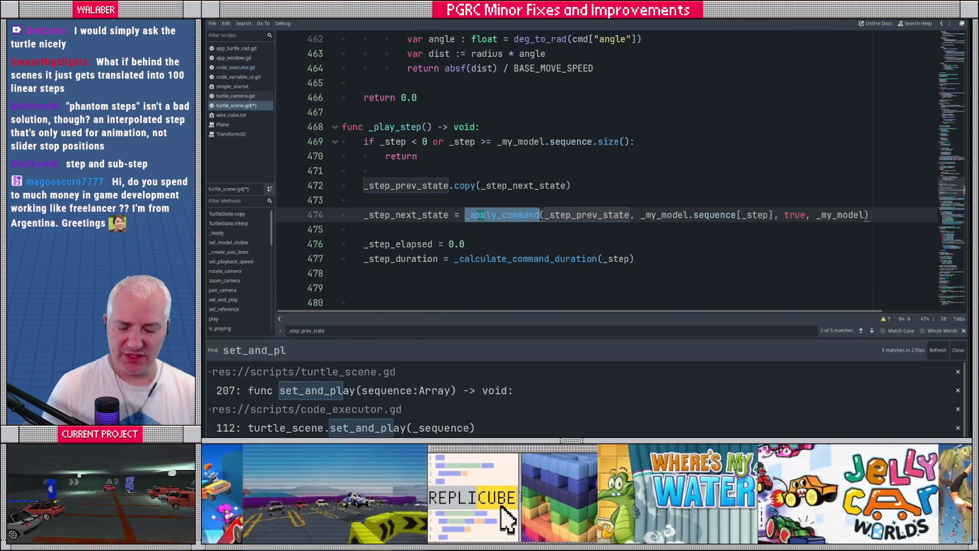
click(430, 172)
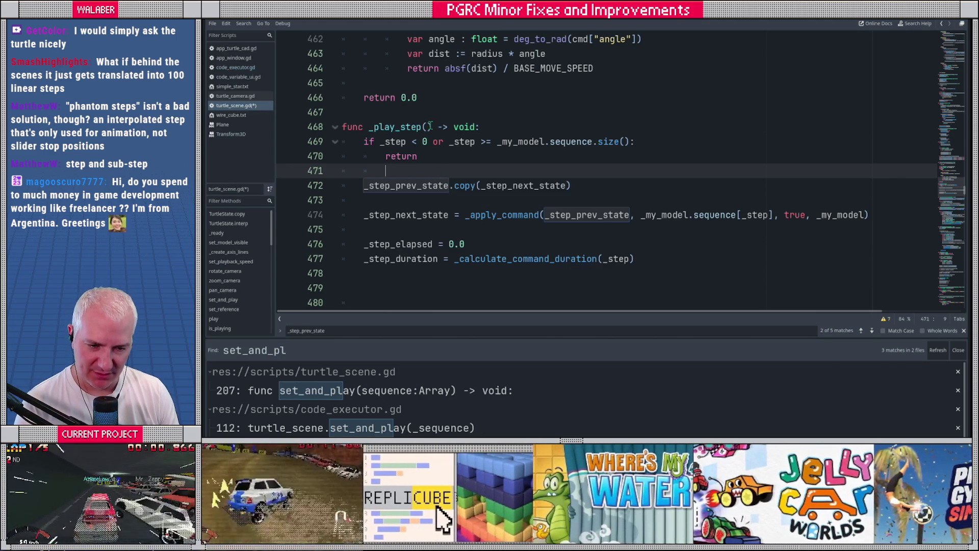
click(429, 118)
key(Return)
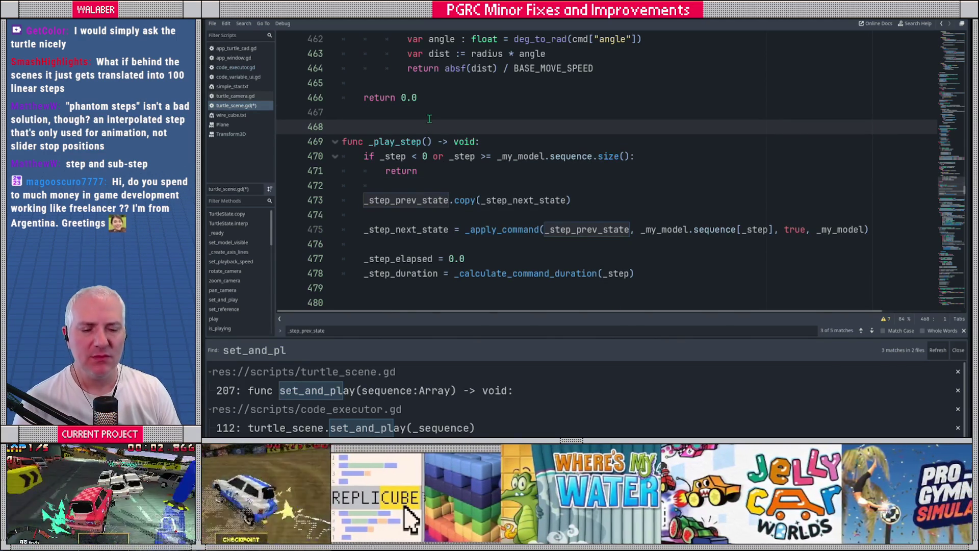
scroll(430, 128, up, 5)
scroll(419, 143, down, 2)
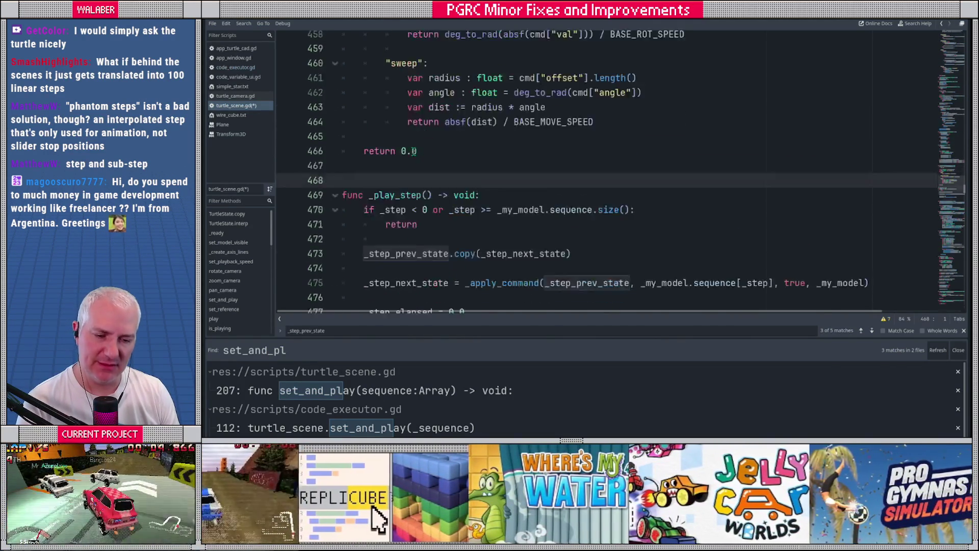
scroll(418, 144, down, 3)
double_click(401, 140)
key(ctrl+f)
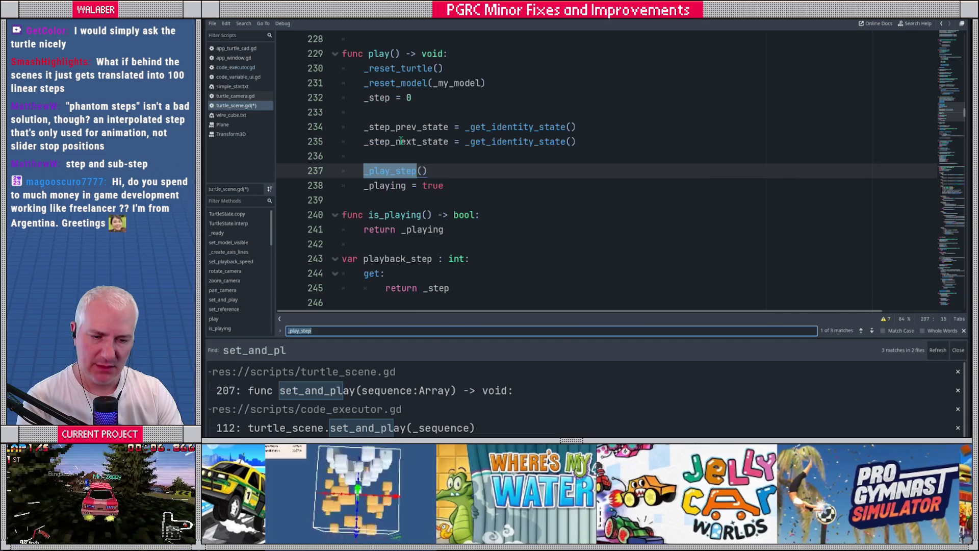
ctrl+click(393, 128)
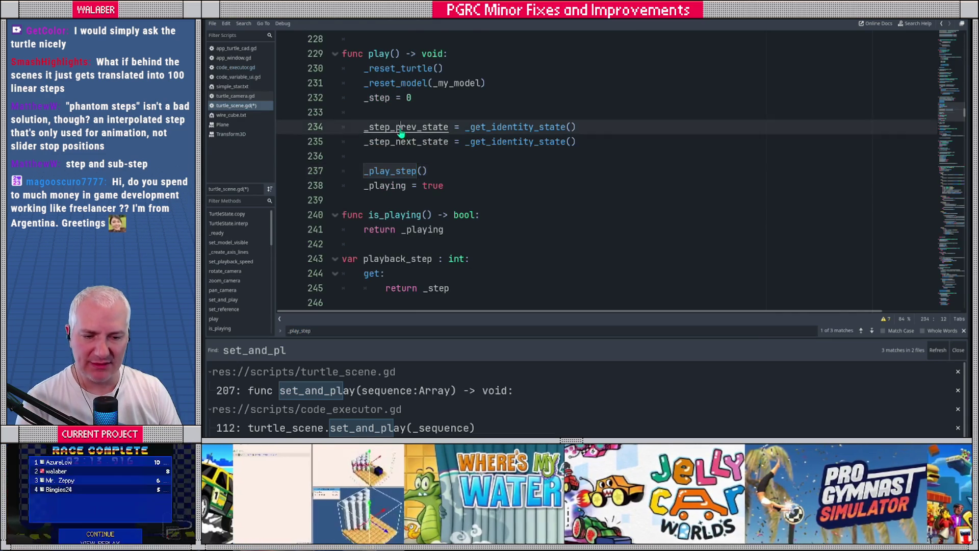
double_click(377, 170)
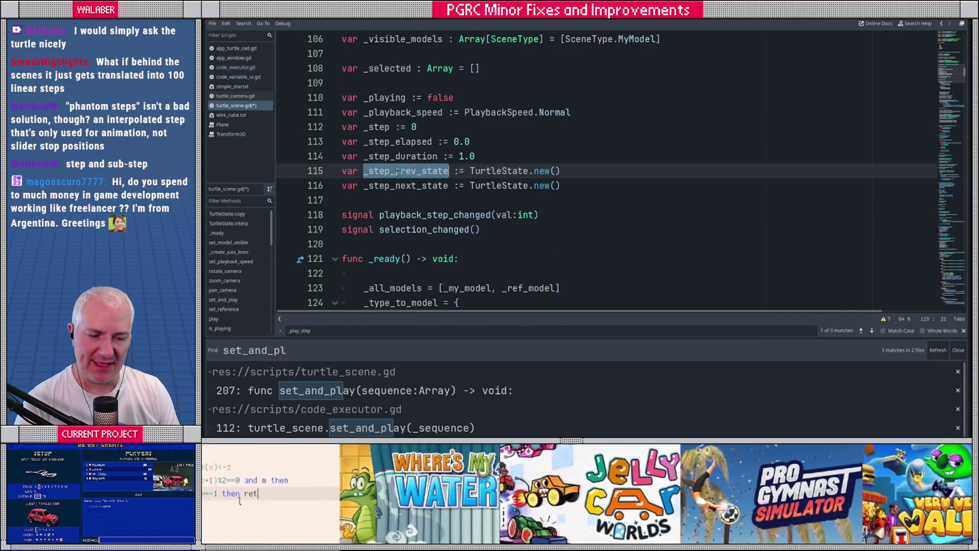
double_click(403, 185)
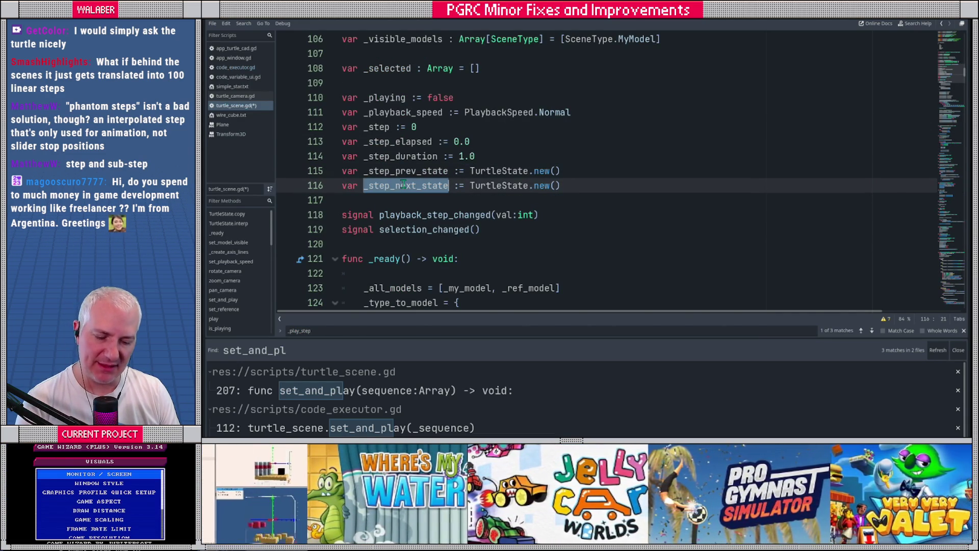
key(ctrl+f)
key(Return)
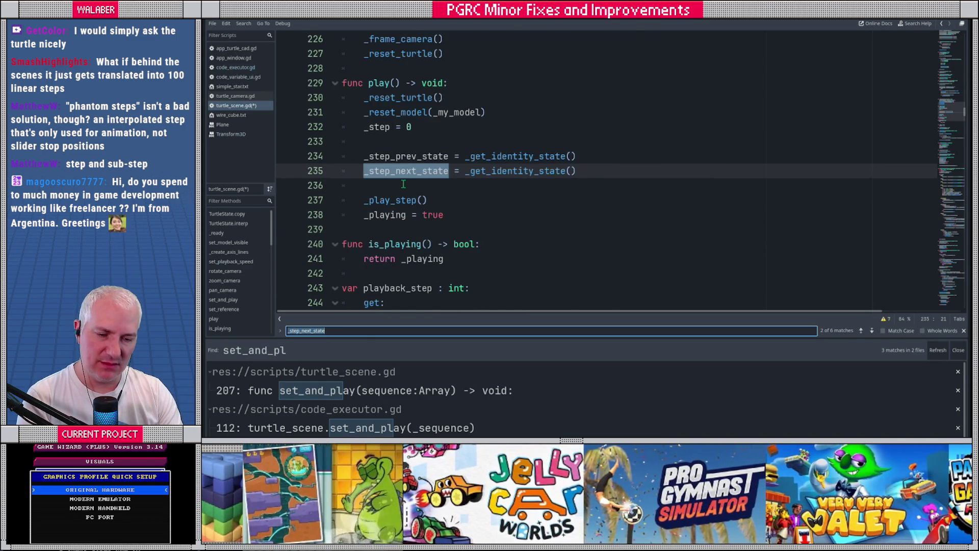
key(Return)
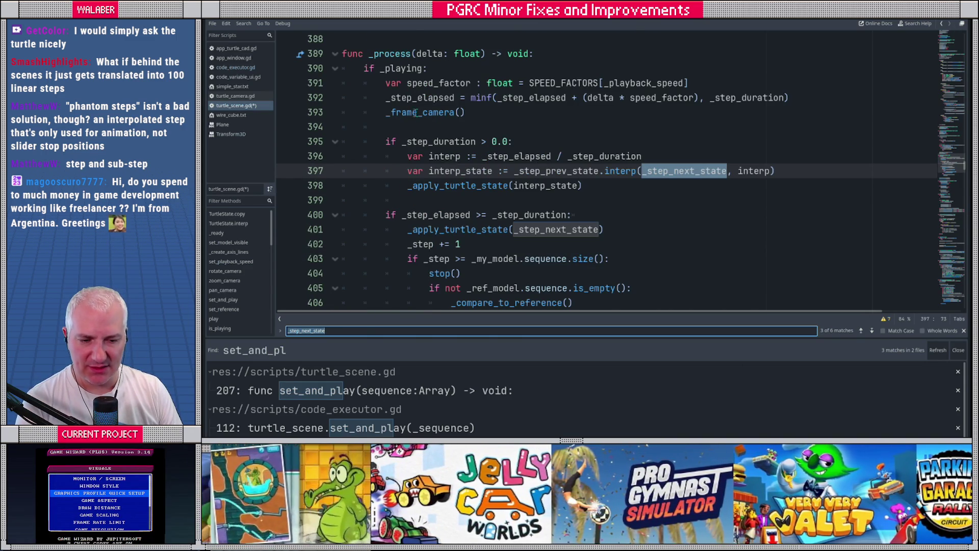
drag(407, 156, 662, 153)
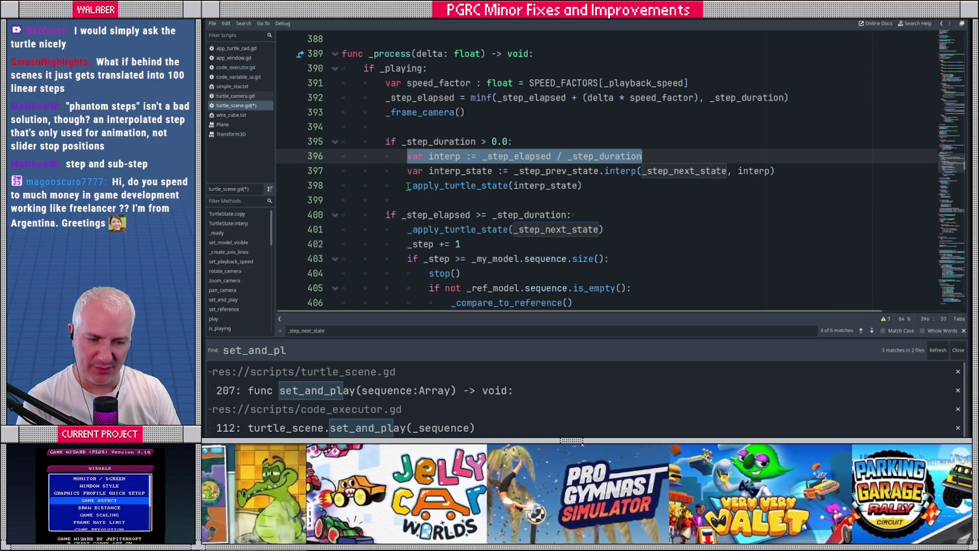
drag(408, 185, 602, 185)
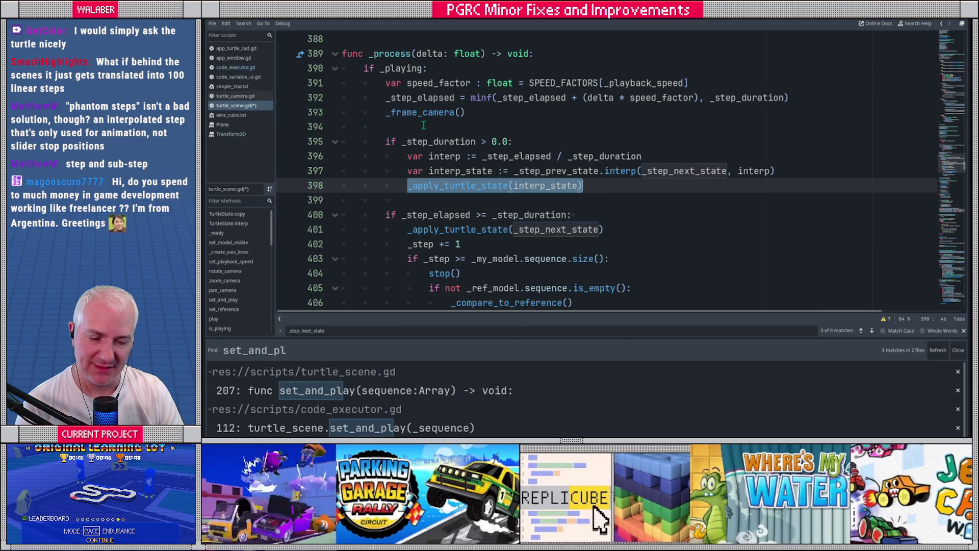
click(421, 127)
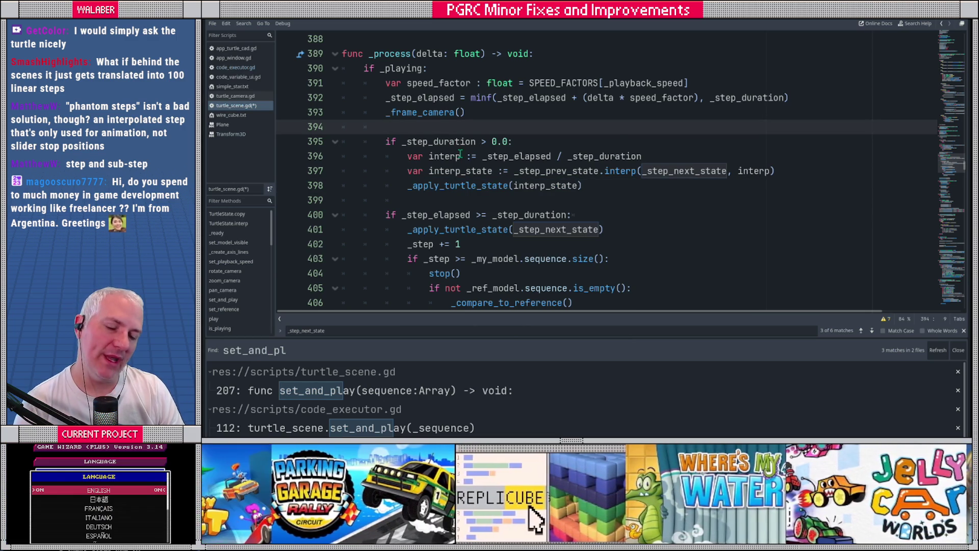
scroll(601, 158, up, 1)
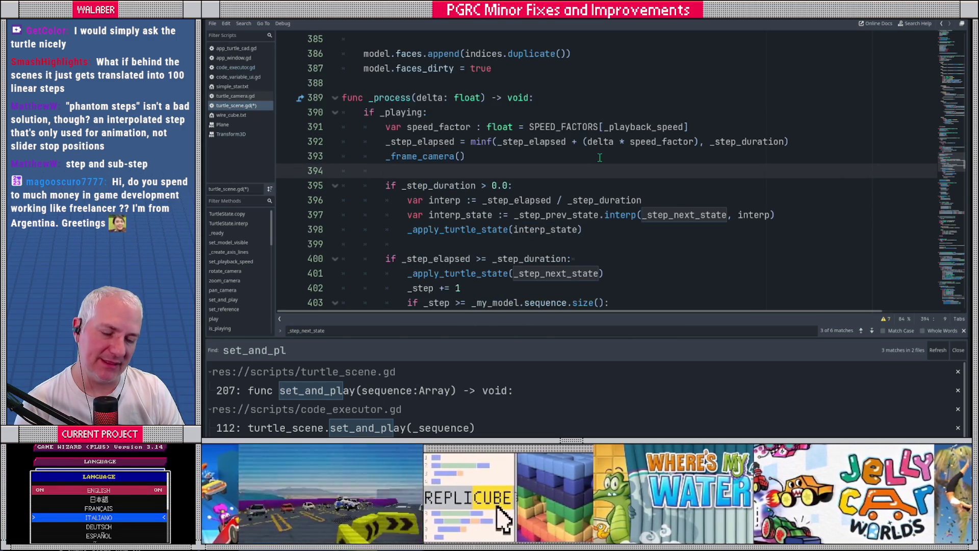
scroll(602, 157, up, 6)
key(ctrl+f)
text(_prev_state)
key(Return)
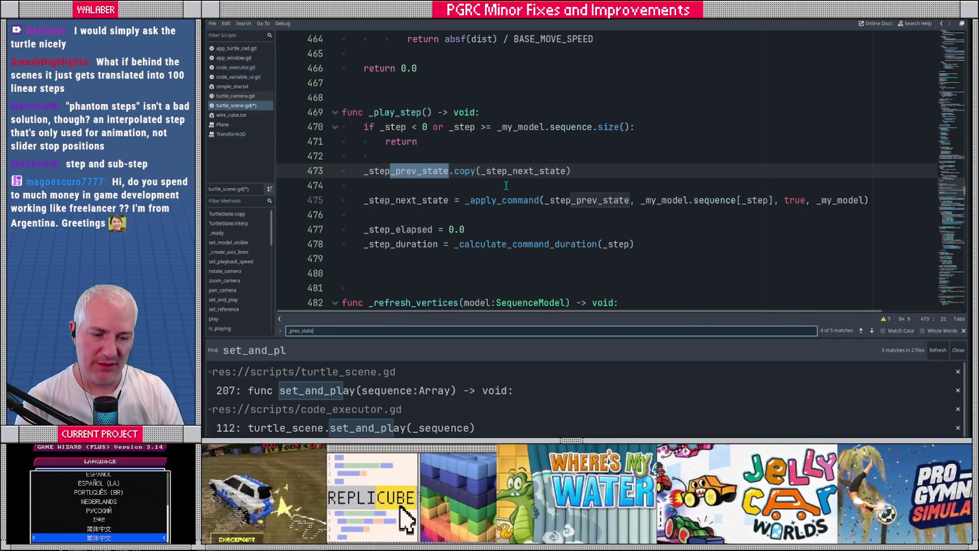
click(398, 175)
ctrl+click(397, 174)
drag(384, 186, 433, 187)
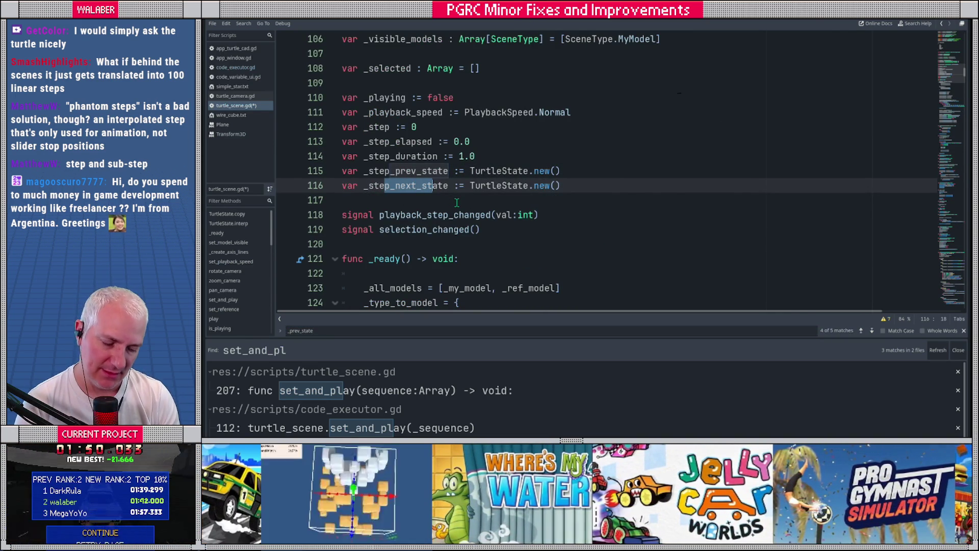
- Comment out the _step_next_state declaration and line 235 with #
key(ctrl+Left)
key(ctrl+k)
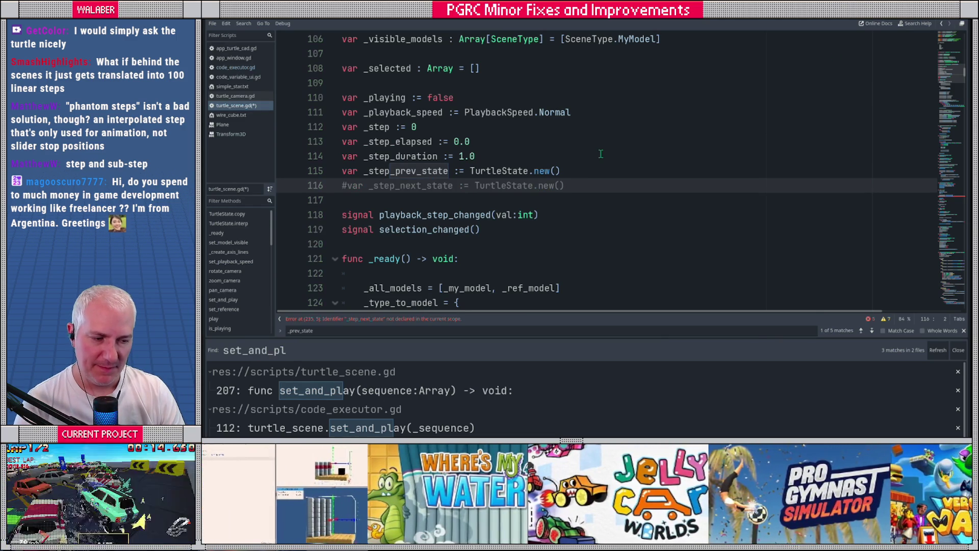
scroll(604, 173, down, 20)
scroll(604, 178, down, 10)
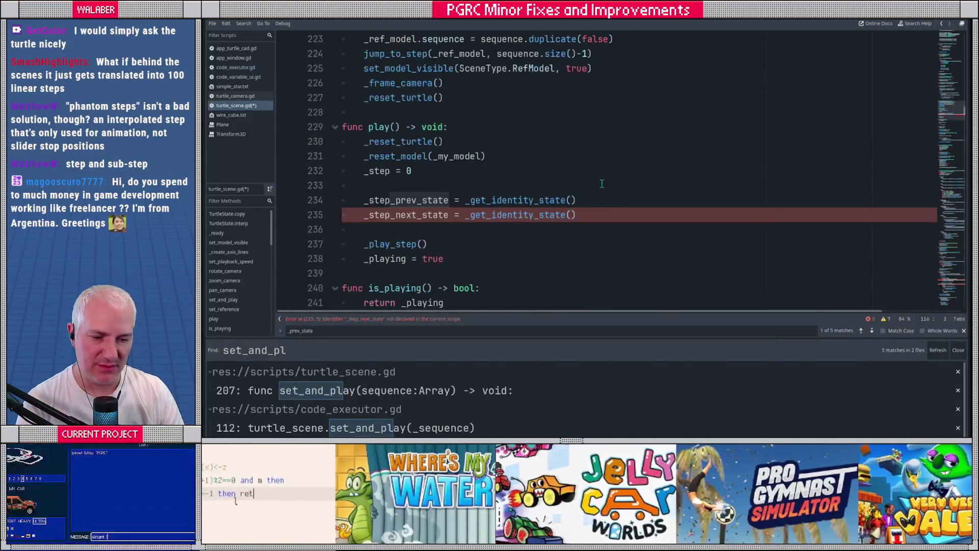
click(362, 216)
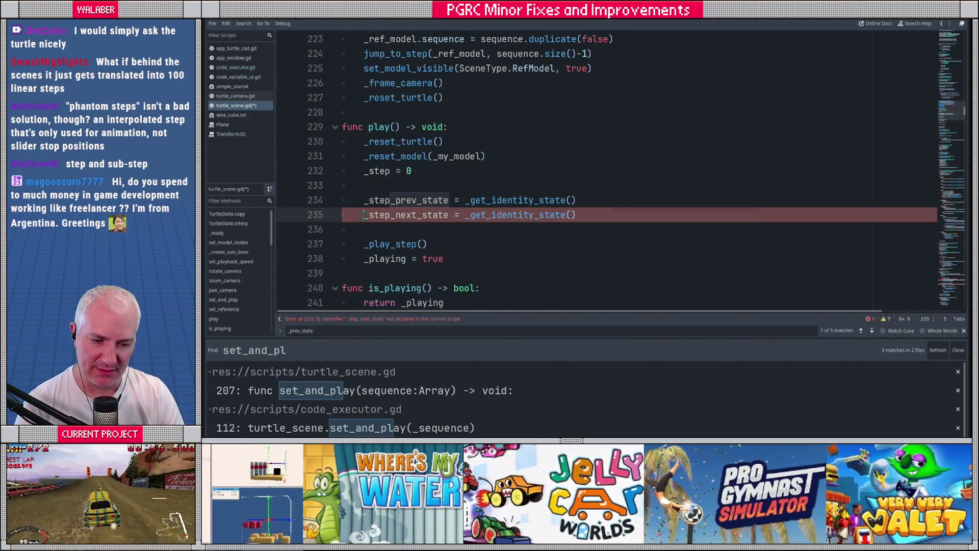
text(#)
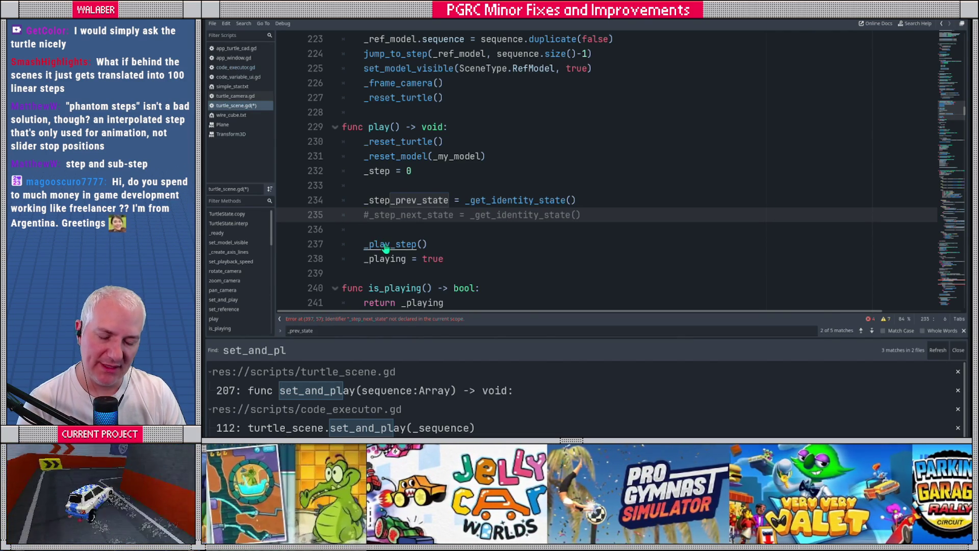
- In _play_step, comment out line 473 and the _apply_command line 475
ctrl+click(380, 243)
scroll(397, 198, down, 1)
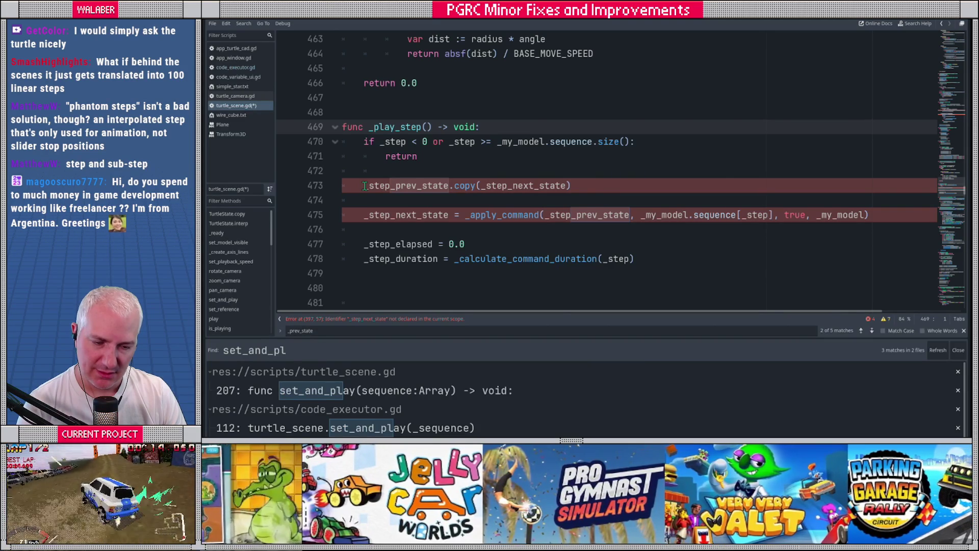
click(364, 185)
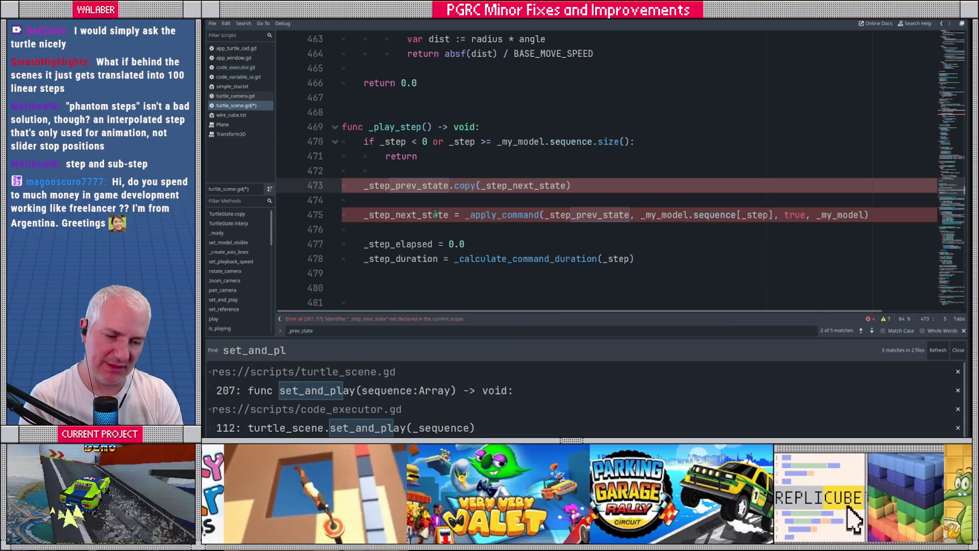
text(#)
key(Down)
key(Down)
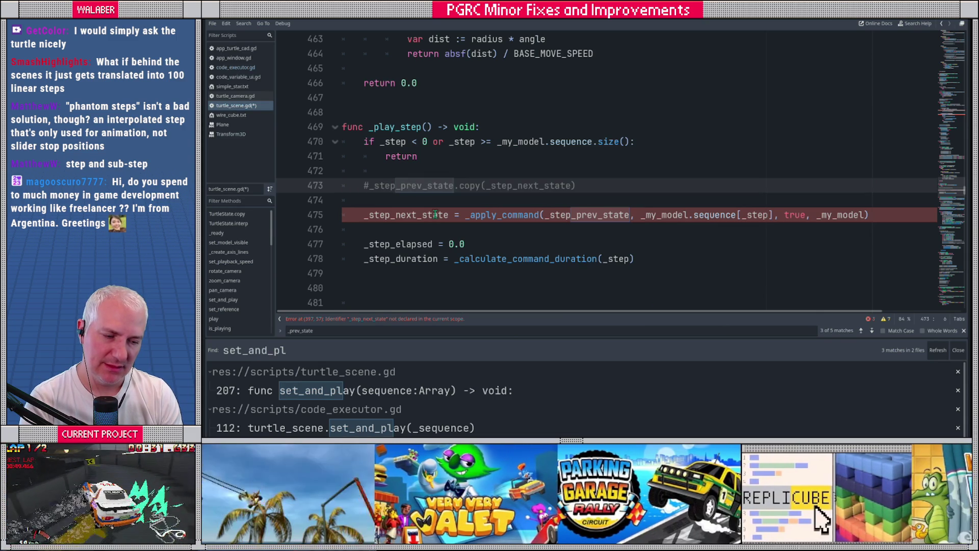
text(#)
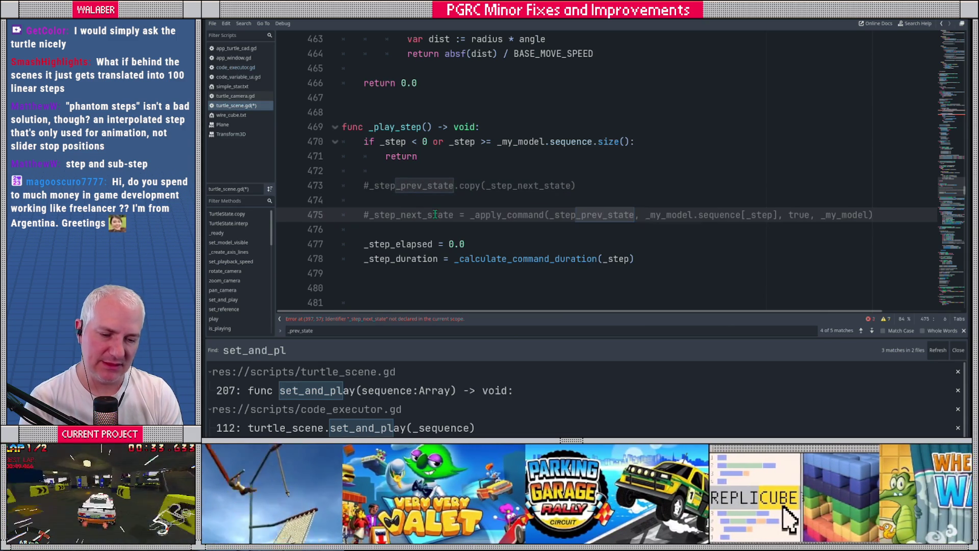
key(Down)
key(Down)
key(Down)
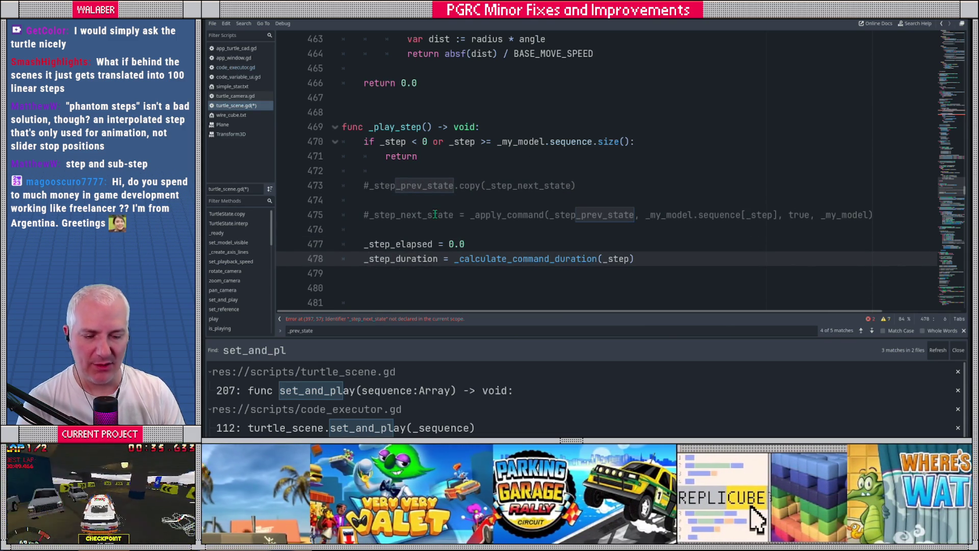
drag(426, 262, 638, 259)
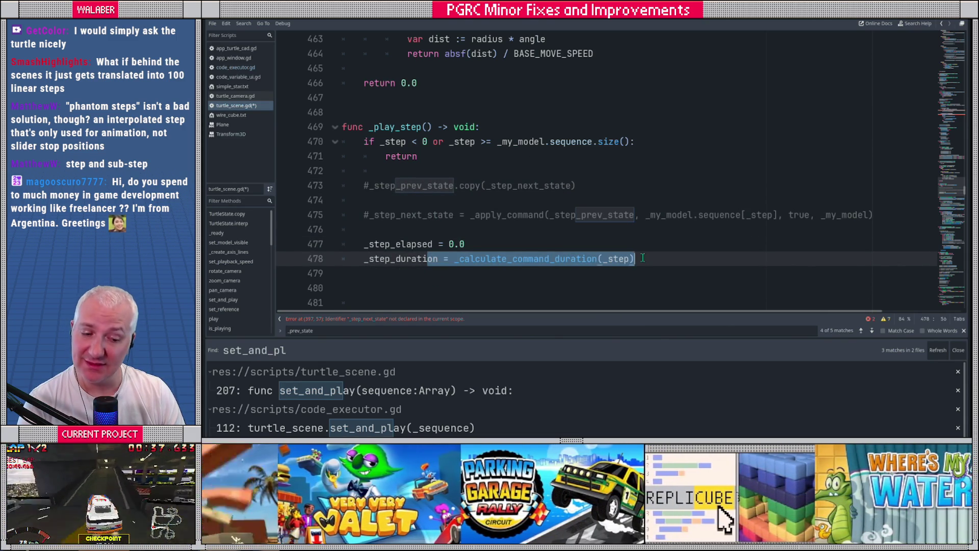
click(647, 256)
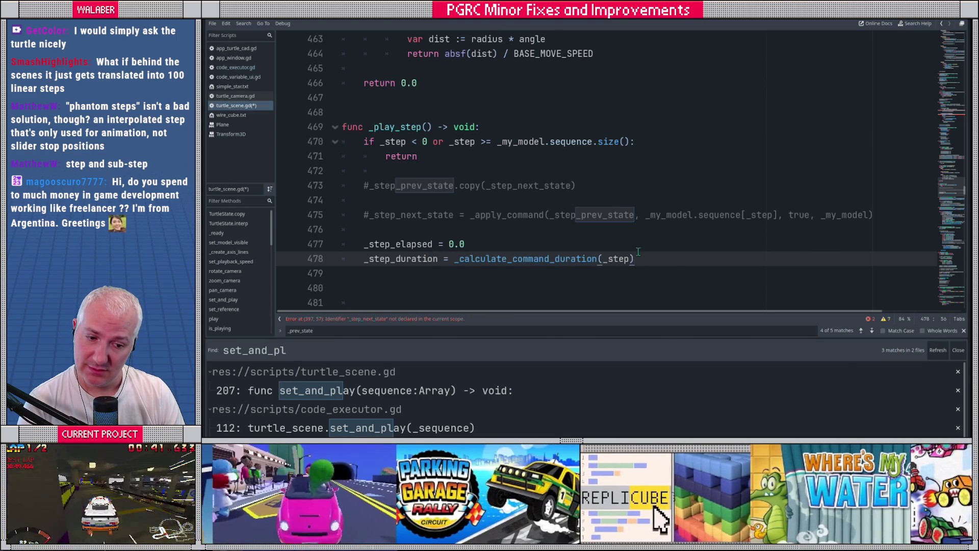
- Bring the _process interp lines 396–398 into view, with the caret before _step_prev_state on line 397
scroll(447, 194, down, 1)
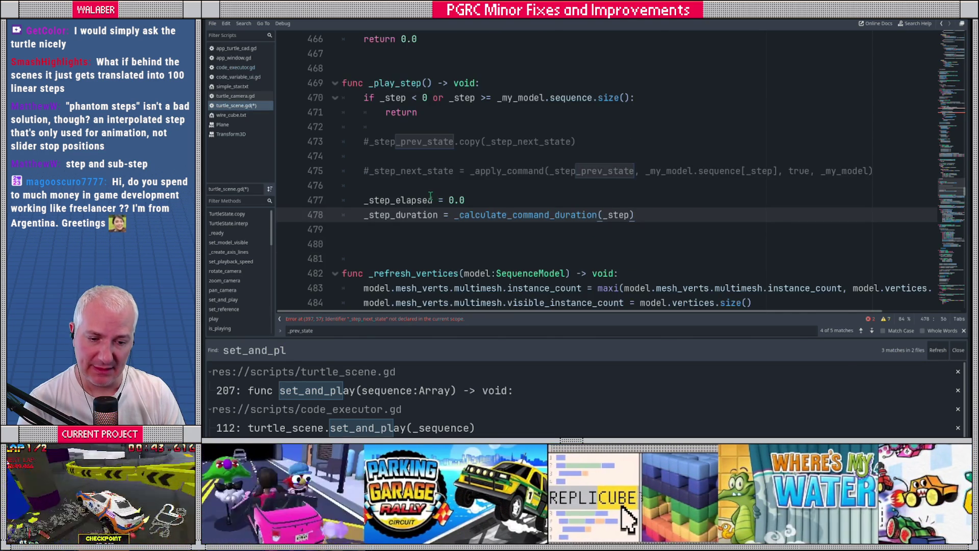
scroll(497, 165, up, 20)
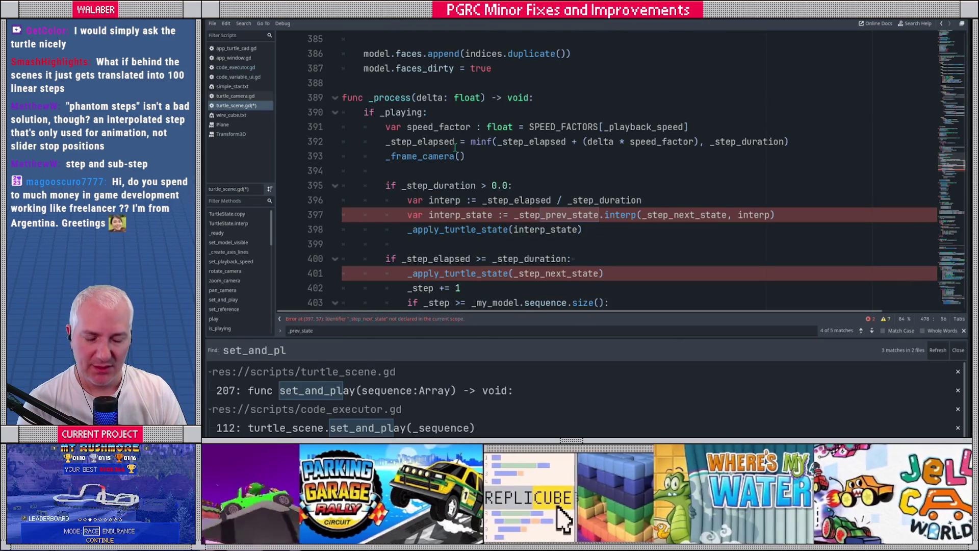
mouse_move(393, 102)
scroll(395, 148, down, 1)
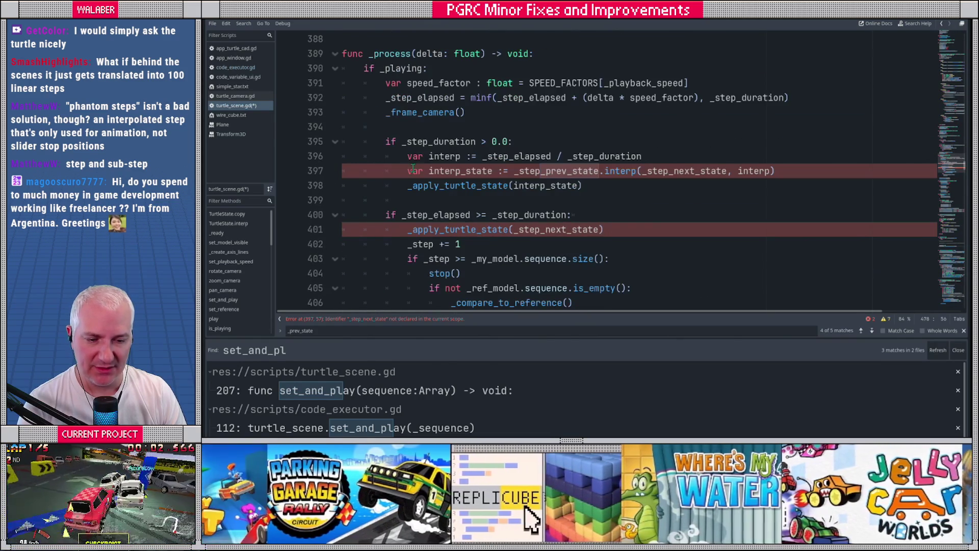
drag(408, 156, 681, 154)
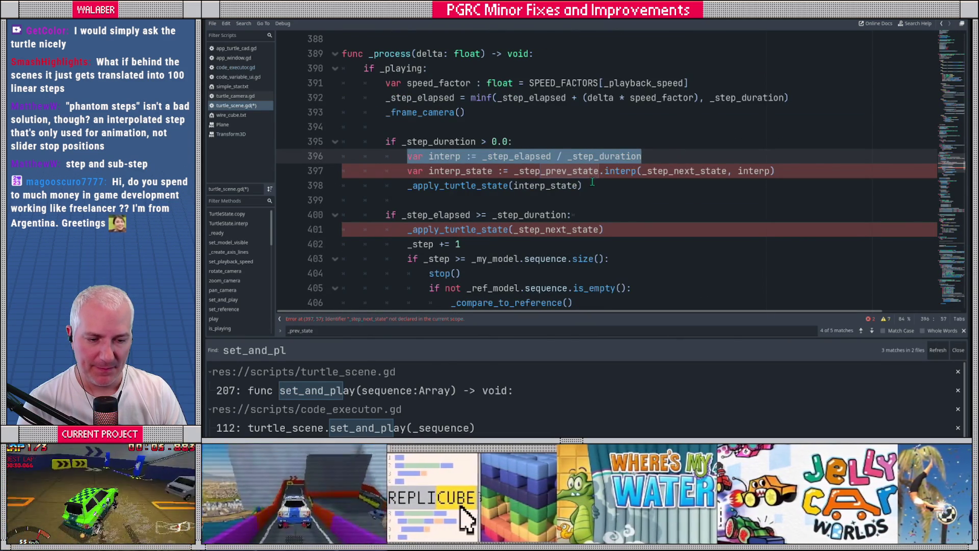
click(592, 184)
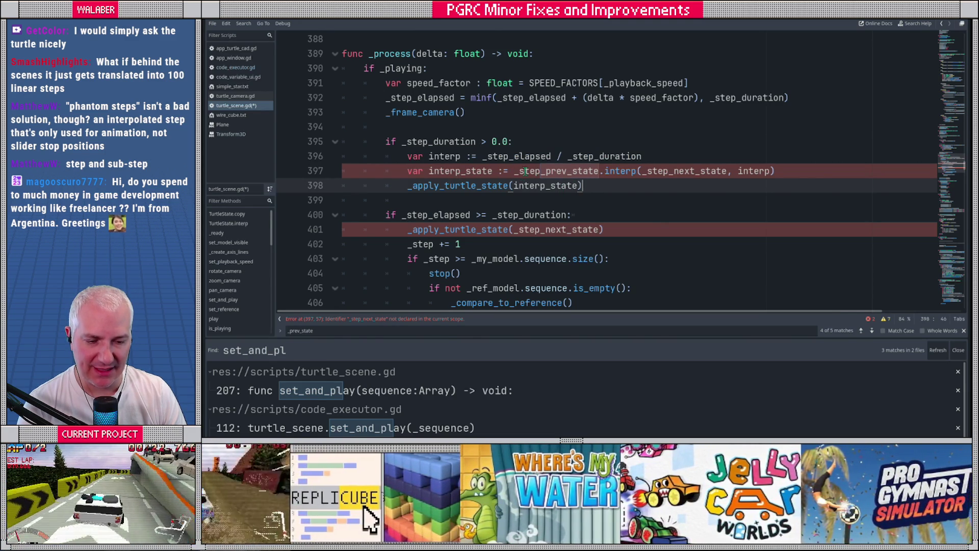
click(510, 171)
- Start typing _apply_c on line 397, then search for prev_state to locate its declaration
text(_apply_)
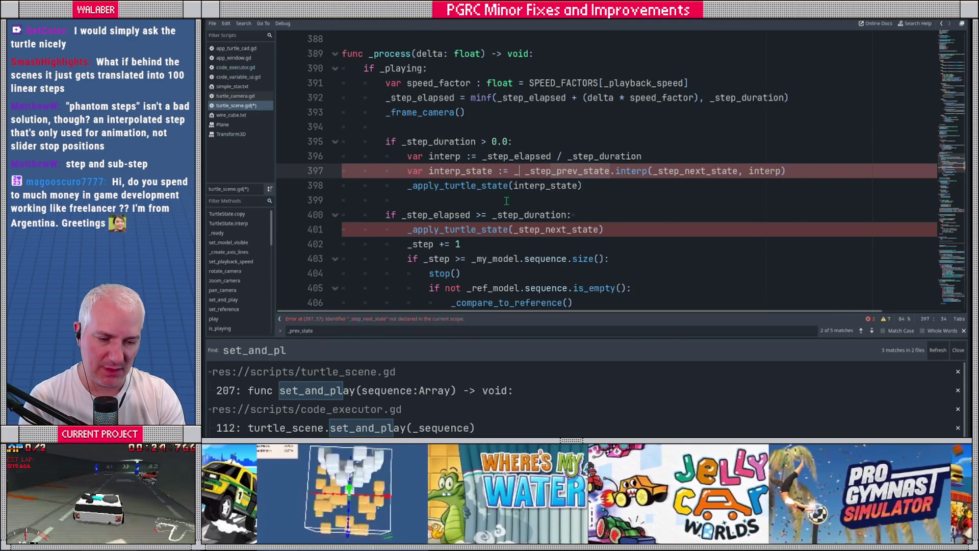
text(c)
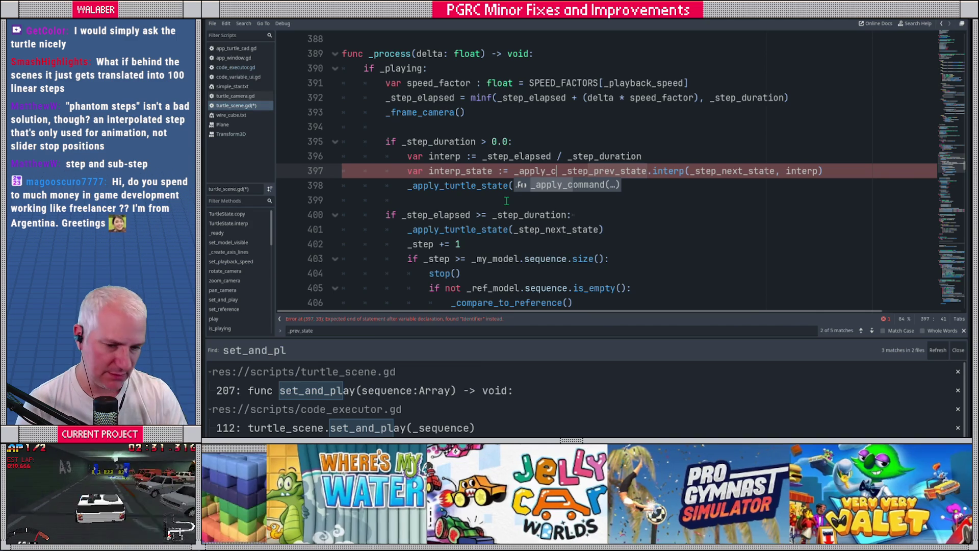
click(945, 59)
click(688, 133)
key(ctrl+f)
text(prev_sta)
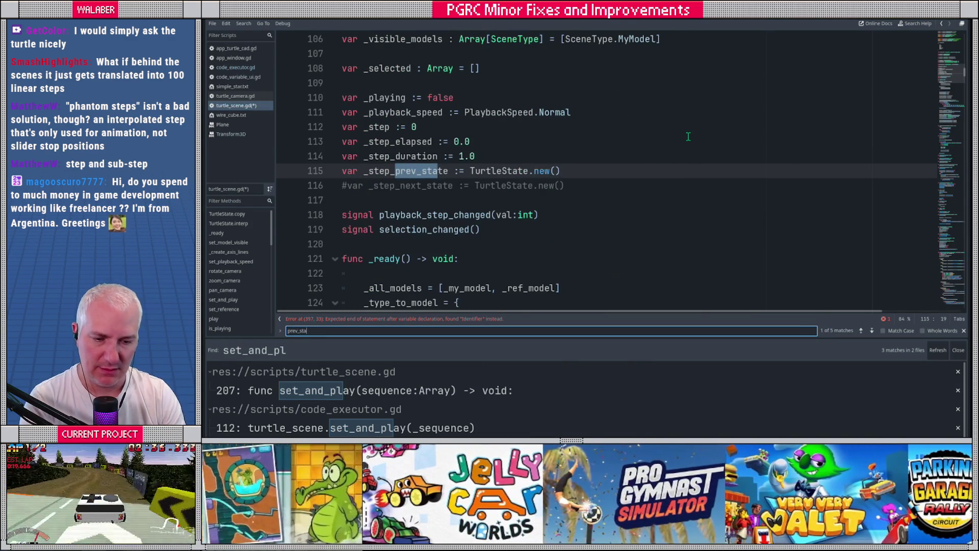
text(te)
key(Escape)
- Rename the _step_prev_state variable on line 115 to _playback_step
click(375, 179)
drag(368, 171, 449, 171)
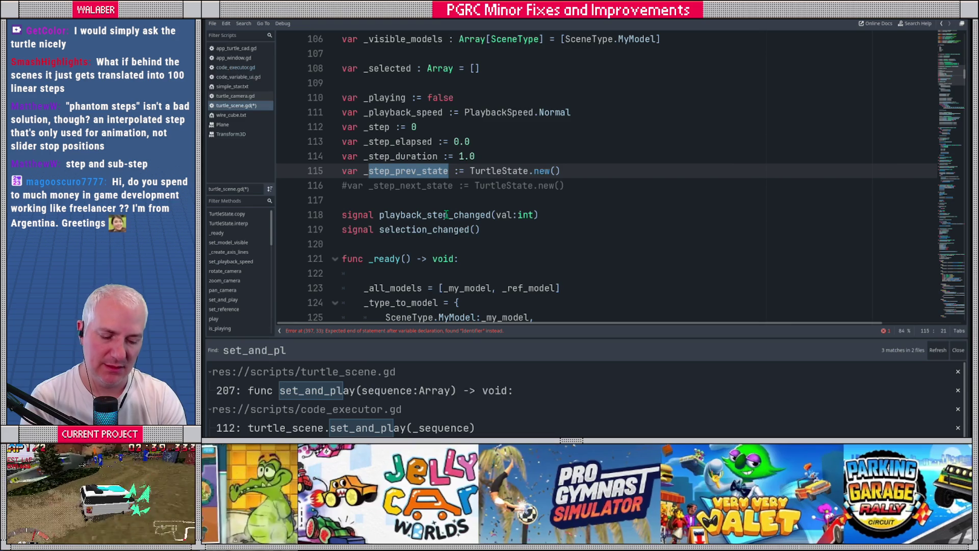
text(playback_te)
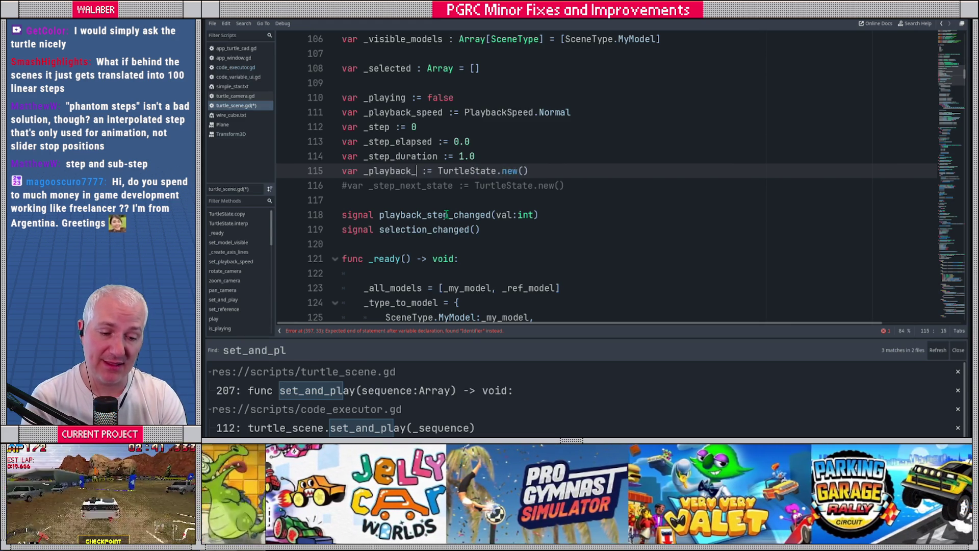
key(BackSpace)
key(BackSpace)
text(step)
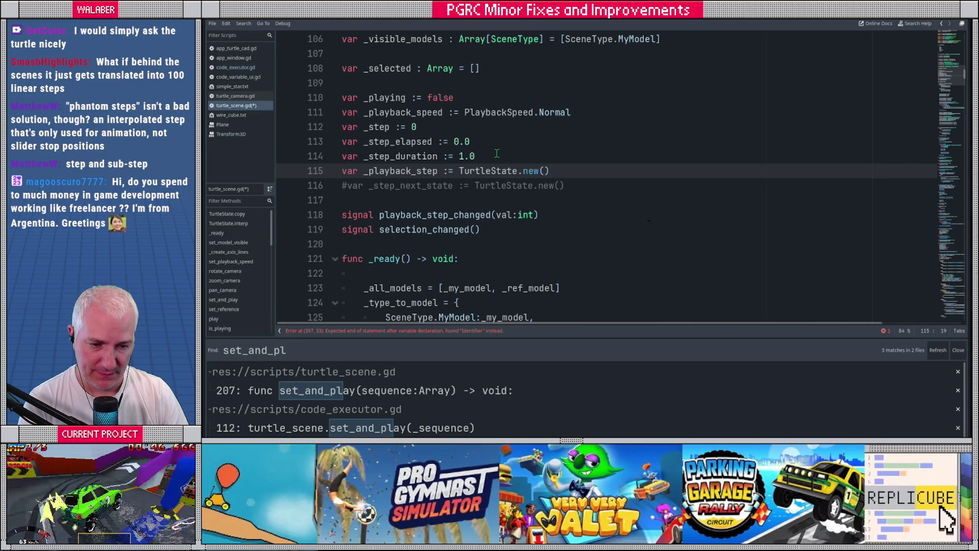
- Declare var _playback_state := TurtleState.new() and delete the _playback_step line
key(ctrl+shift+Return)
text(var )
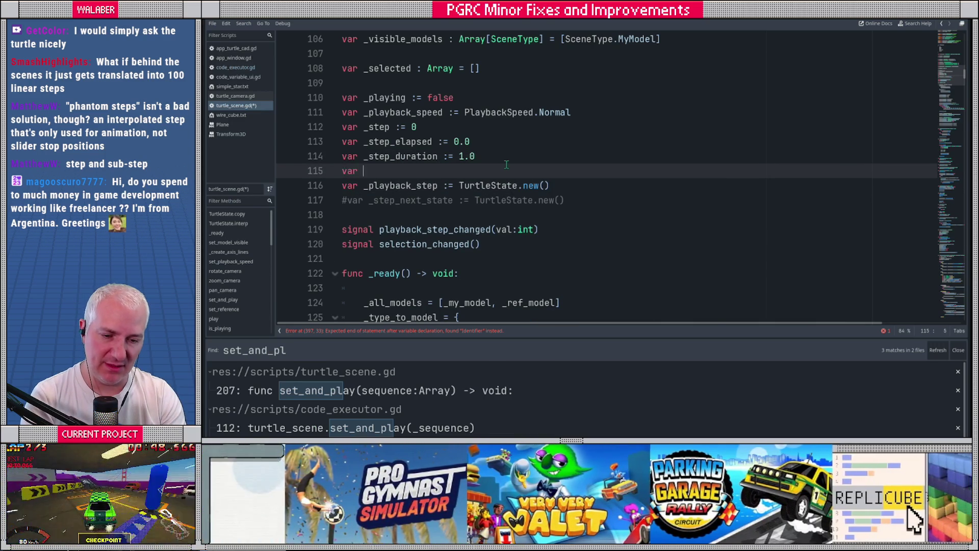
text(_playback_state )
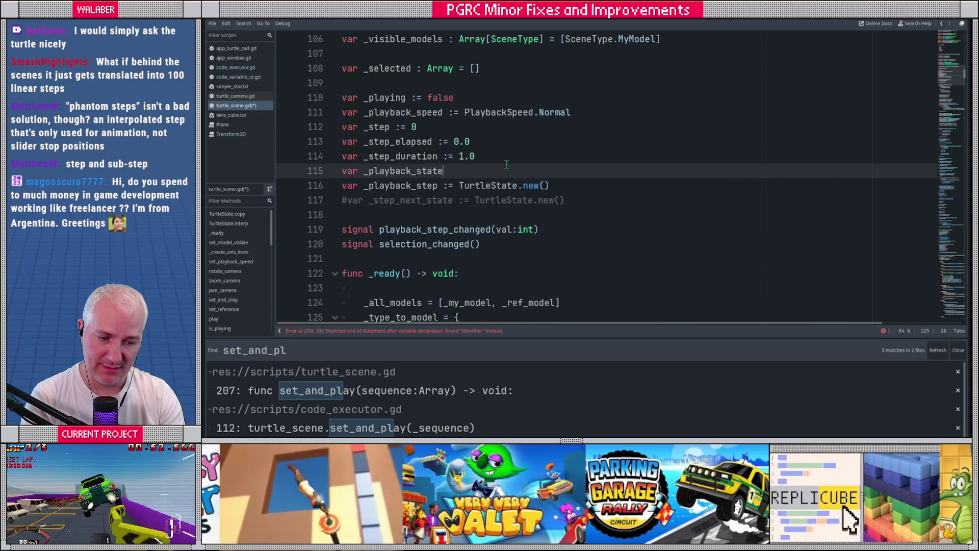
text(:= T)
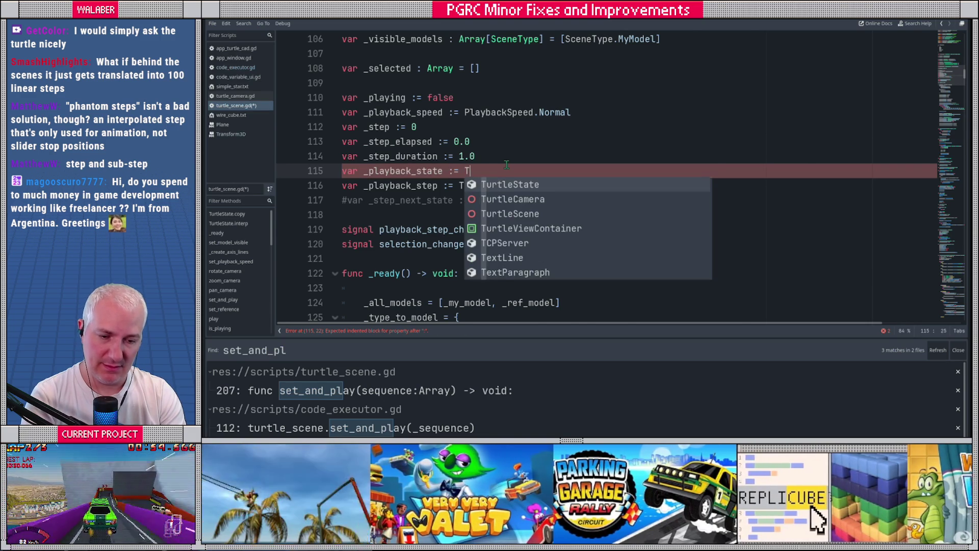
text(urtleSt)
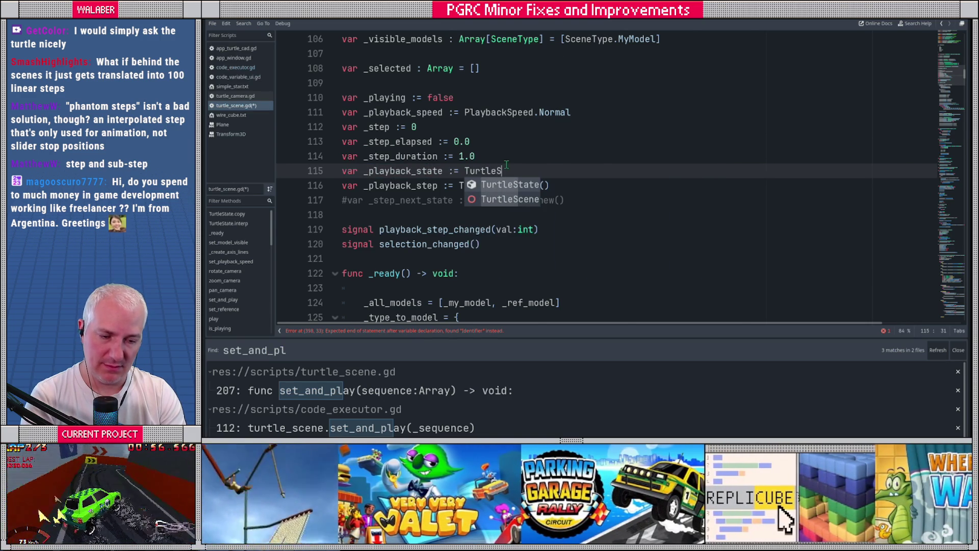
key(Return)
text(n)
key(Return)
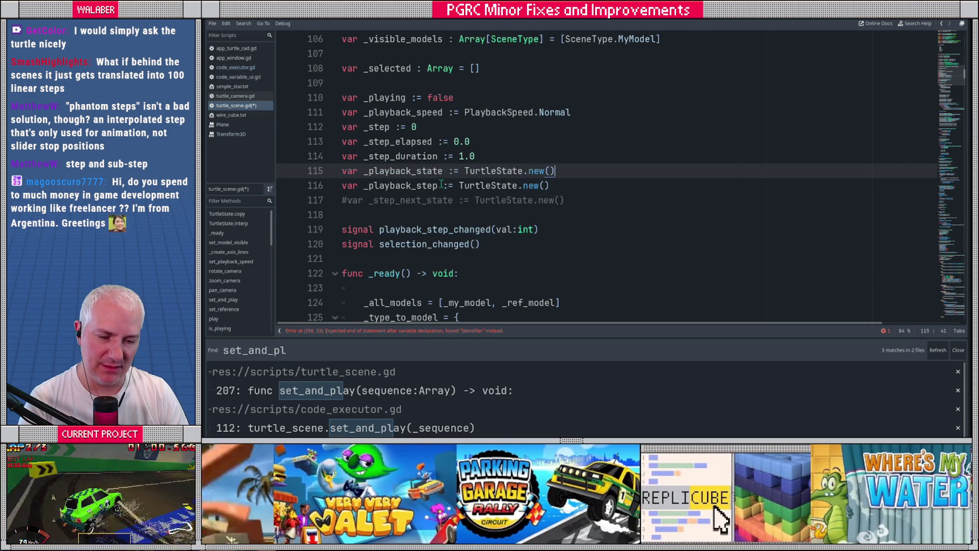
drag(550, 186, 326, 185)
key(BackSpace)
key(BackSpace)
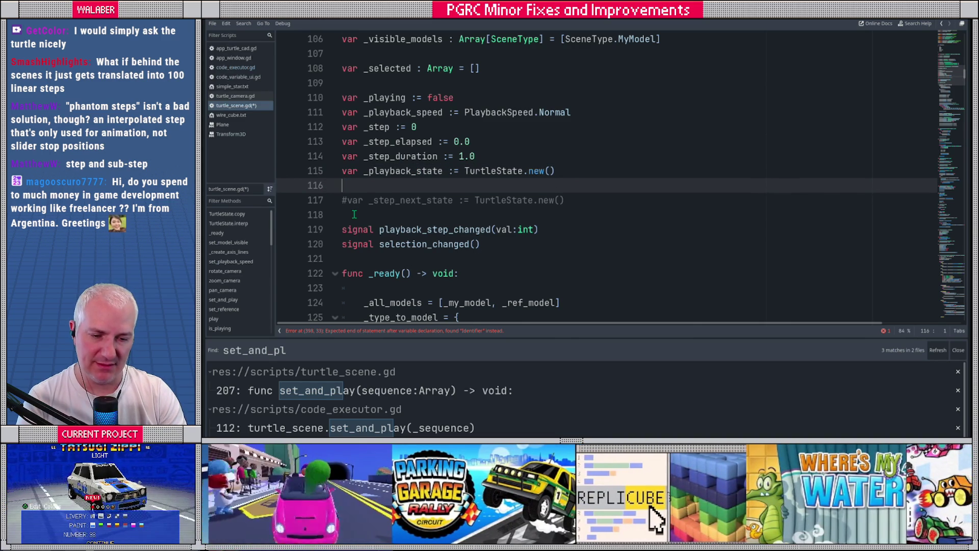
double_click(426, 172)
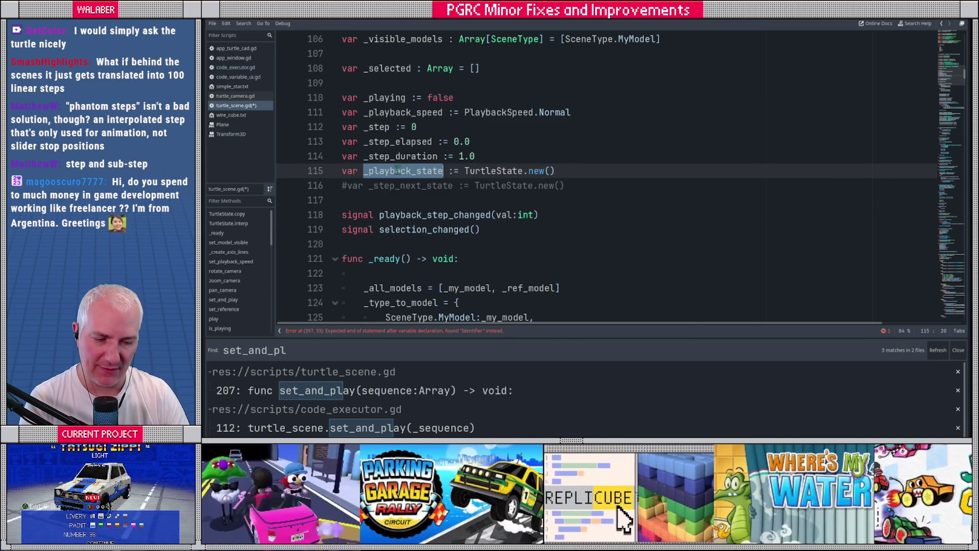
scroll(426, 172, down, 9)
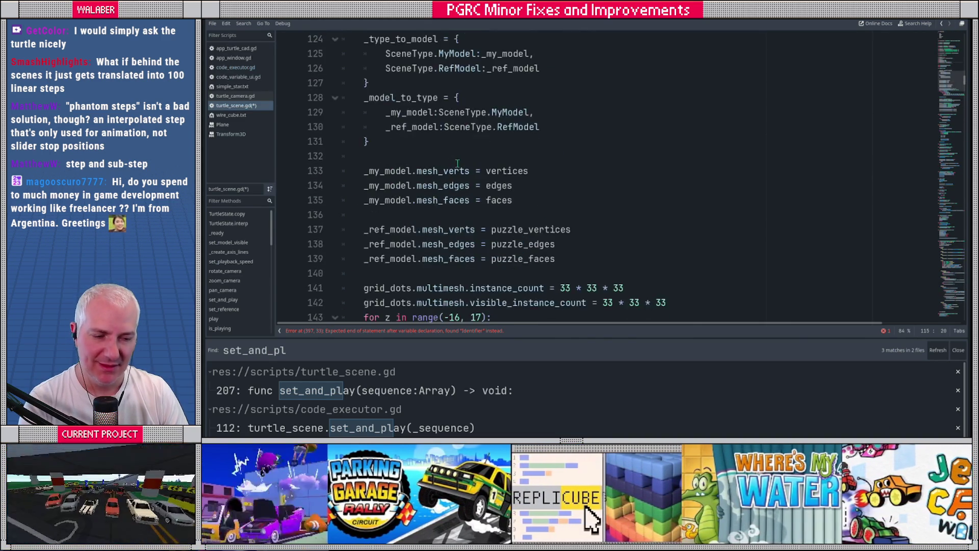
- On line 397, begin the _apply_command call with _playback_state as its first argument
scroll(465, 164, down, 18)
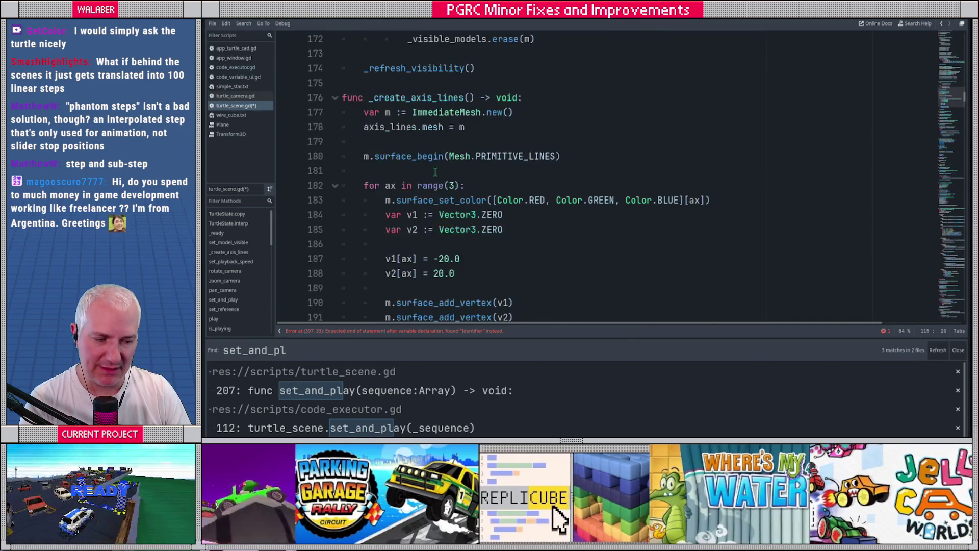
scroll(435, 172, down, 8)
drag(950, 110, 949, 175)
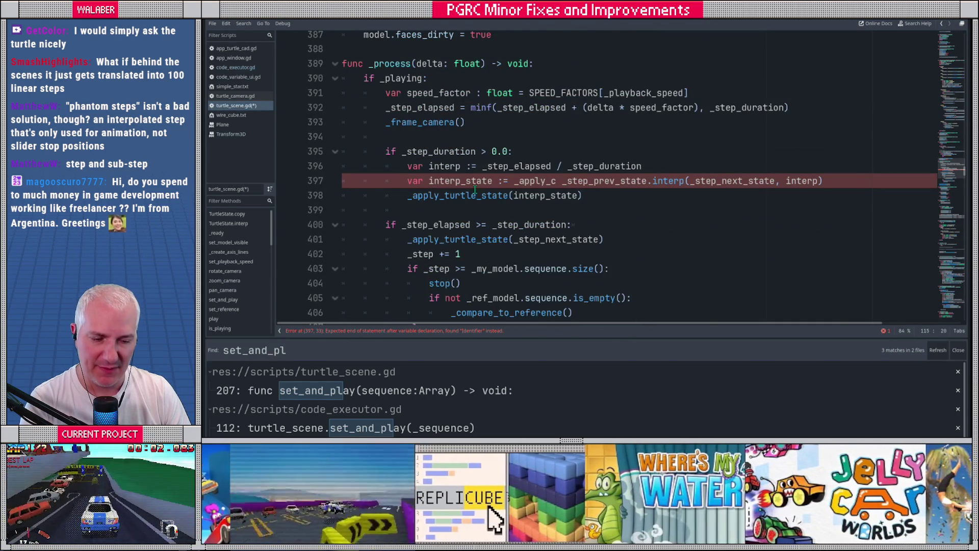
click(512, 181)
text(_ap)
key(Return)
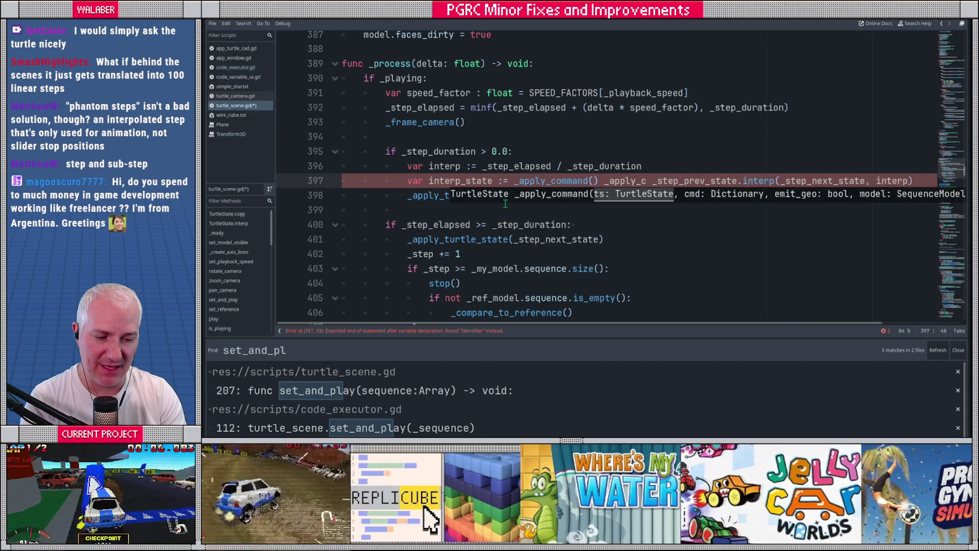
text(_pl)
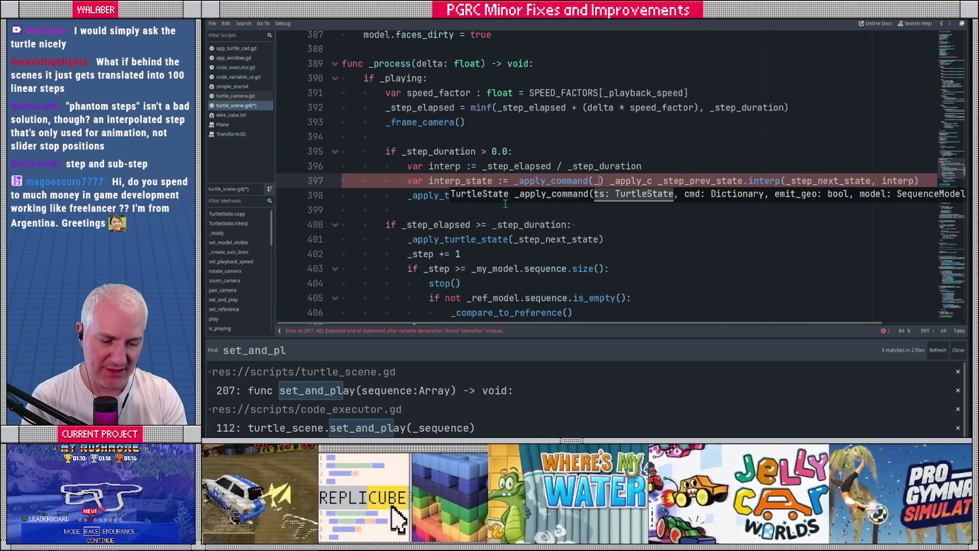
key(Down)
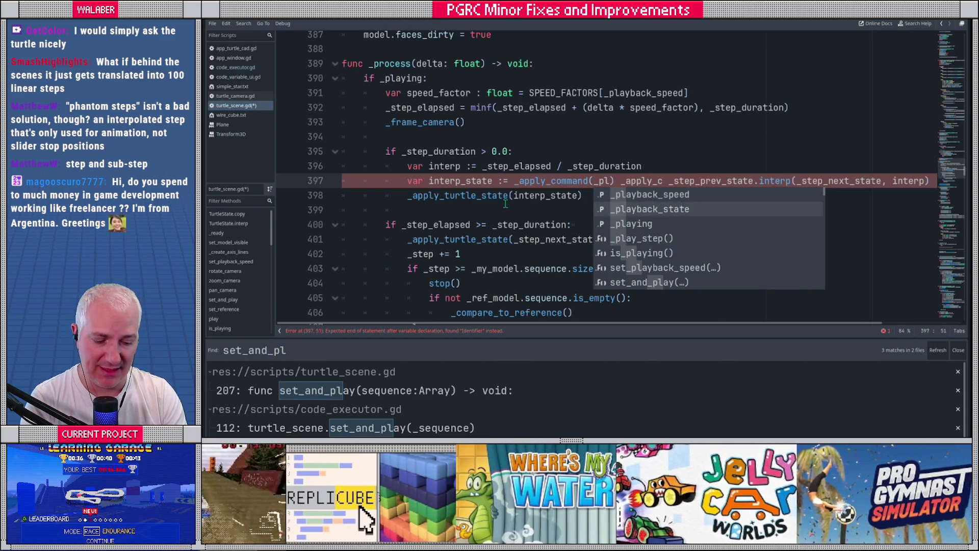
key(Return)
text(,)
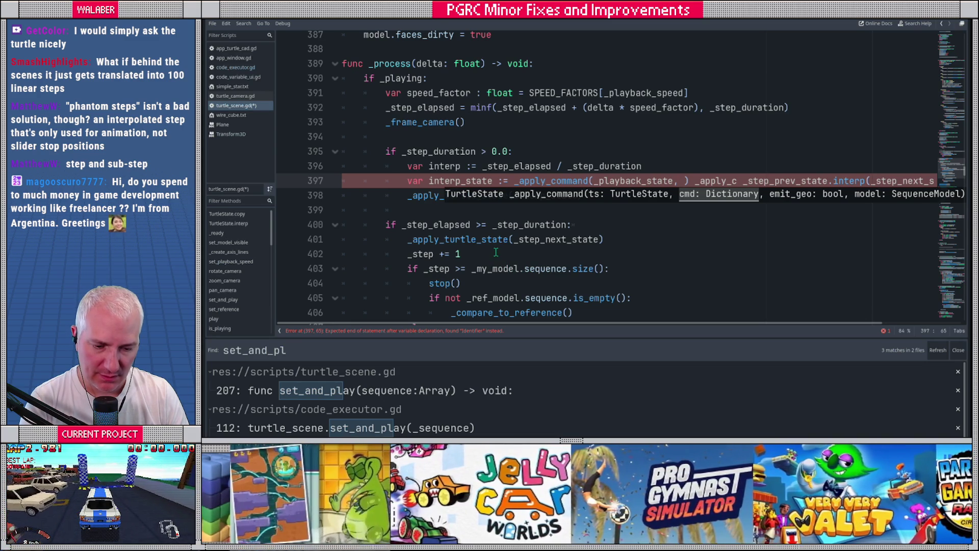
- Add _my_model.sequence[_step] as the second argument of the _apply_command call
scroll(496, 253, down, 1)
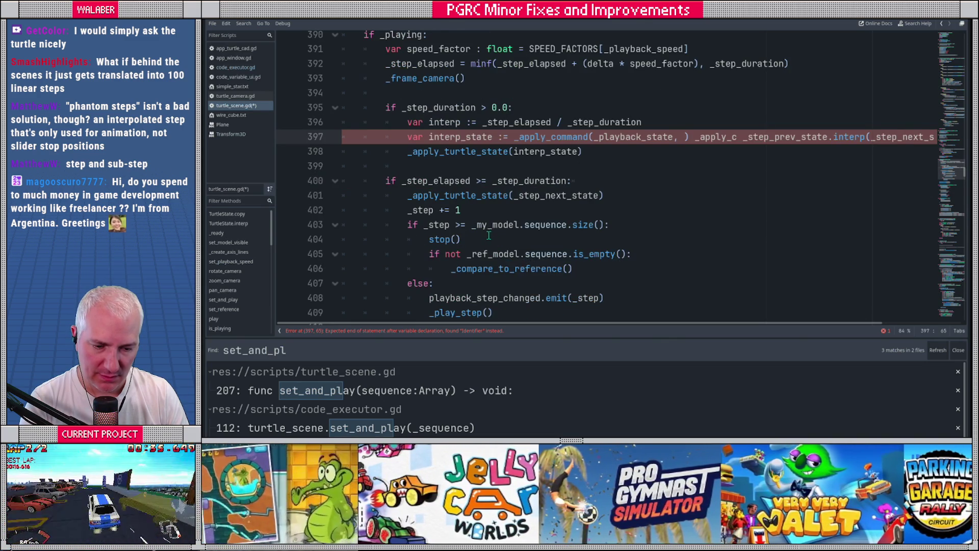
scroll(493, 237, down, 1)
scroll(493, 237, up, 1)
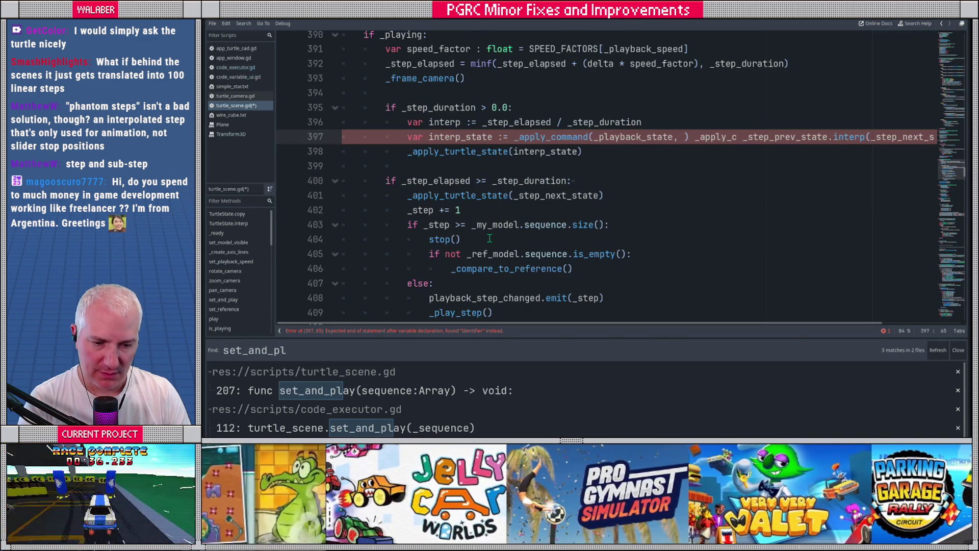
text(_my_model.)
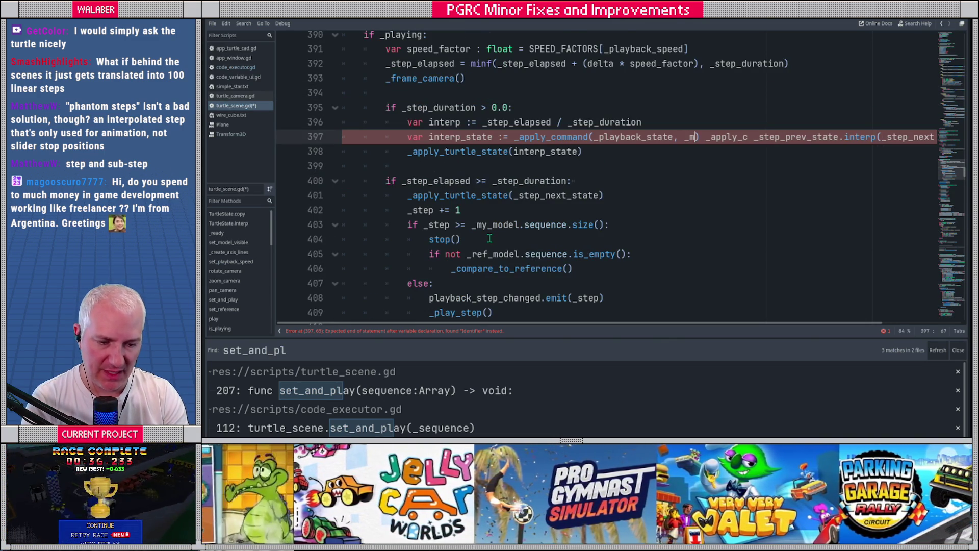
text(se)
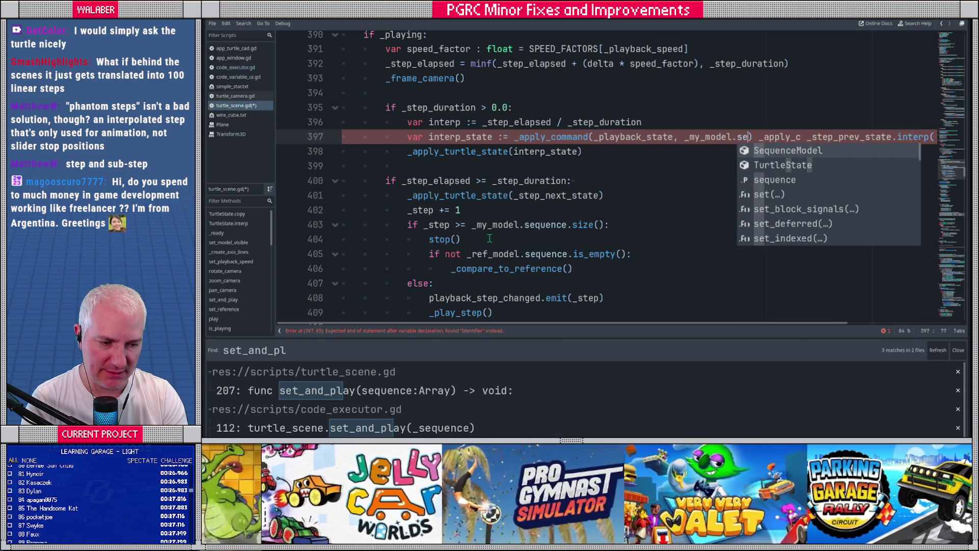
text([_ste)
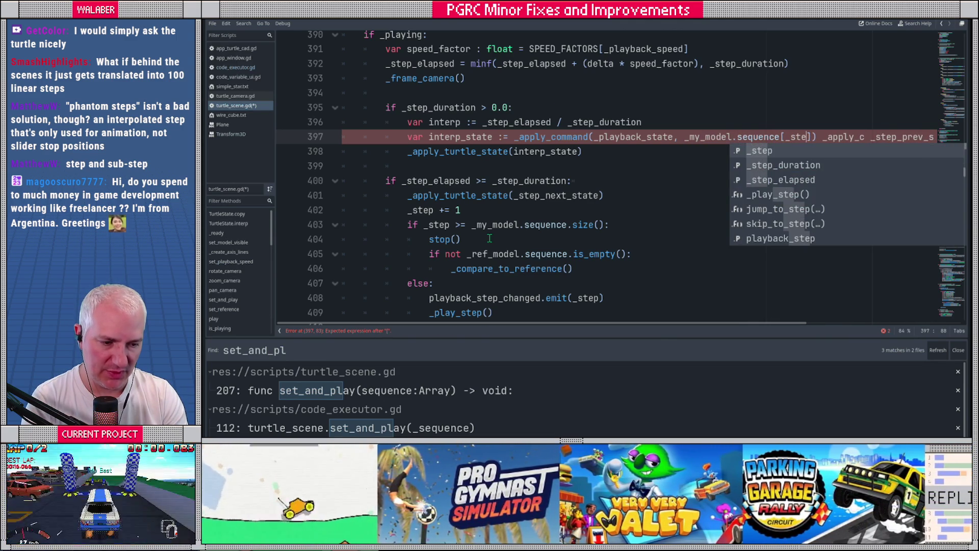
text(p],)
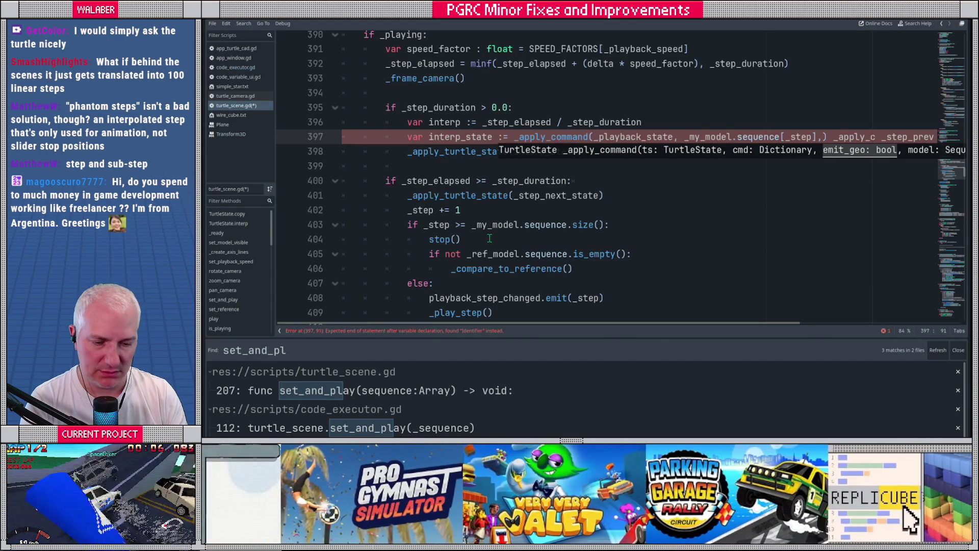
scroll(489, 238, down, 3)
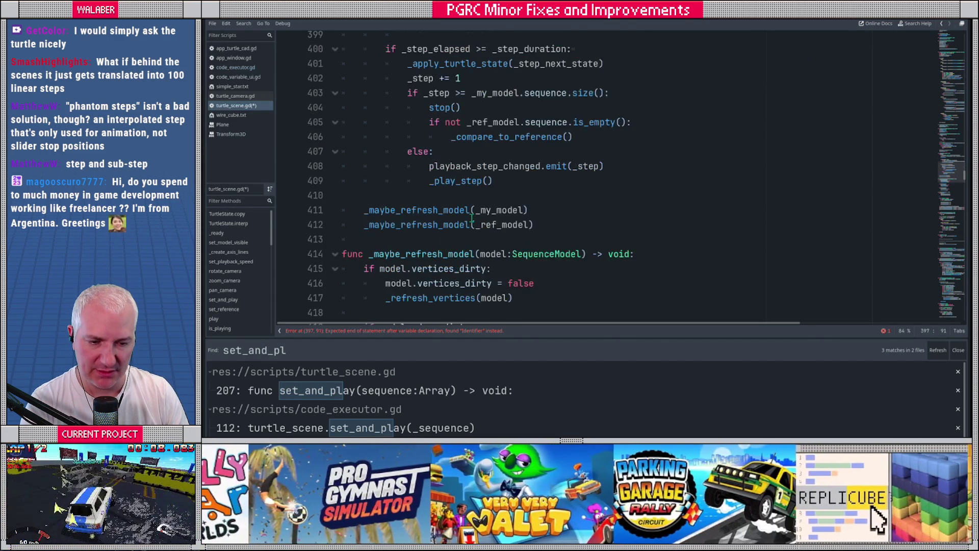
- Check the _play_step definition, return to line 397, and hide the script list
scroll(472, 219, up, 4)
scroll(469, 219, down, 4)
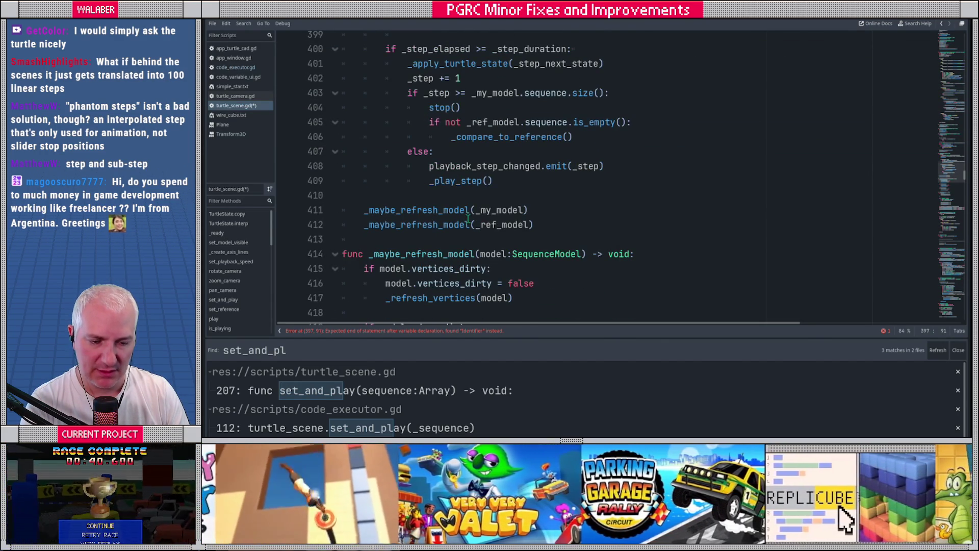
ctrl+click(450, 188)
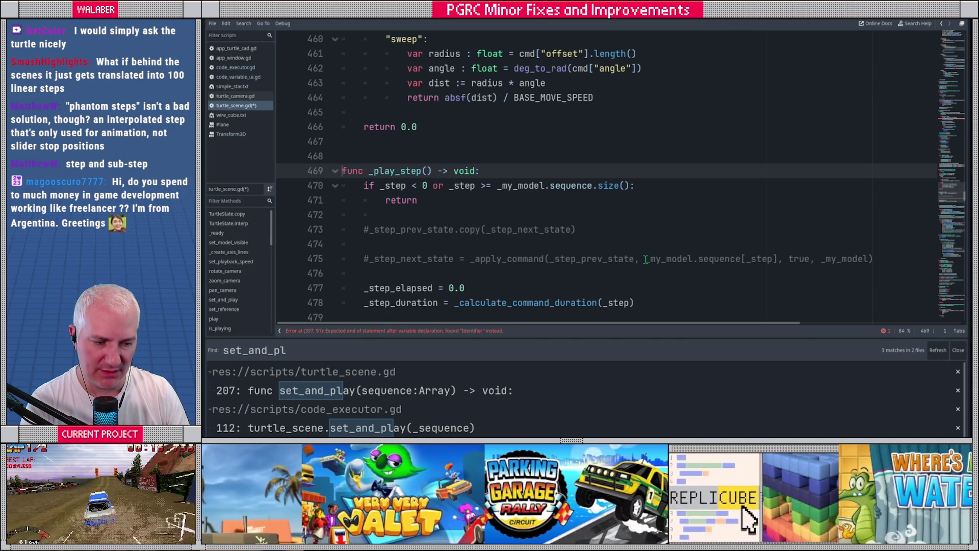
key(alt+Left)
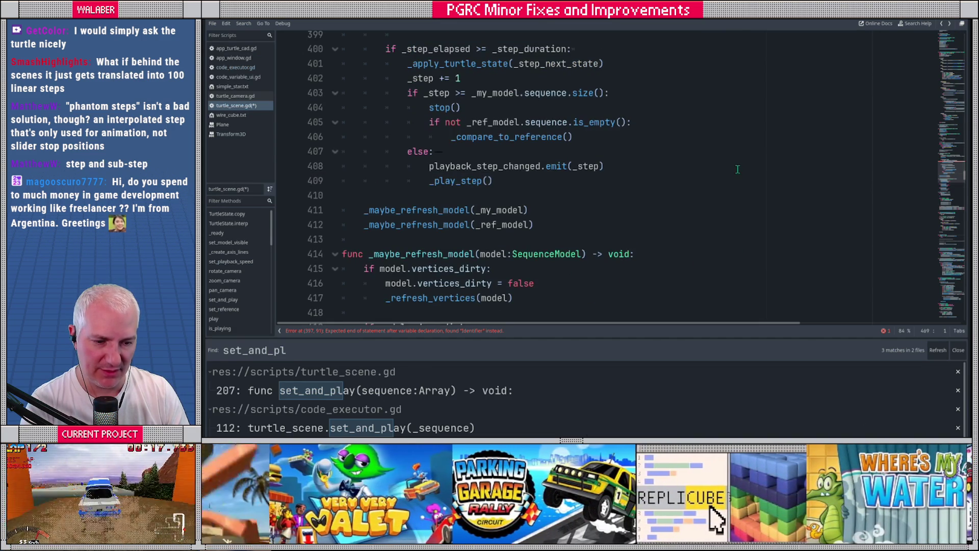
key(alt+Left)
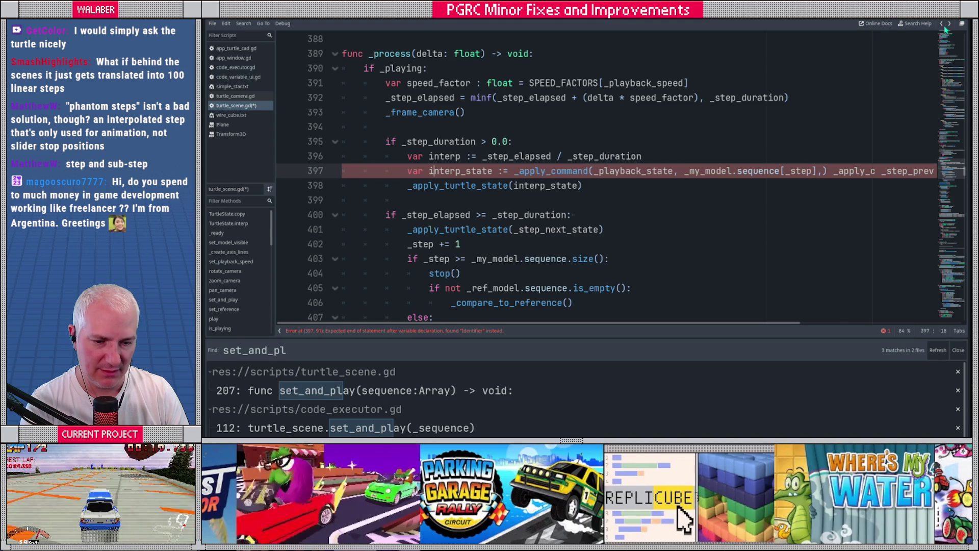
click(280, 330)
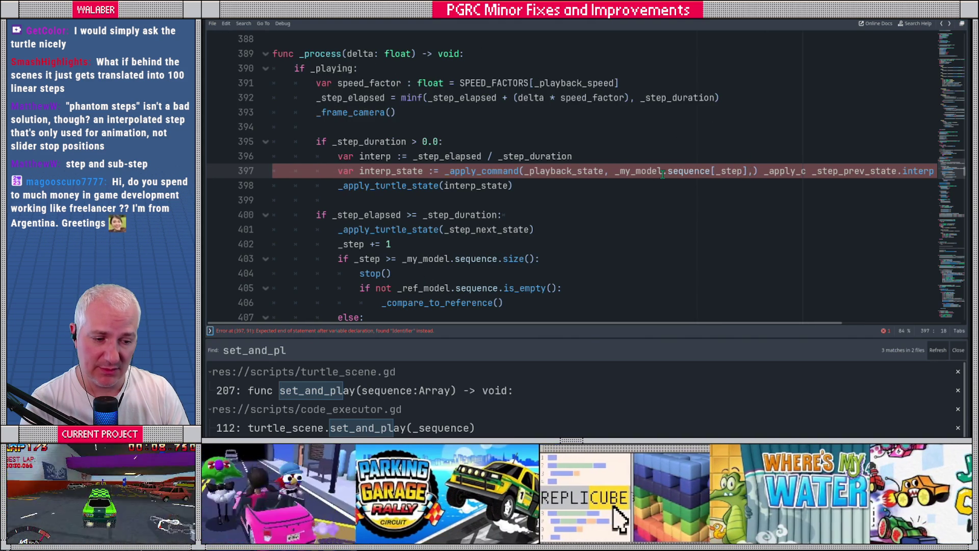
- Complete the call with false, _my_model, interp) and delete the leftover old text on line 397
click(752, 171)
text(, true,)
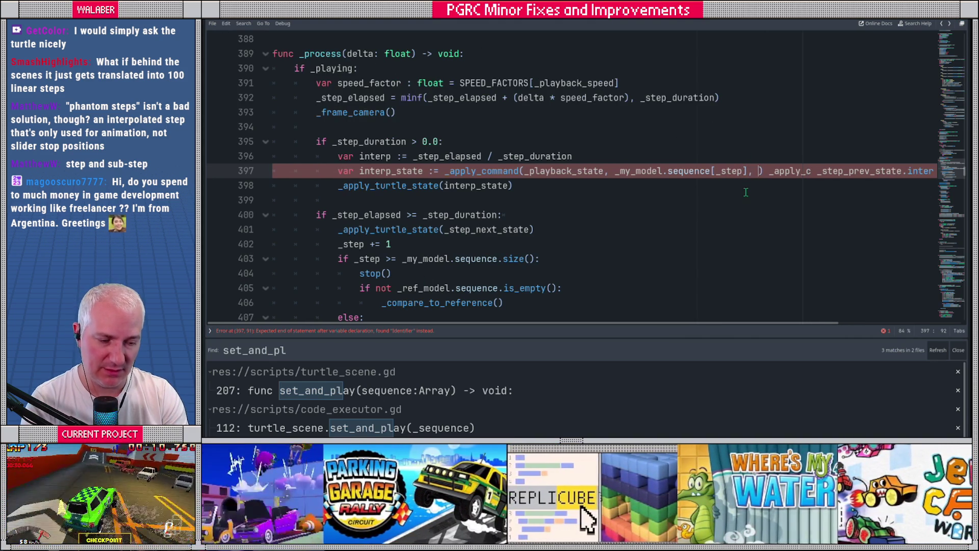
key(BackSpace)
key(BackSpace)
key(BackSpace)
text(false)
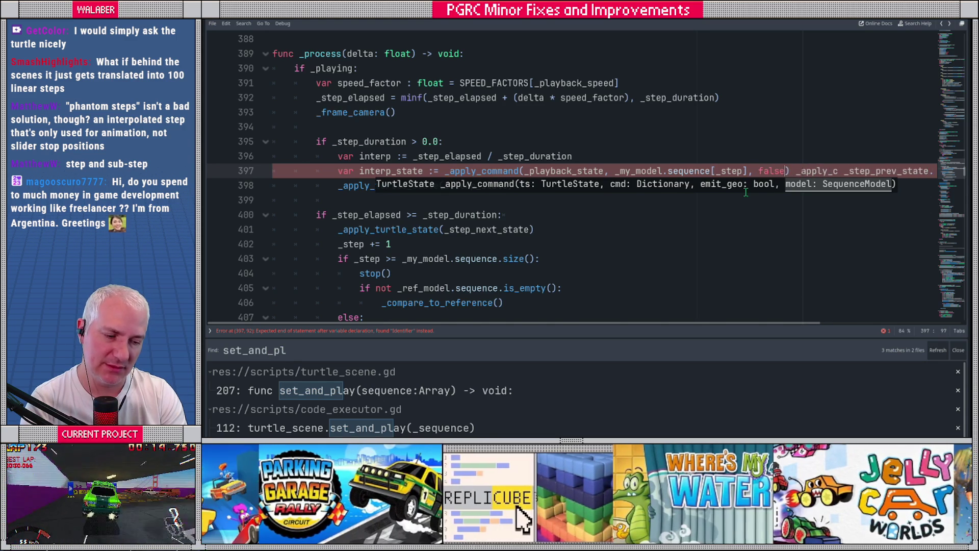
text(, _my_model)
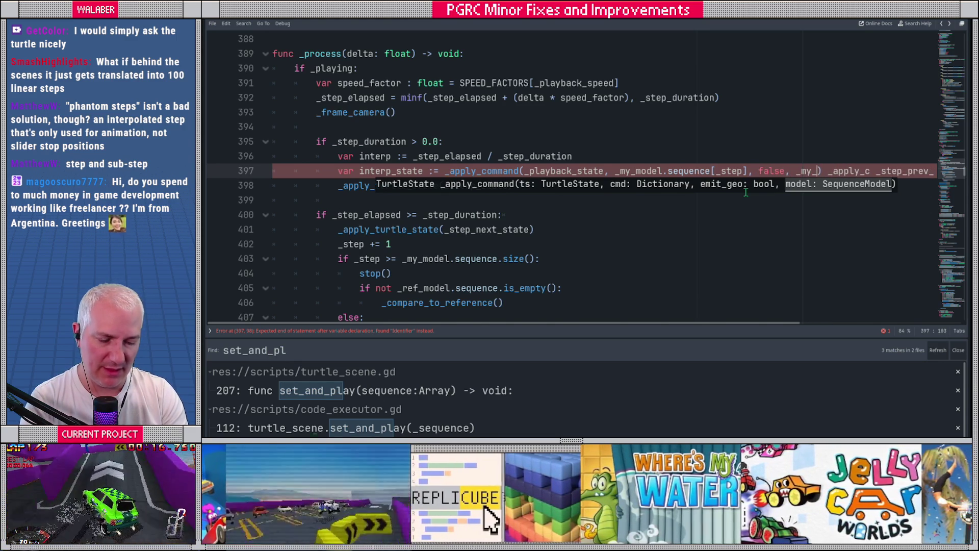
text(, )
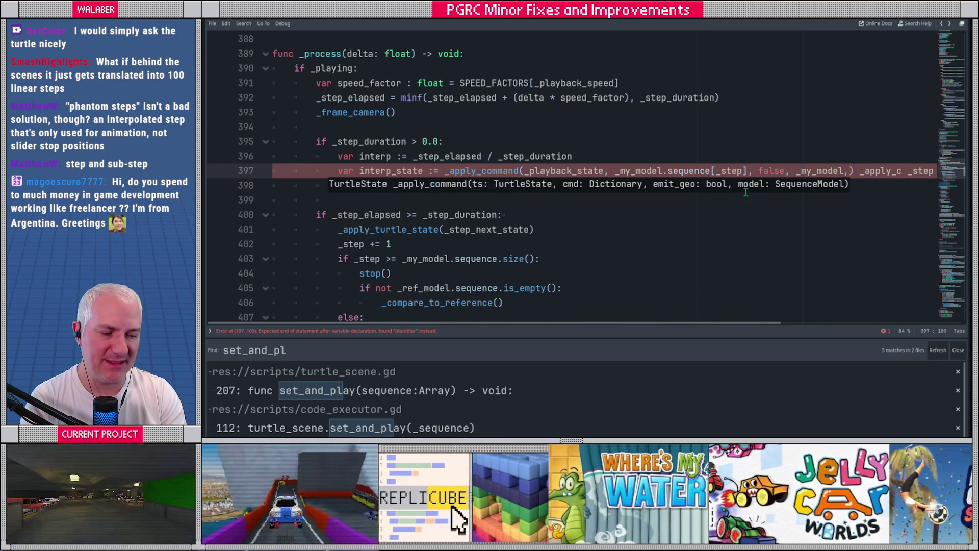
text(interp))
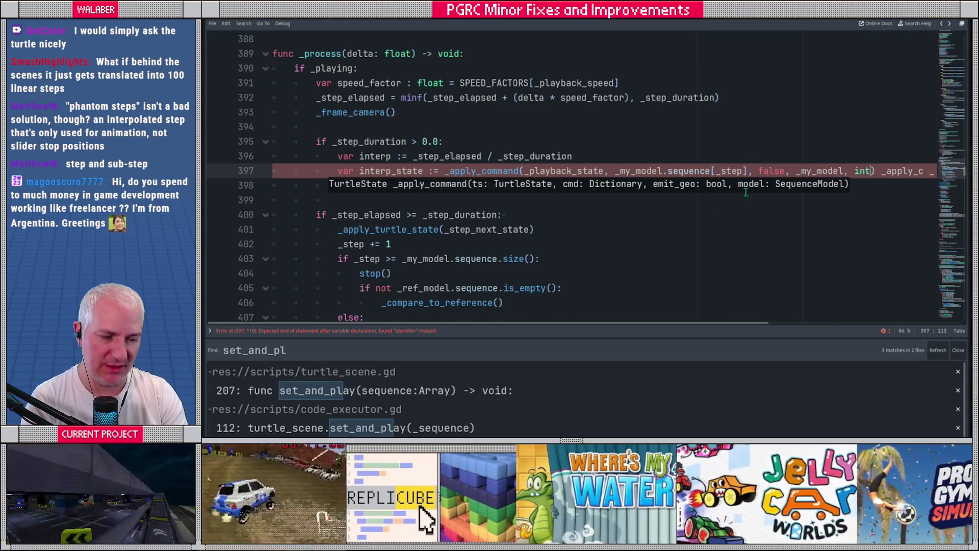
key(Delete)
key(Delete)
key(Delete)
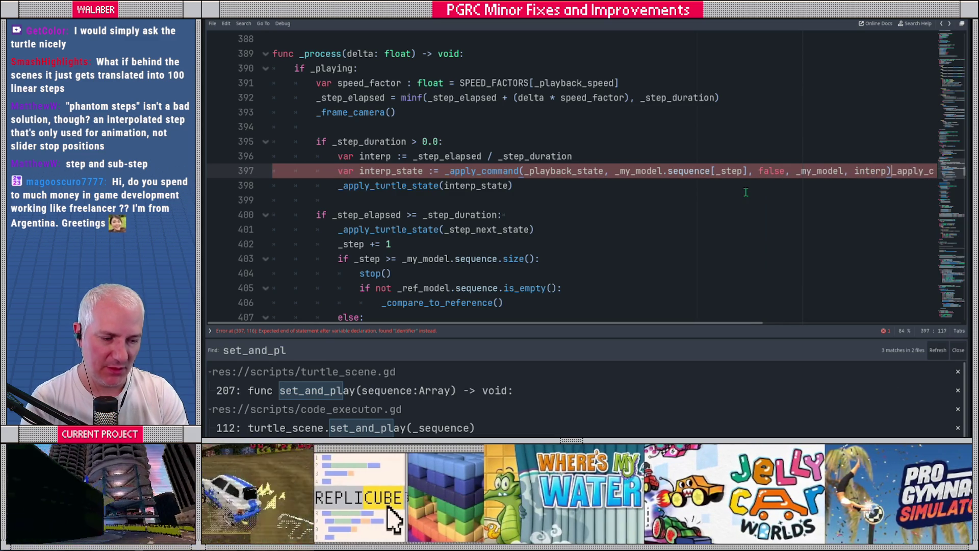
key(Delete)
key(Delete)
key(Delete)
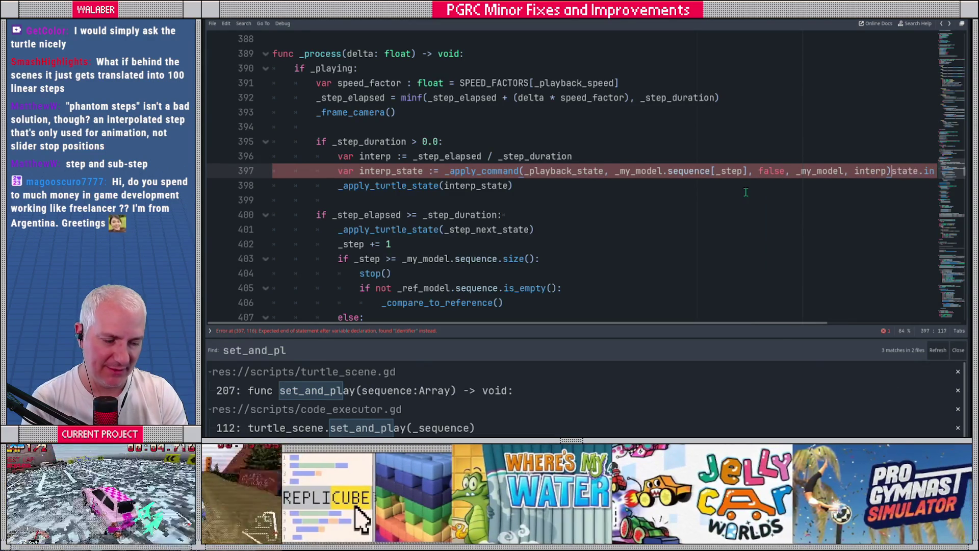
key(Delete)
key(Delete)
key(Delete)
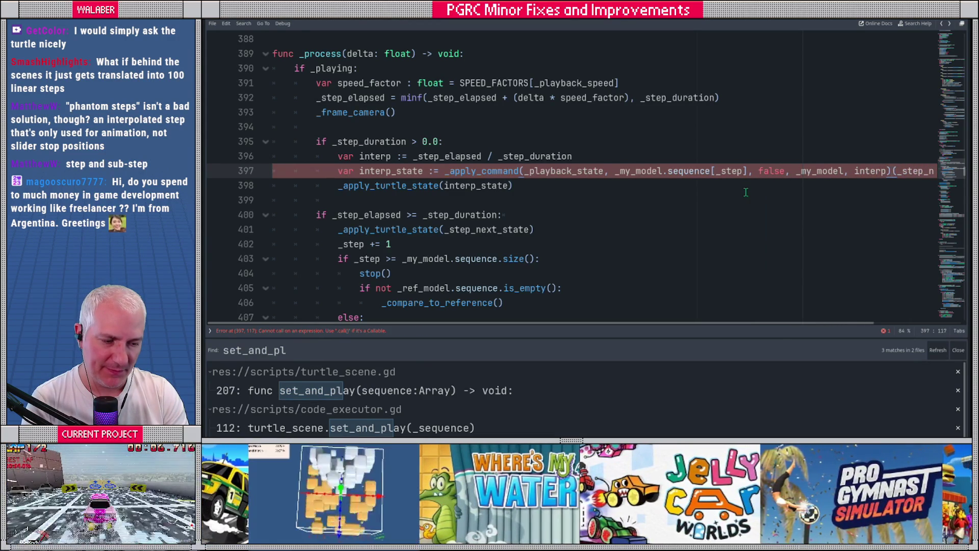
key(Delete)
key(Delete)
key(Delete)
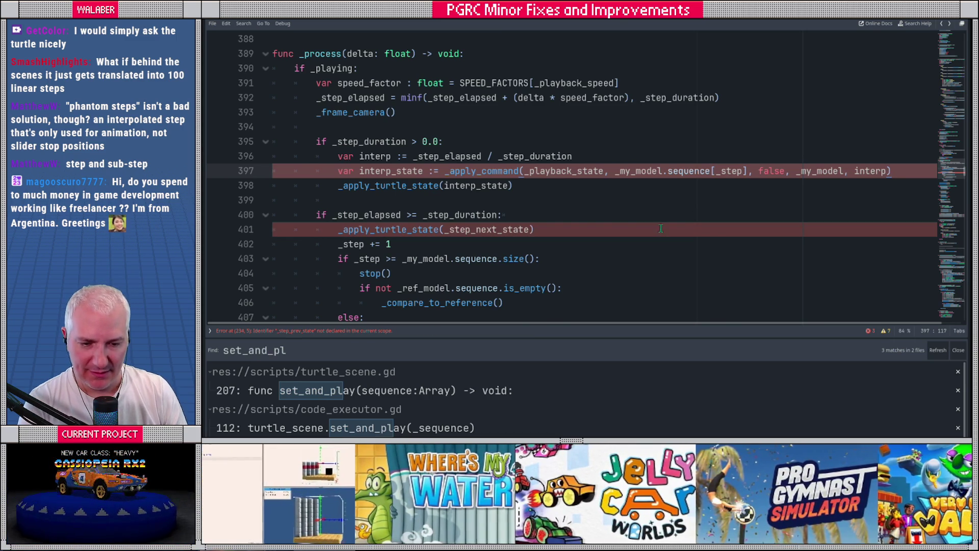
- Replace _step_next_state on line 401 with _playback_state
double_click(389, 186)
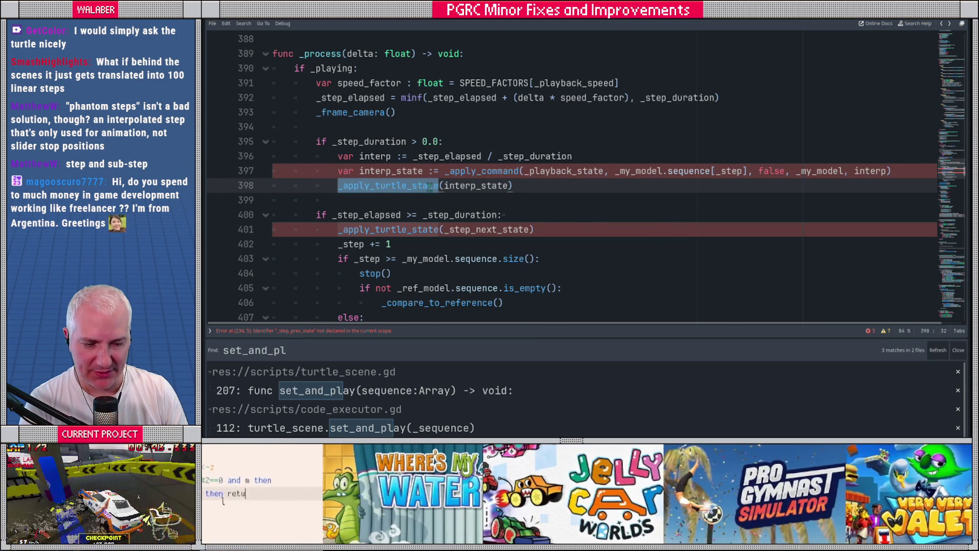
click(377, 200)
scroll(344, 202, down, 1)
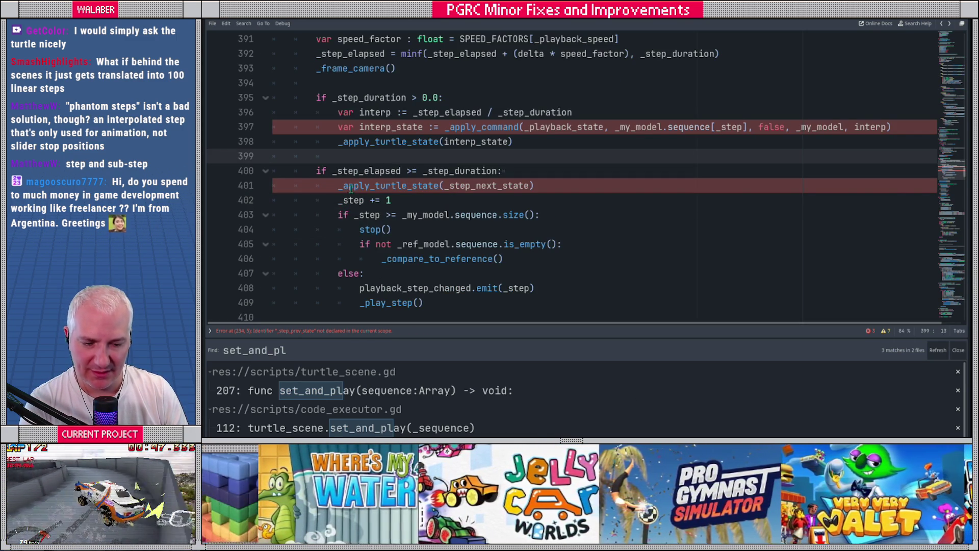
double_click(462, 185)
text(_pla)
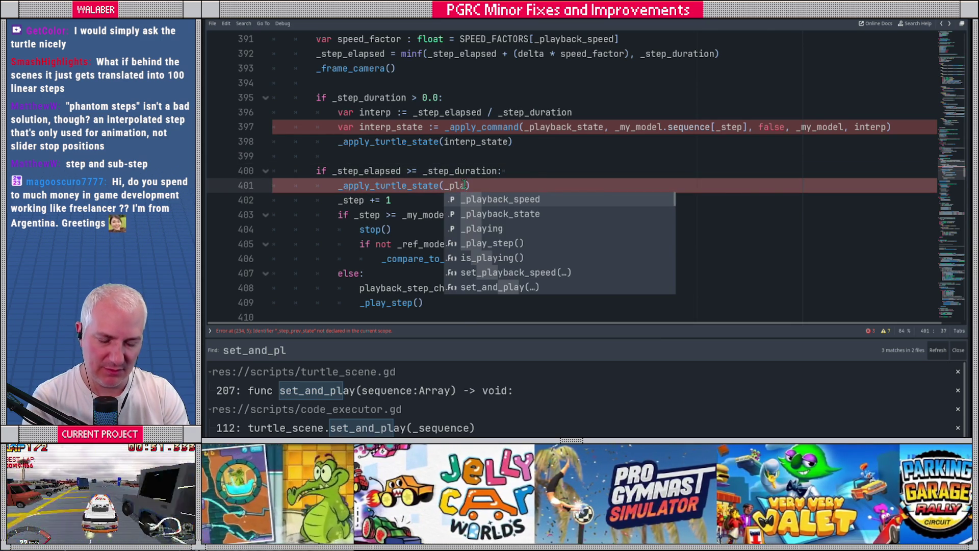
key(Down)
key(Return)
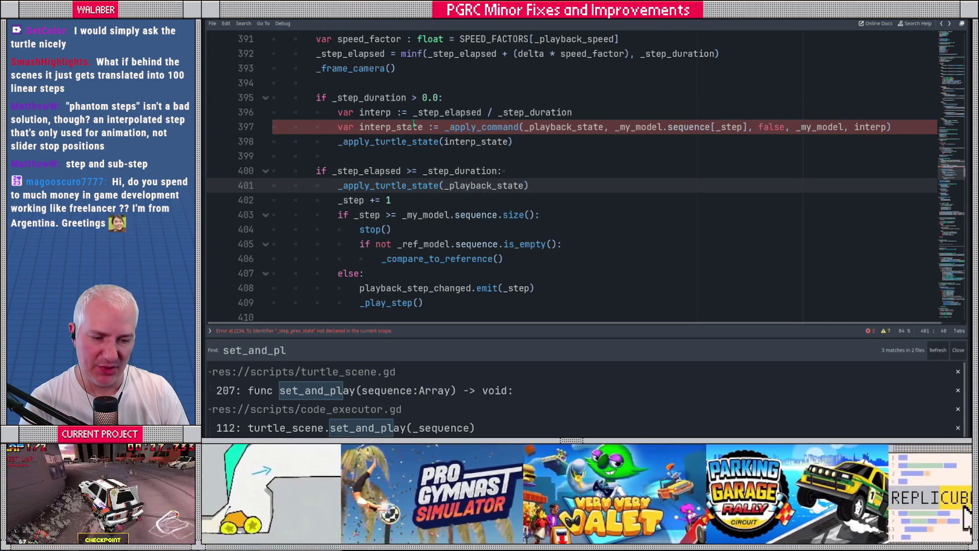
- Review the _step += 1, interp_state and step-duration lines, then add a new line below line 400
drag(401, 185, 529, 185)
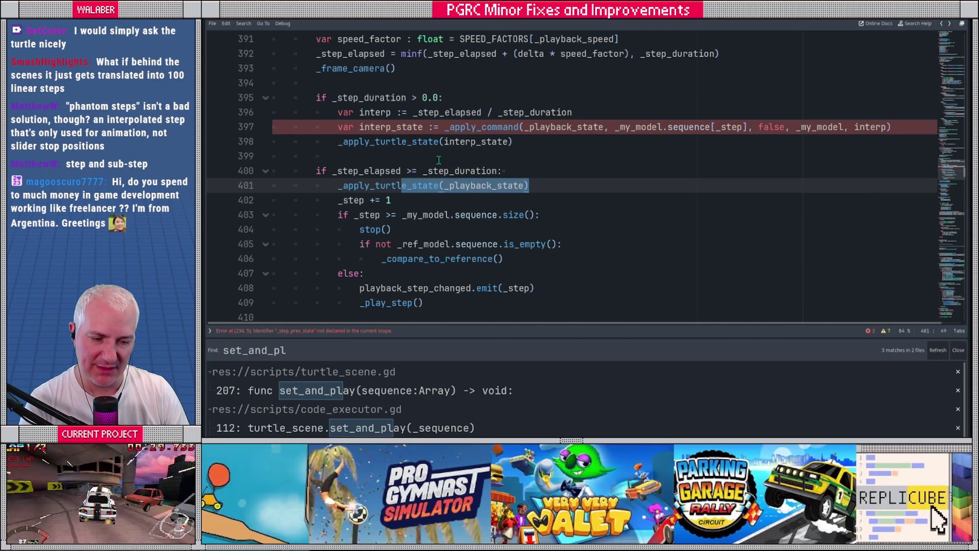
drag(337, 200, 404, 199)
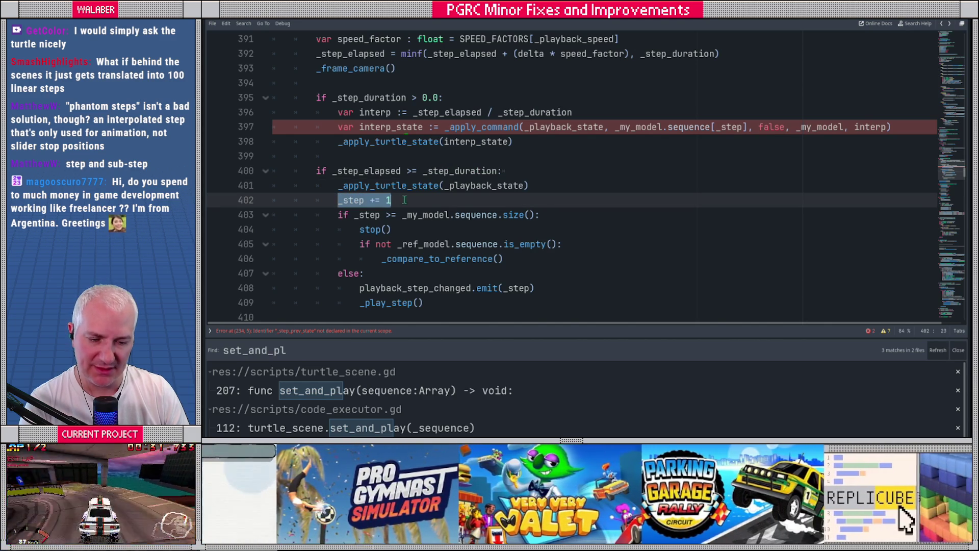
scroll(406, 200, down, 1)
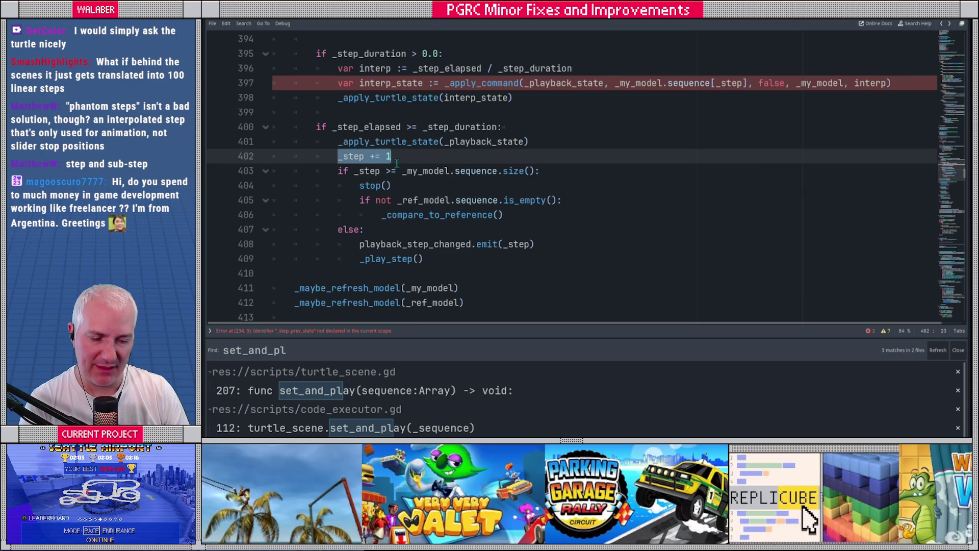
scroll(525, 149, up, 1)
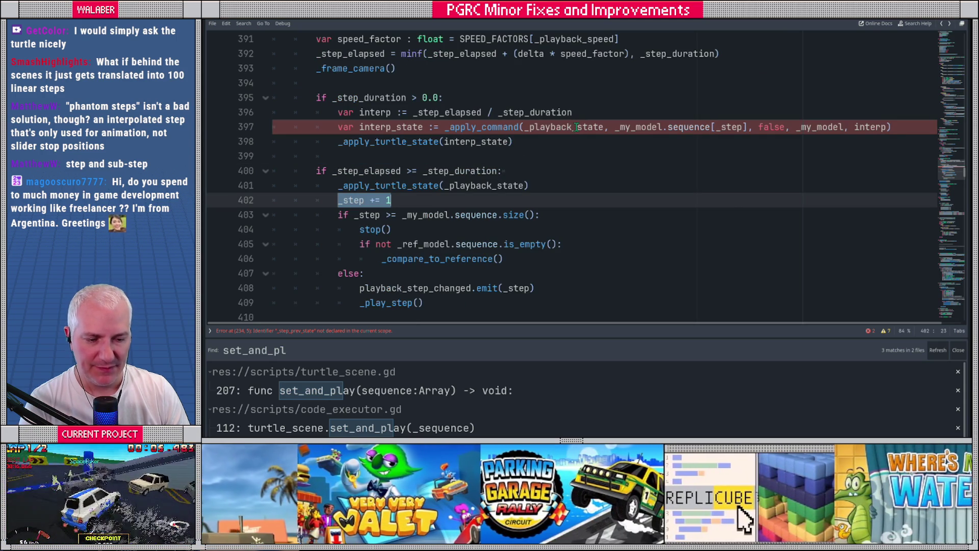
double_click(563, 128)
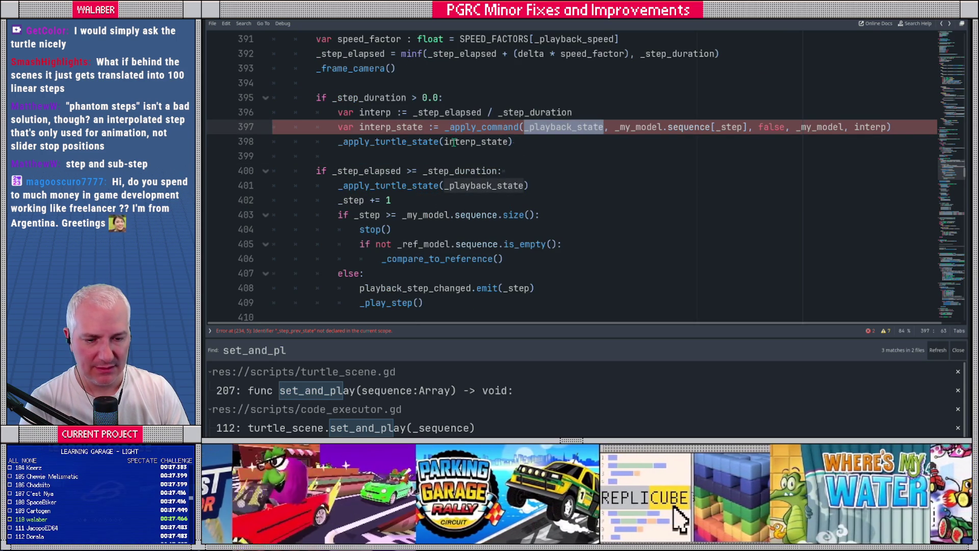
double_click(391, 127)
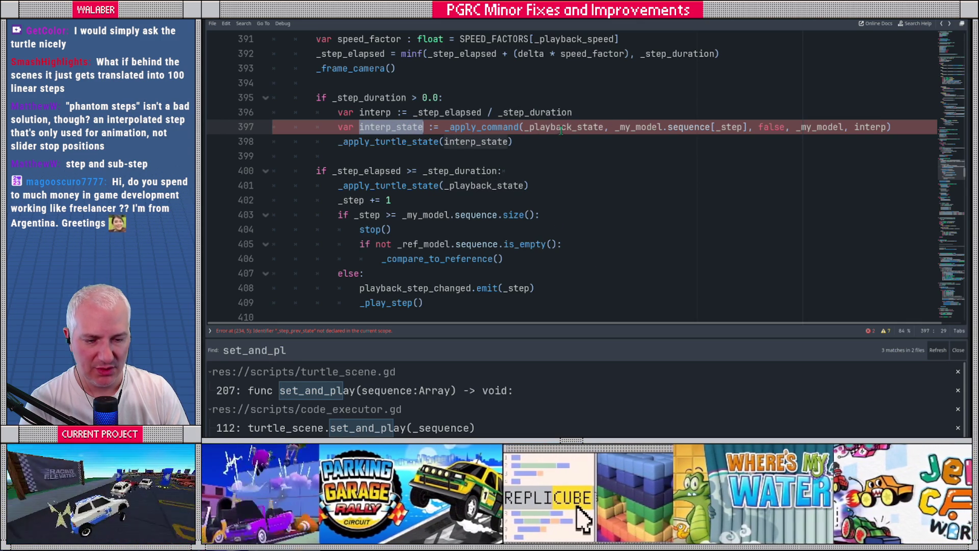
drag(359, 171, 449, 171)
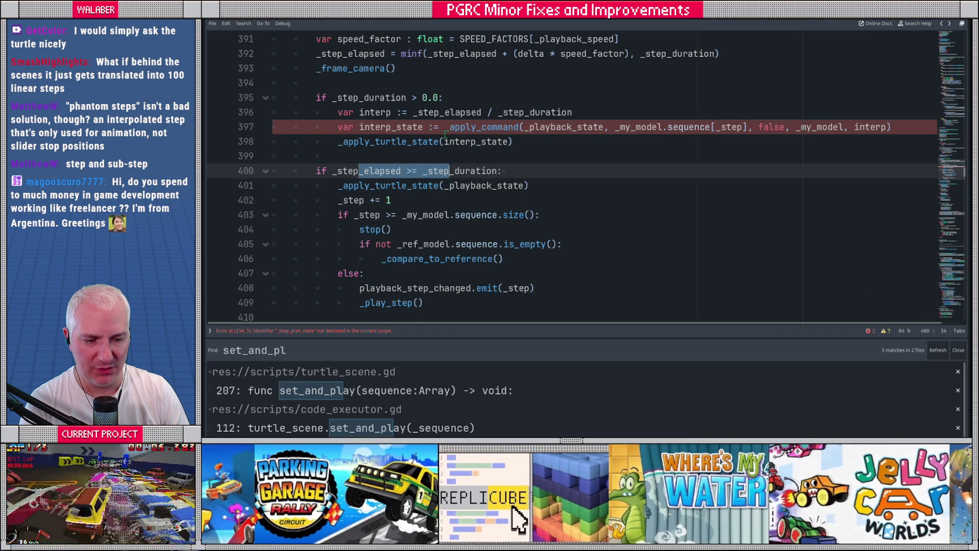
click(507, 174)
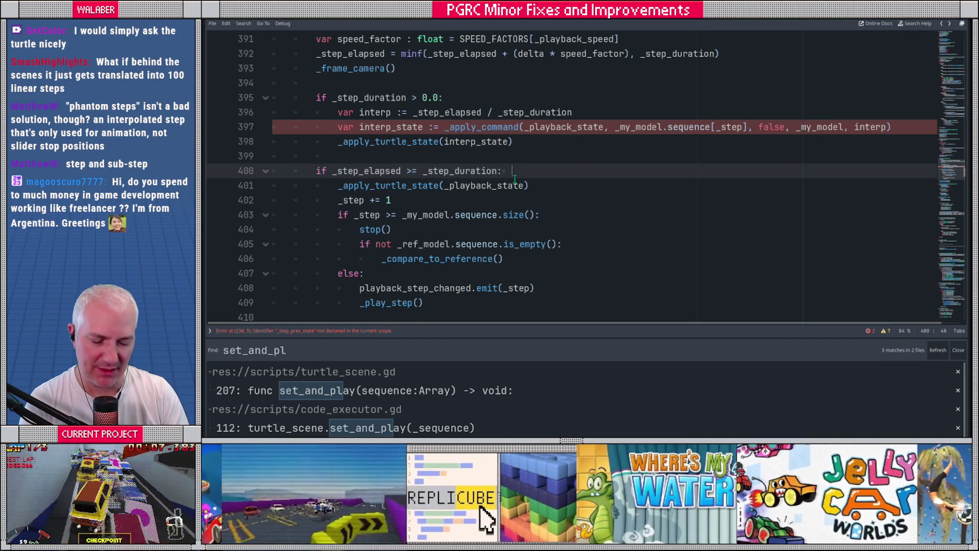
key(Return)
- Write _playback_state = _apply_command(_playback_state, _my_model.sequence[_step], true, _my_model), dropping the 1.0 argument
text(_play)
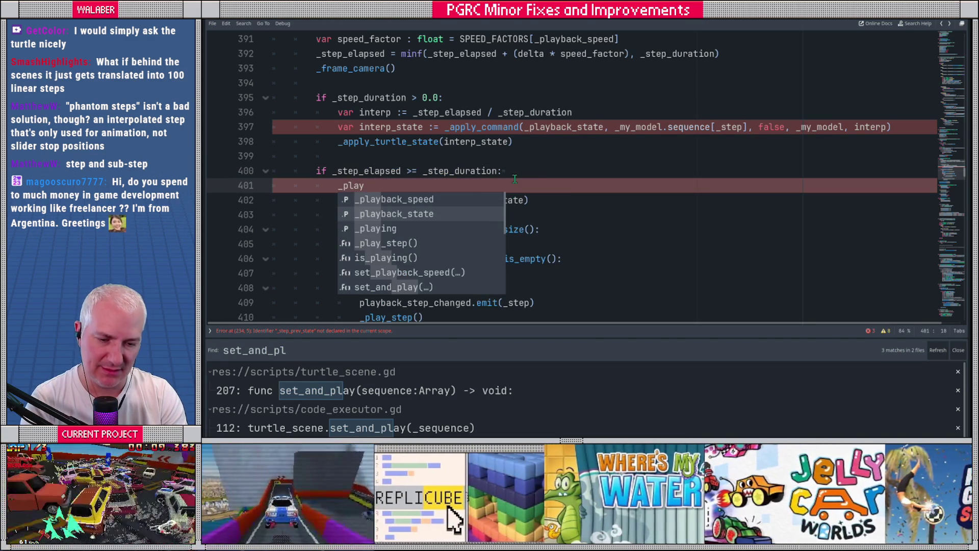
key(Return)
text(= _app)
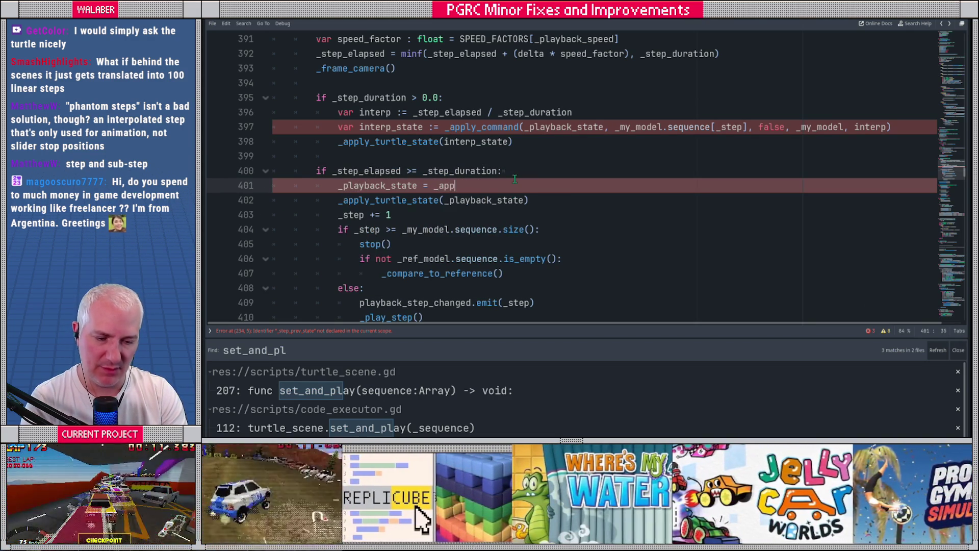
text(ly_command(_)
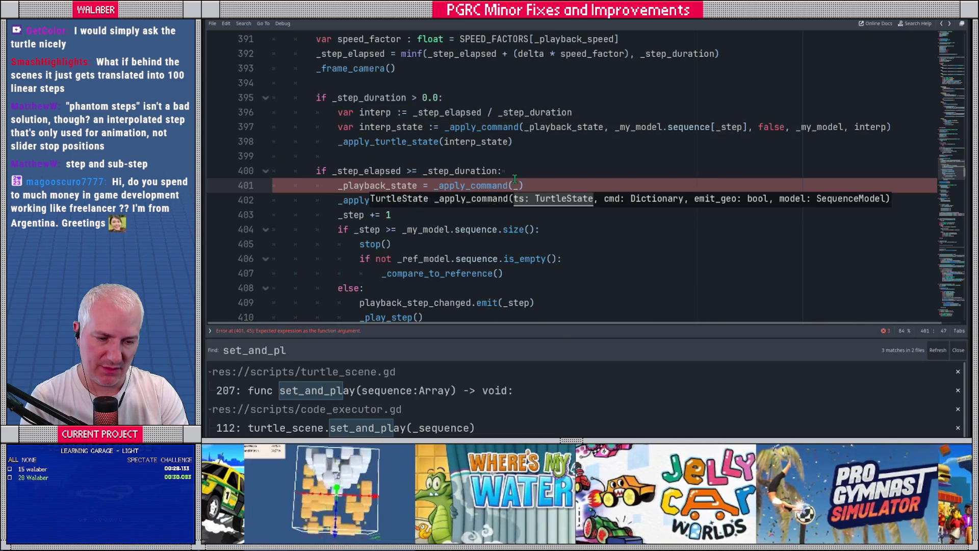
text(playba)
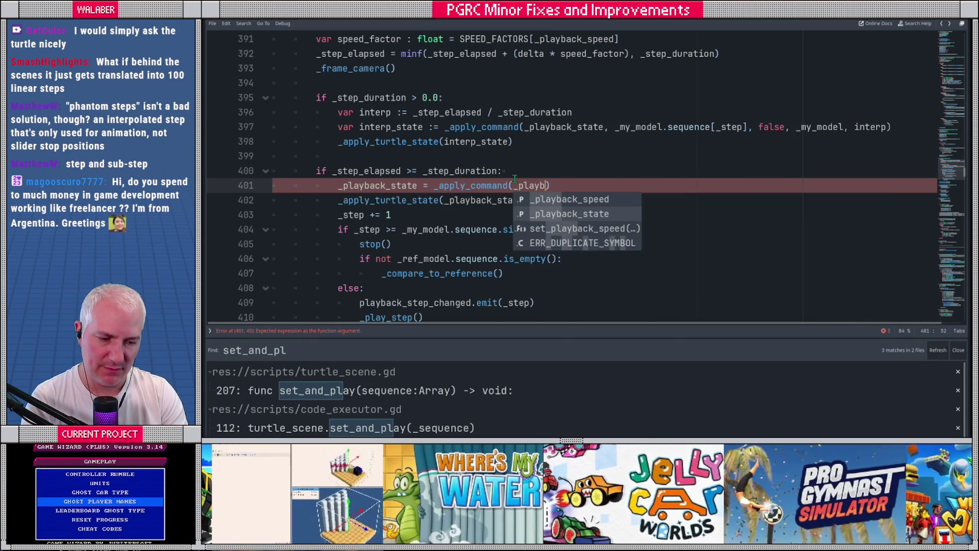
key(Down)
key(Return)
text(, _my_)
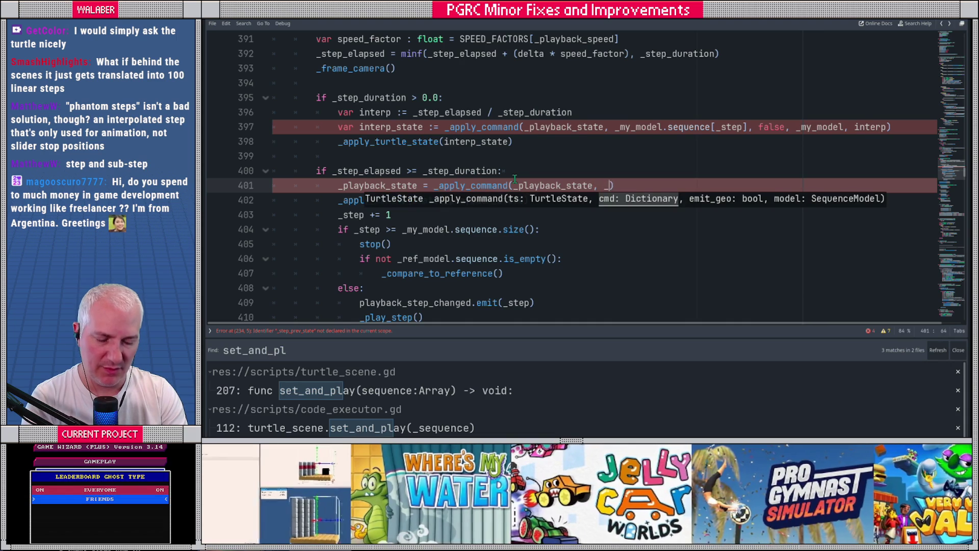
text(model.se)
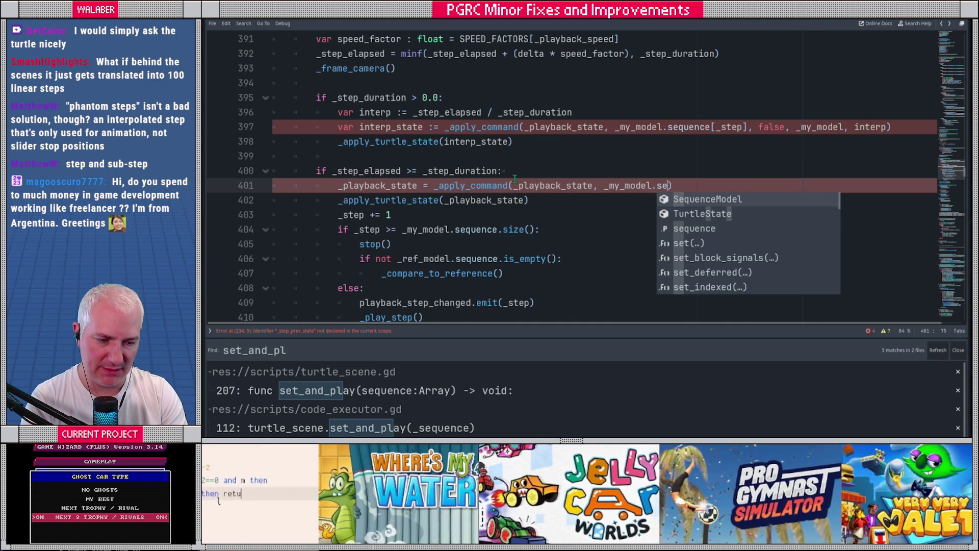
text(quence[_s)
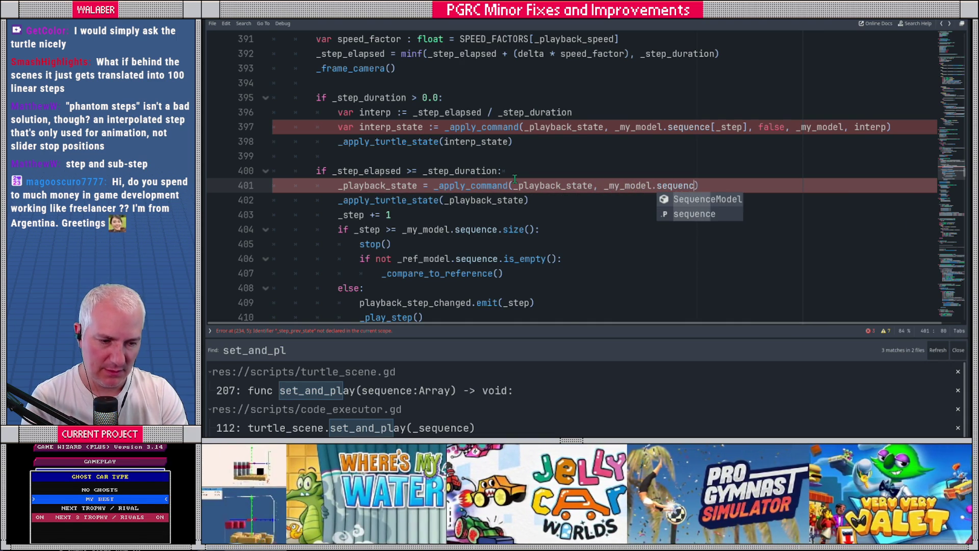
text(tep],)
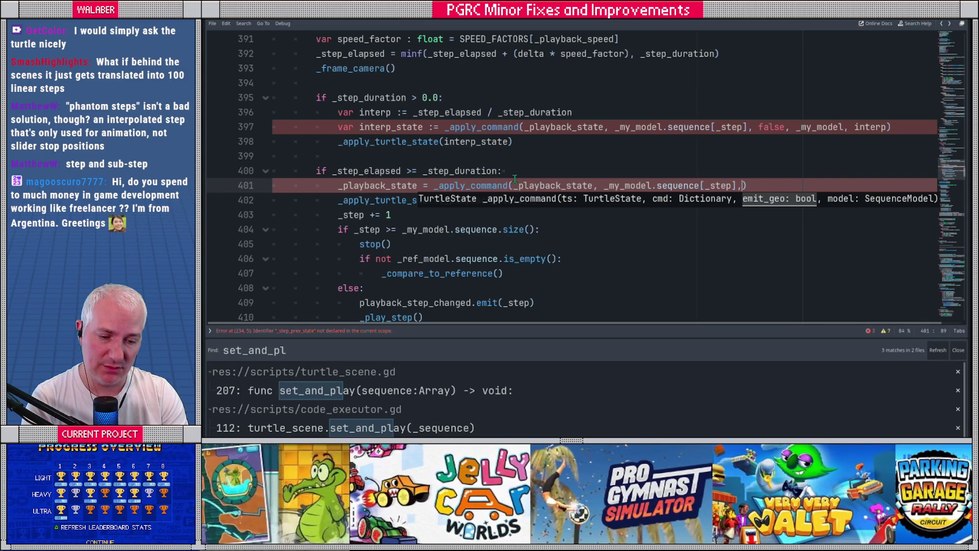
text(true,)
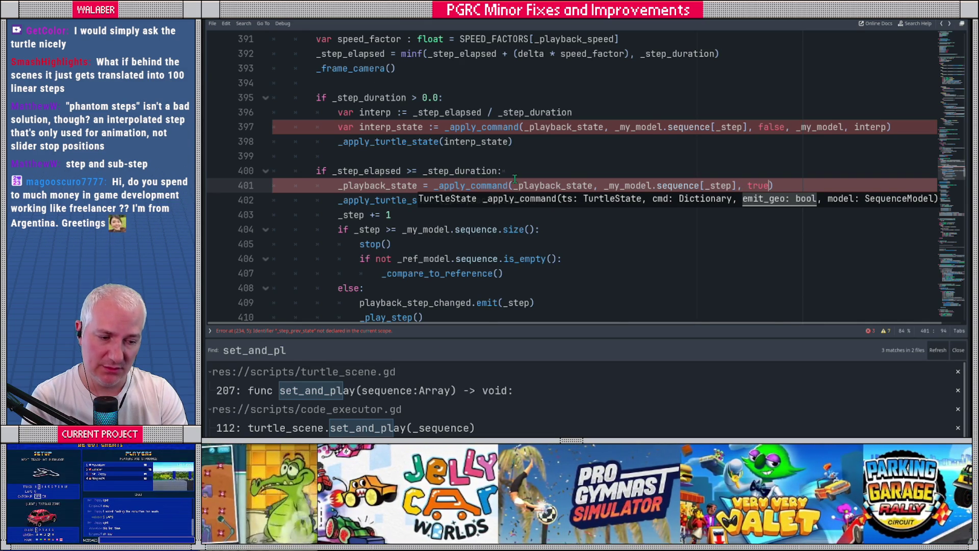
text( _my_model,)
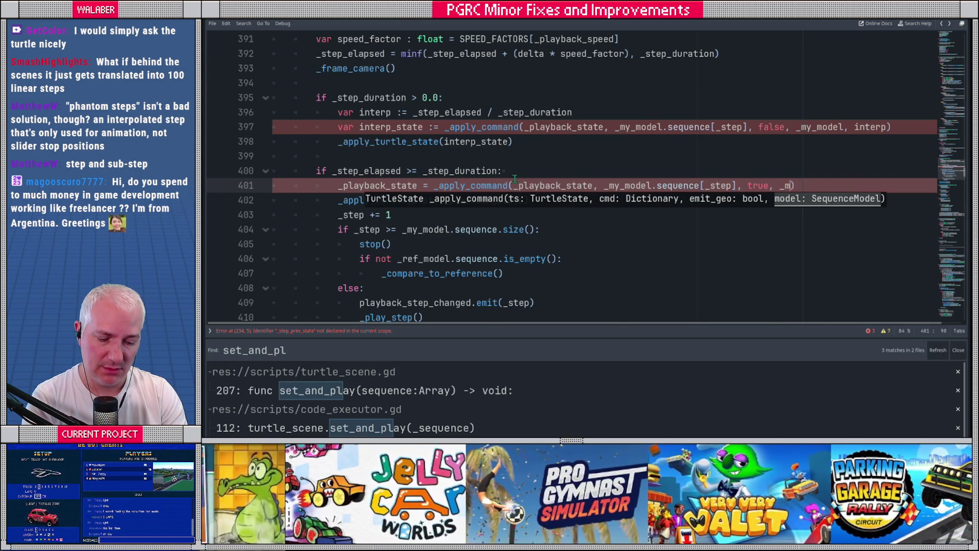
text( 1.0))
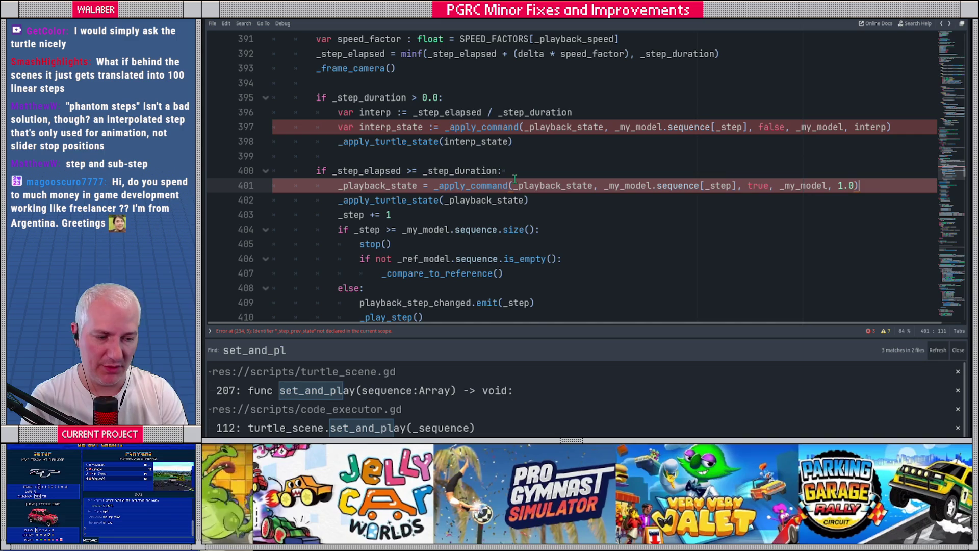
key(Left)
key(BackSpace)
key(BackSpace)
key(BackSpace)
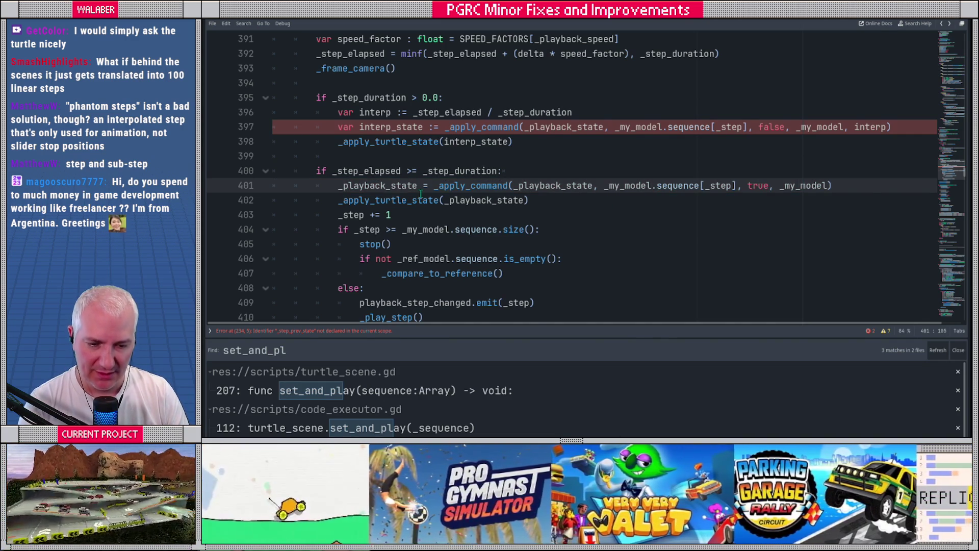
drag(369, 199, 519, 200)
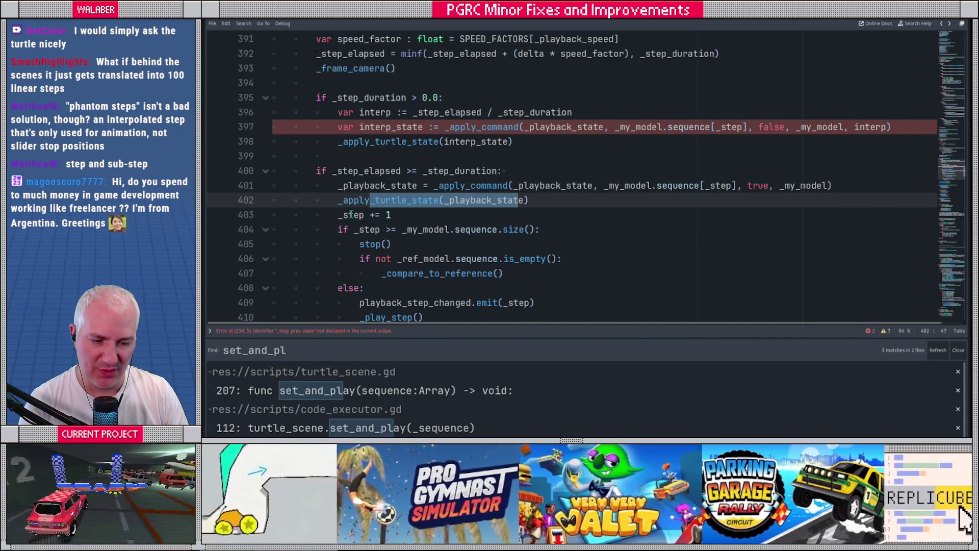
- Check the _play_step definition against its call site and scroll back to the function body
drag(352, 214, 391, 215)
scroll(351, 204, down, 1)
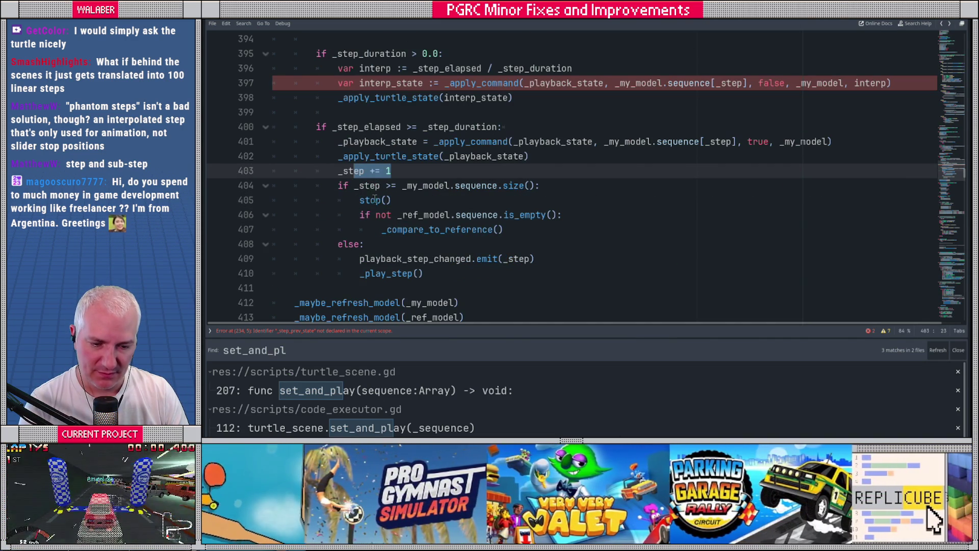
ctrl+click(384, 273)
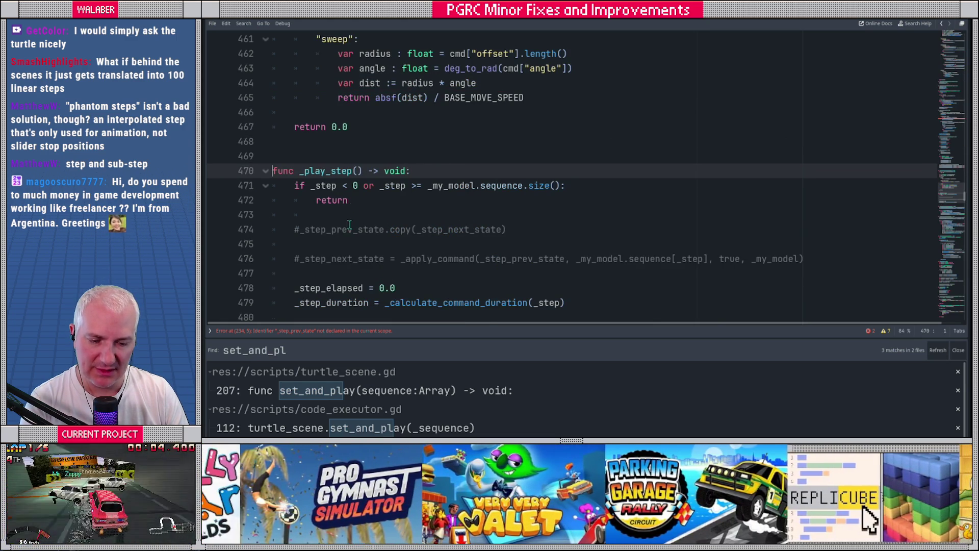
scroll(359, 286, down, 1)
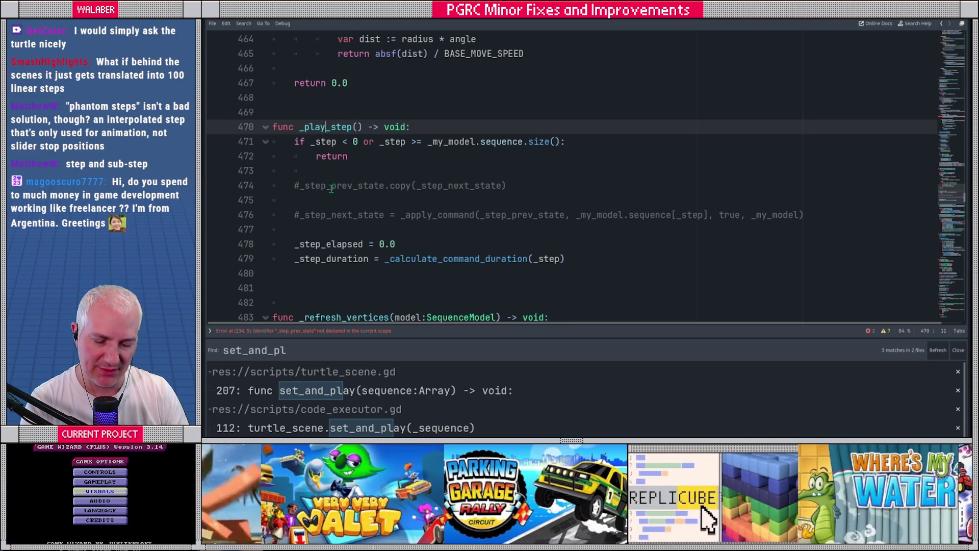
key(alt+Left)
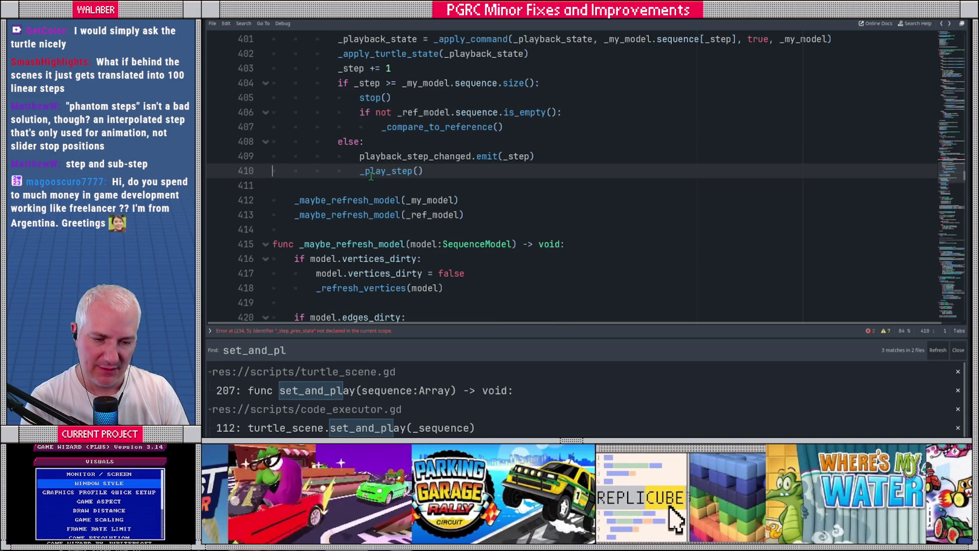
scroll(345, 156, up, 1)
scroll(345, 156, up, 5)
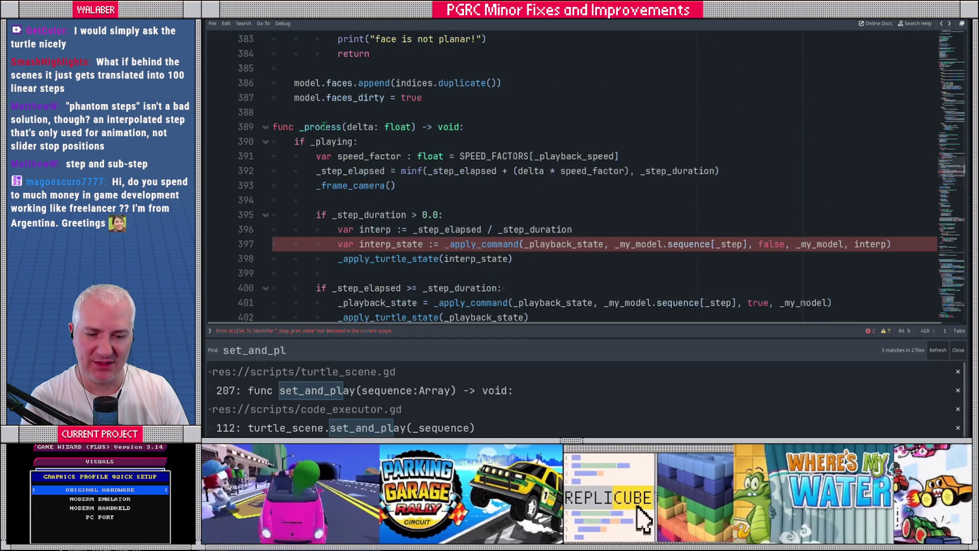
scroll(332, 156, down, 3)
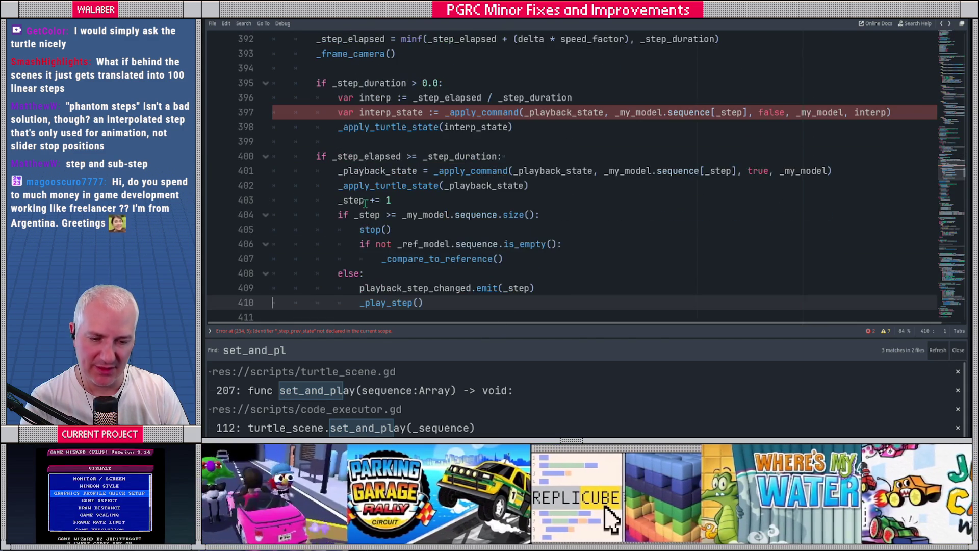
scroll(353, 196, down, 1)
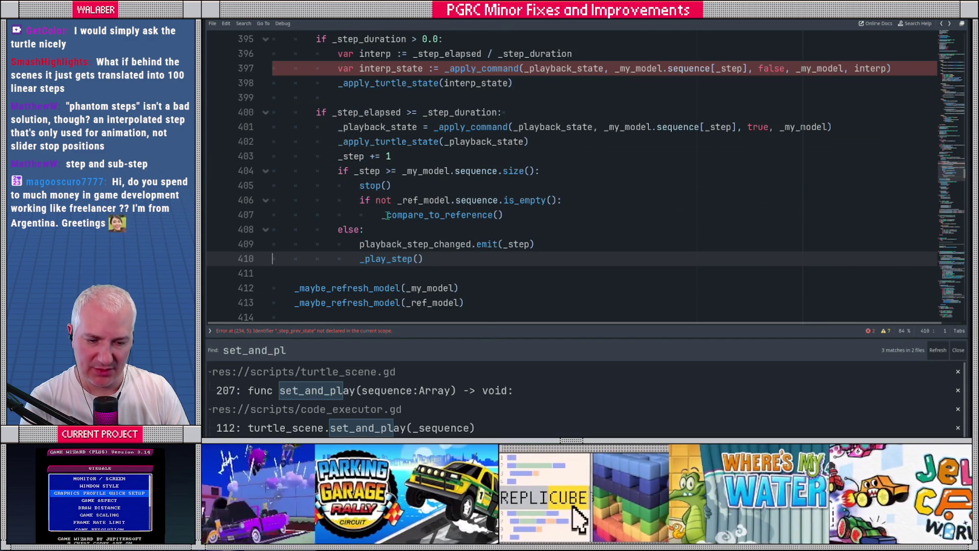
scroll(364, 185, down, 6)
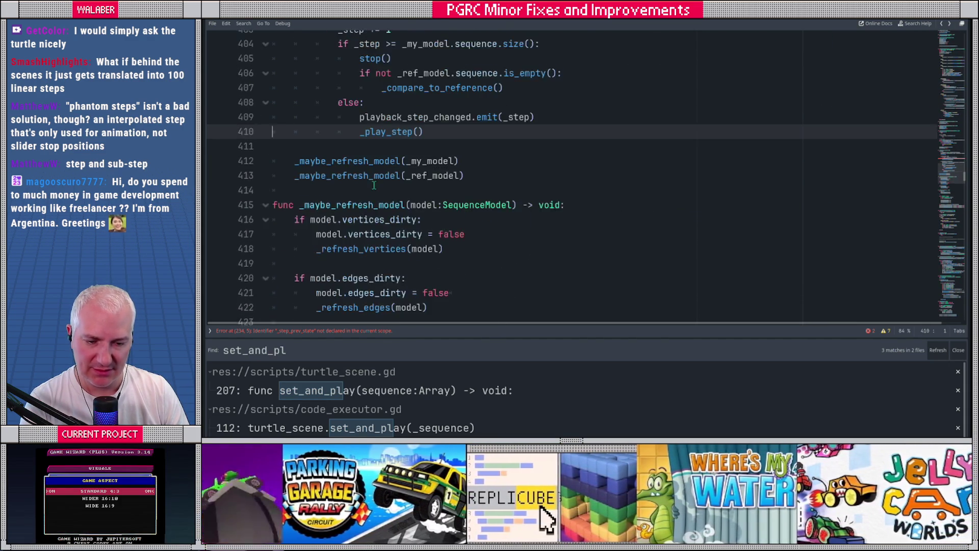
scroll(364, 185, down, 15)
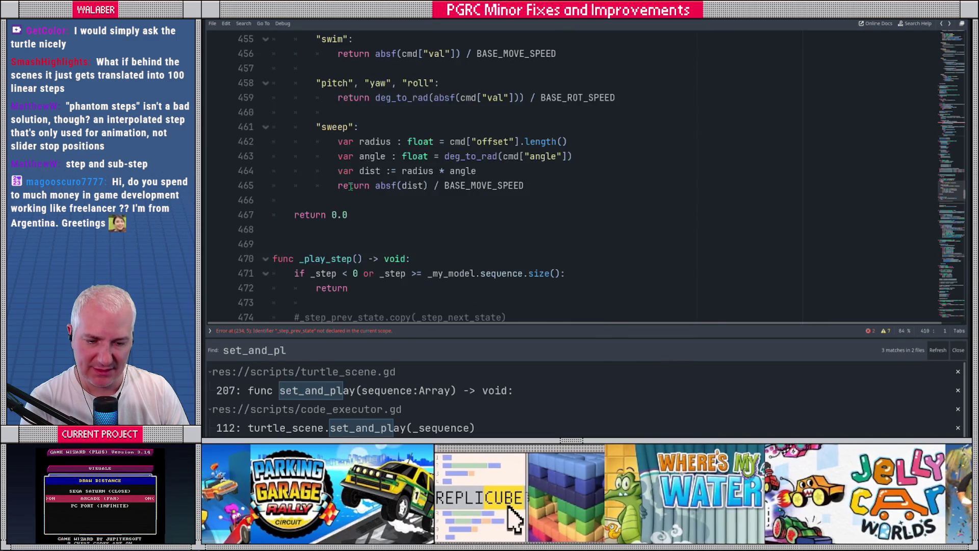
scroll(350, 186, down, 1)
- Delete the commented-out #_step_prev_state and #_step_next_state lines from _play_step
drag(305, 214, 304, 231)
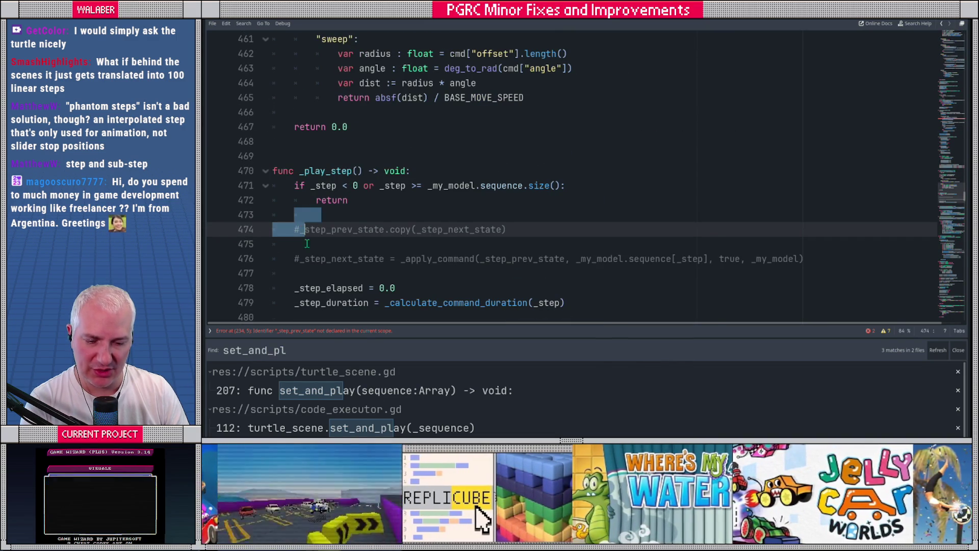
key(shift+Down)
key(shift+Down)
key(shift+Down)
key(Delete)
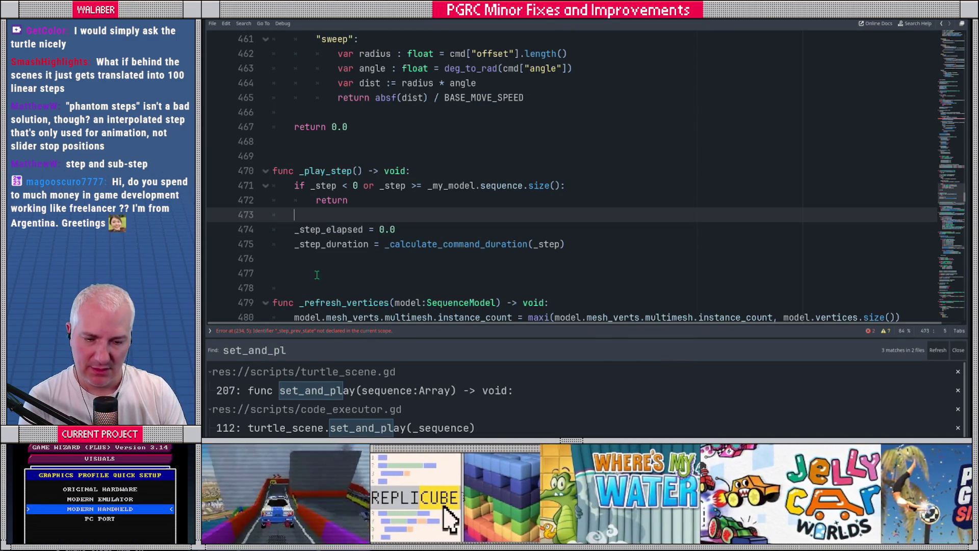
drag(300, 243, 561, 243)
click(499, 215)
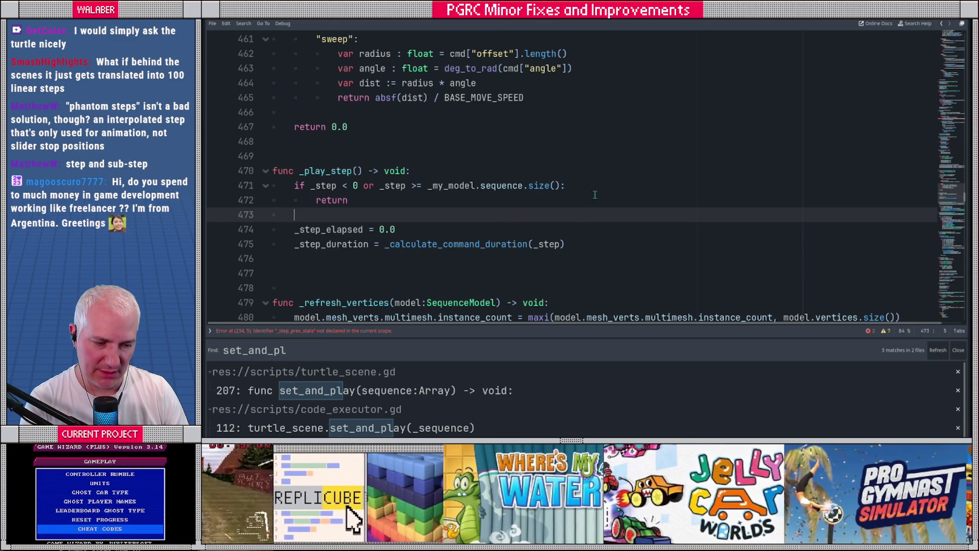
scroll(664, 193, down, 1)
scroll(664, 192, down, 4)
scroll(678, 184, up, 20)
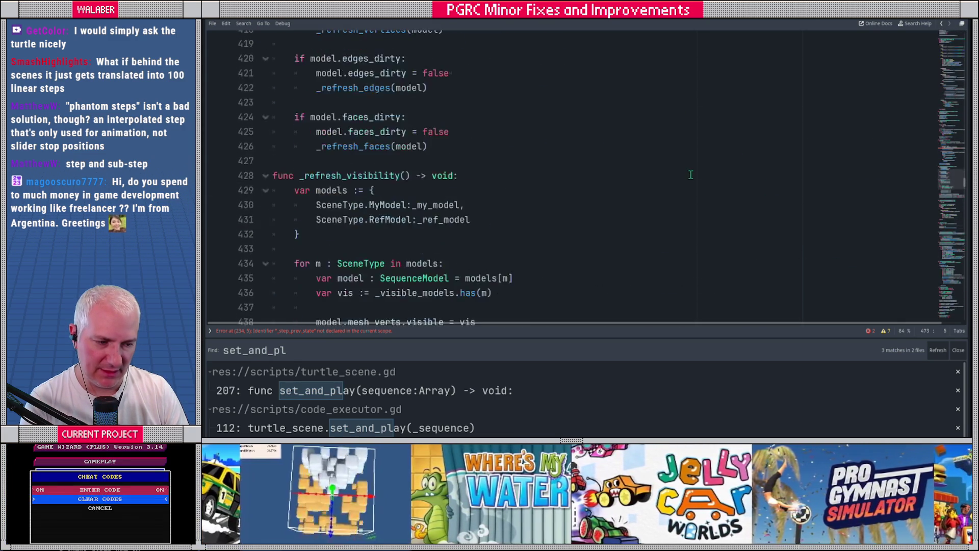
scroll(690, 176, up, 3)
double_click(481, 156)
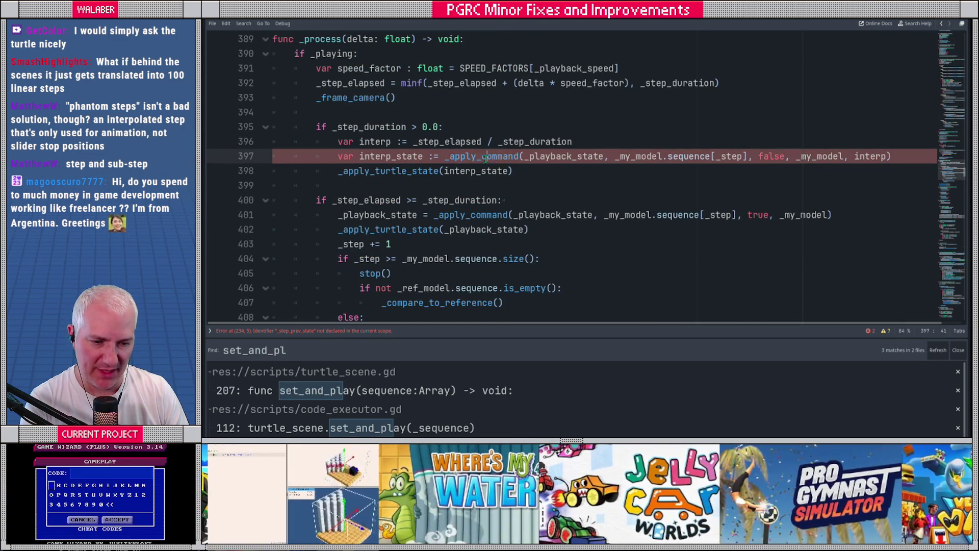
drag(950, 168, 945, 248)
key(ctrl+f)
text(_apply_c)
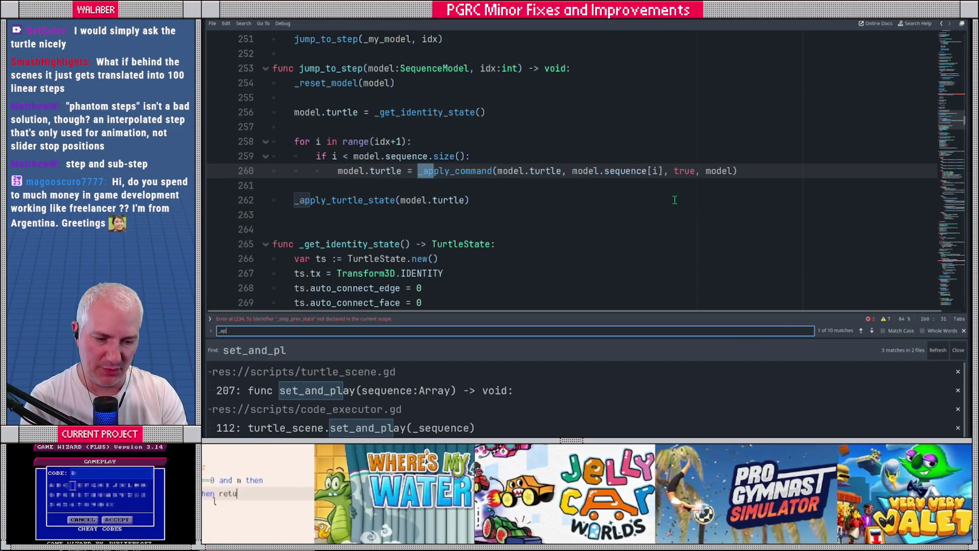
key(Escape)
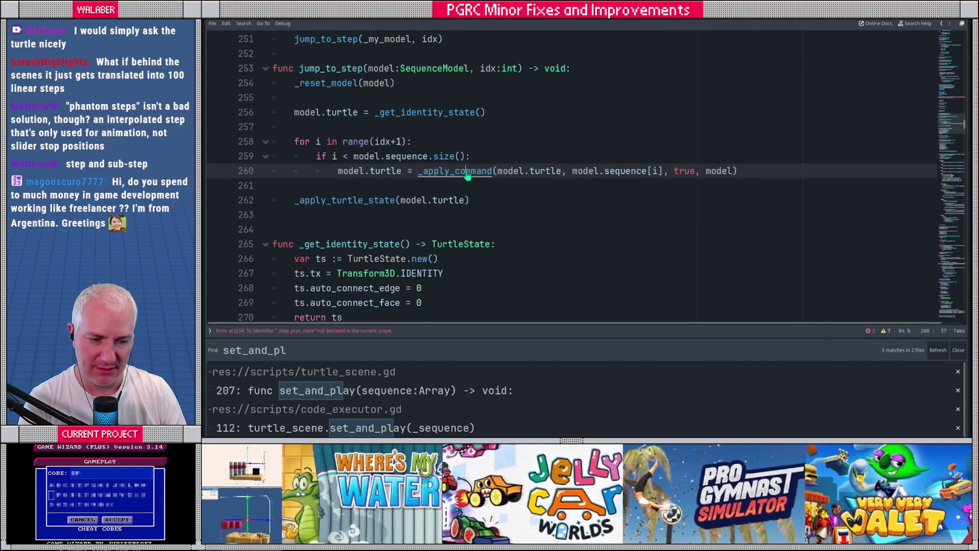
ctrl+click(467, 176)
click(729, 172)
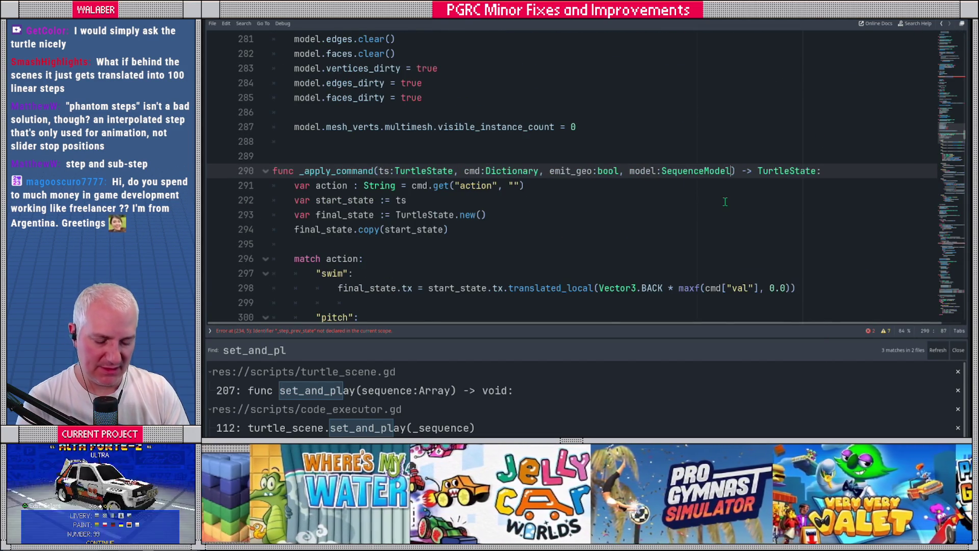
text(,)
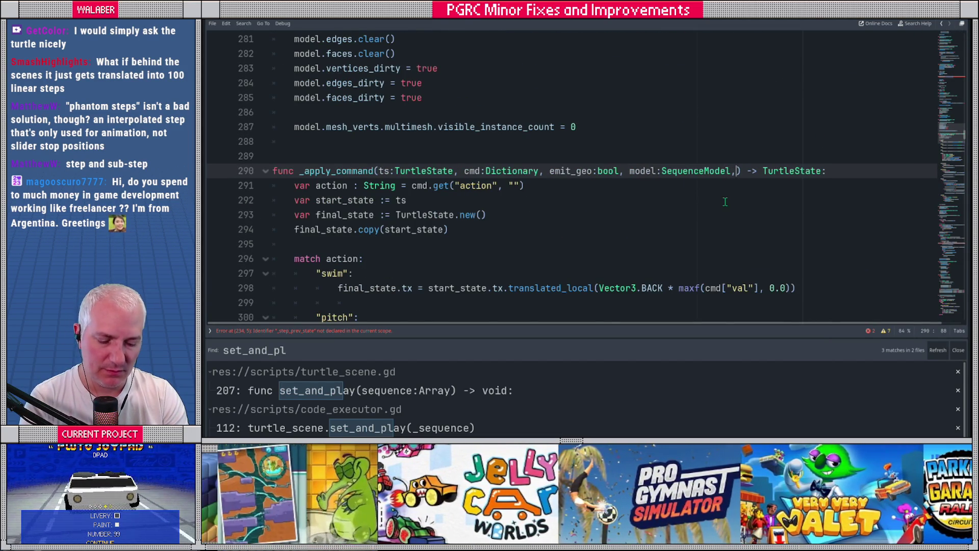
text( interp:float)
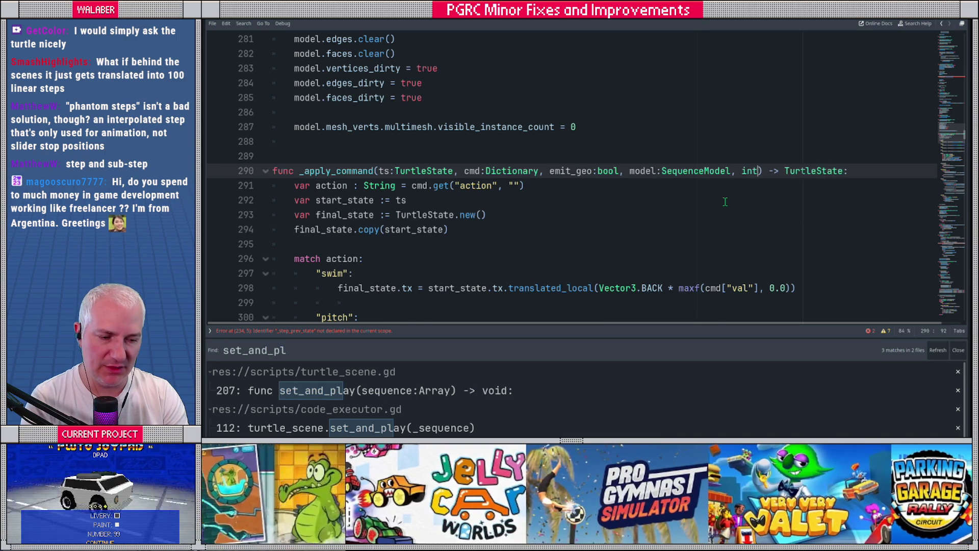
text( = 1.0)
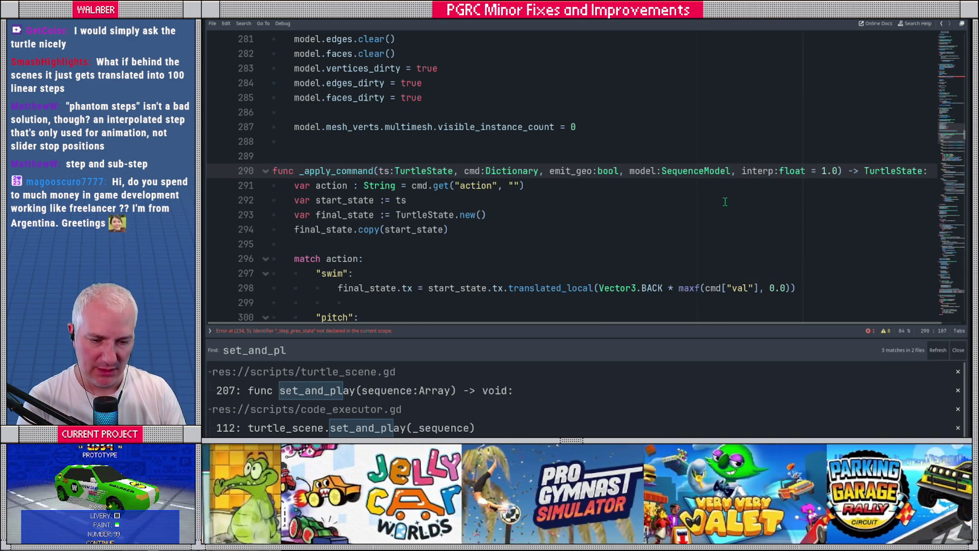
double_click(750, 171)
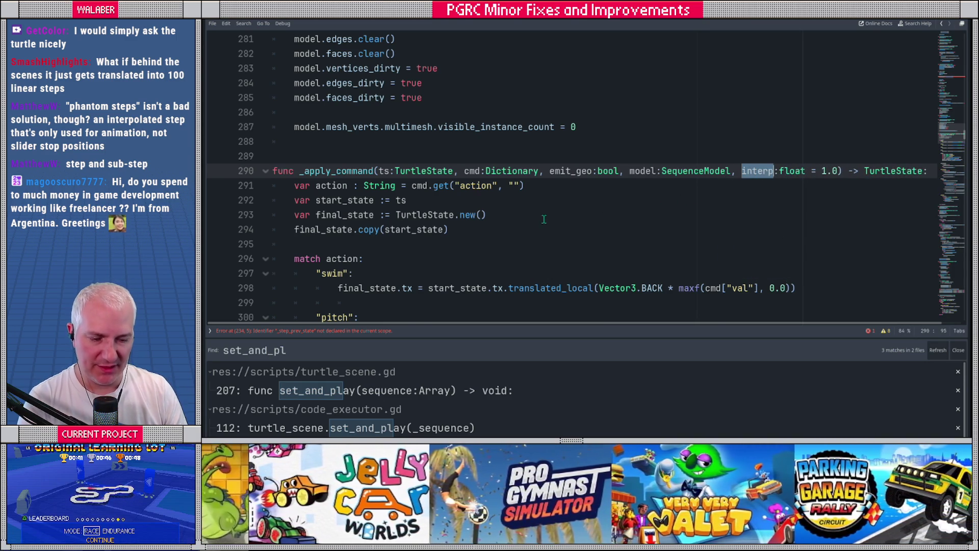
click(481, 232)
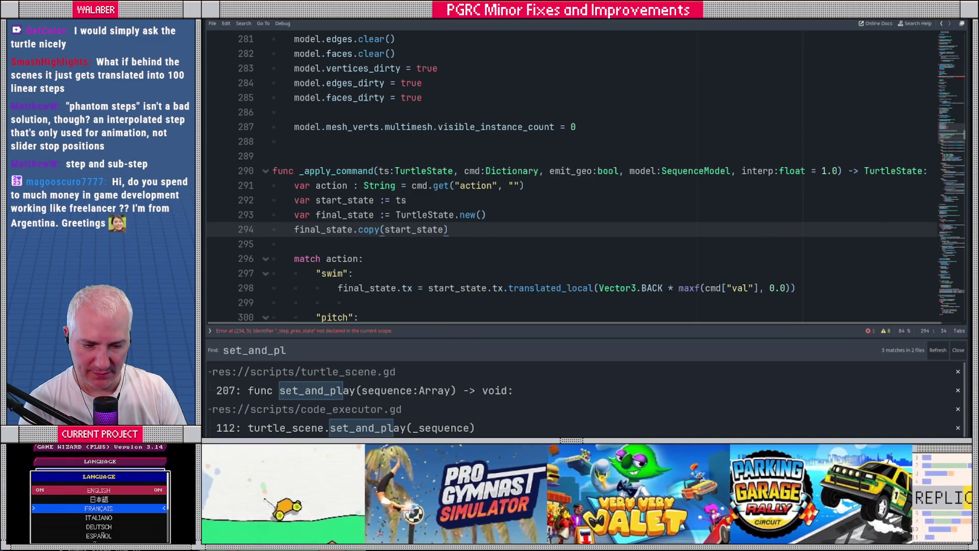
- Close the find results and append '* interp' to the swim line
key(Escape)
scroll(346, 260, down, 1)
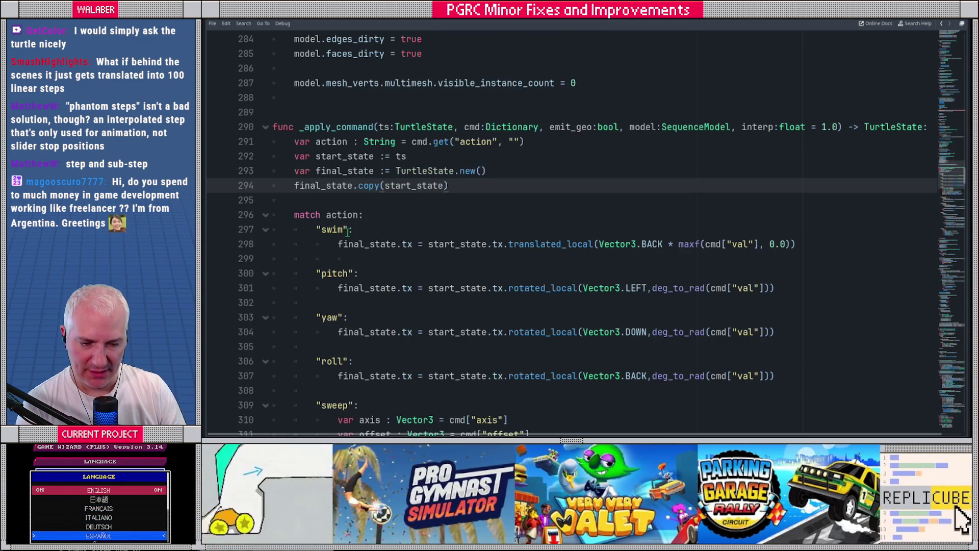
scroll(384, 226, down, 1)
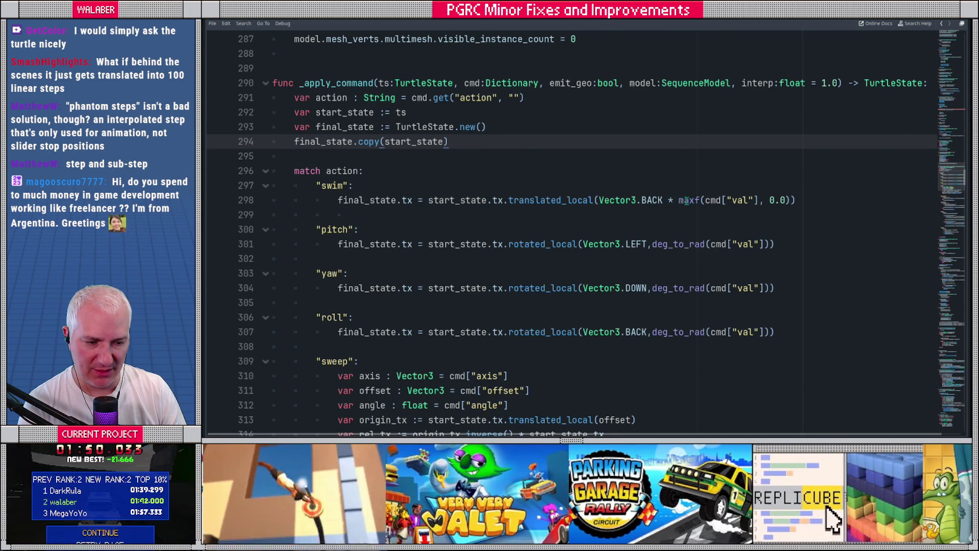
click(788, 199)
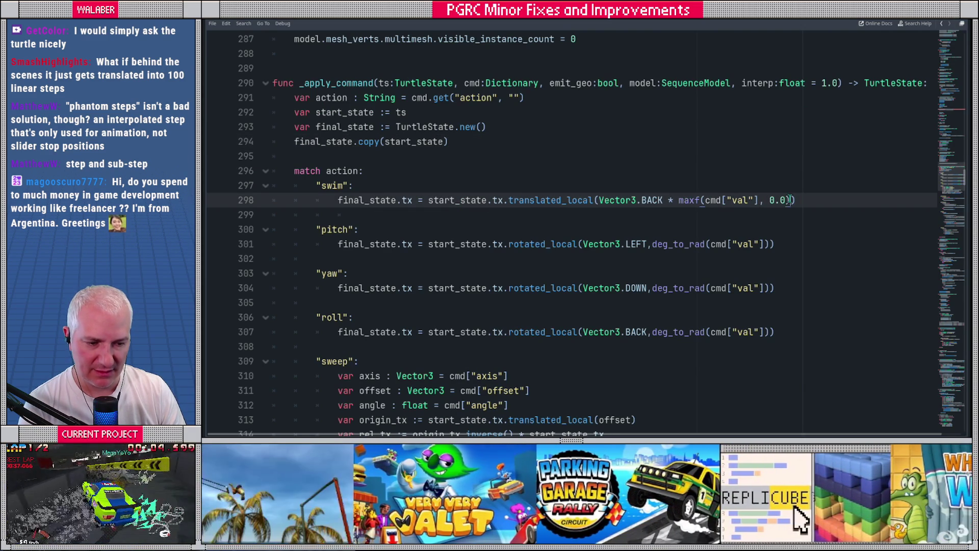
text(* interp)
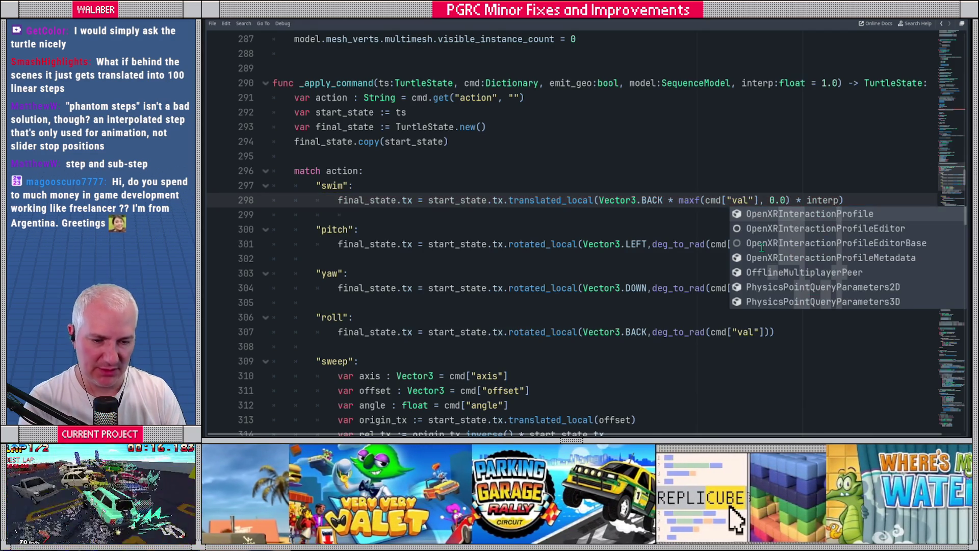
key(Escape)
- Insert 'interp = clampf(interp, 0.0, 1.0)' at the top of _apply_command
click(292, 98)
key(Return)
key(Up)
text(interp = )
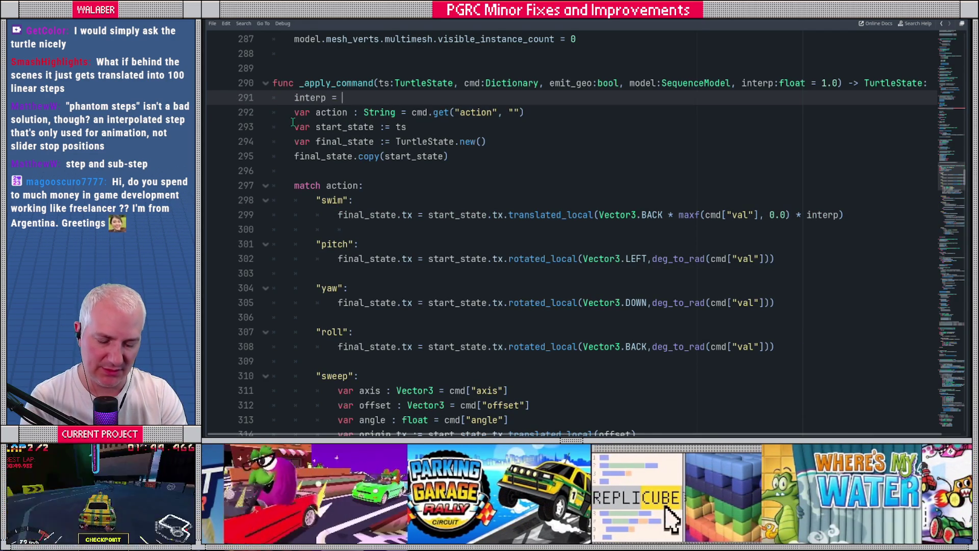
text(clampf(interp,)
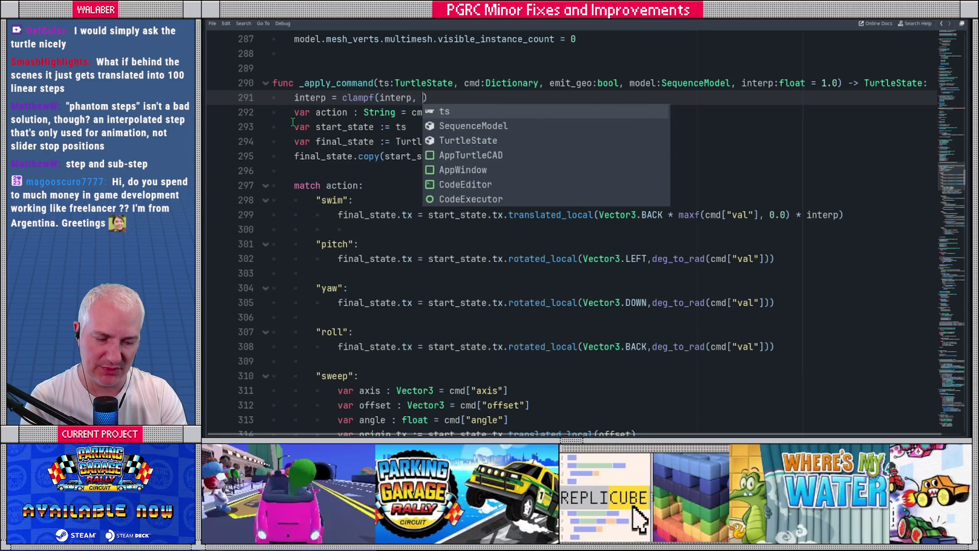
text( 0.0, 1.0))
key(Return)
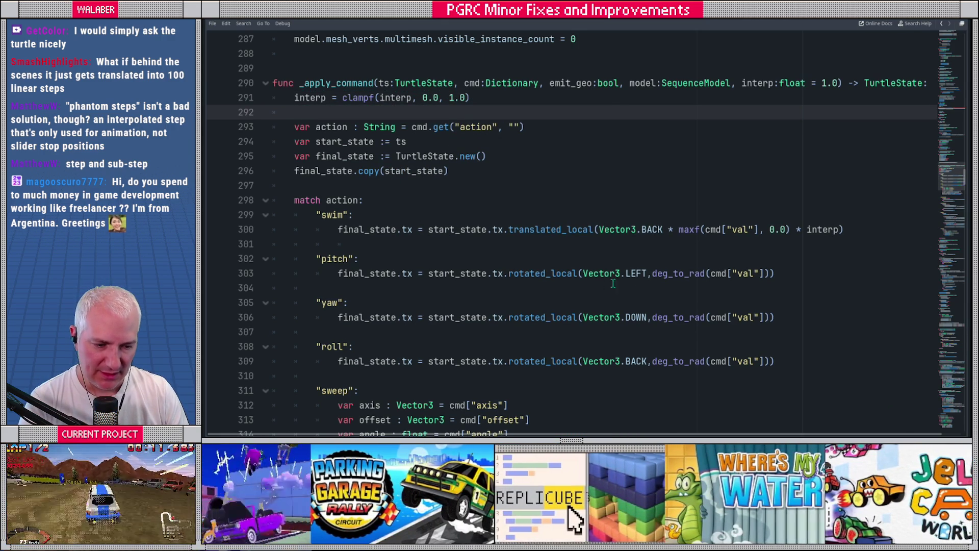
- Append '* interp' to the pitch, yaw and roll lines
click(769, 273)
text(* interp)
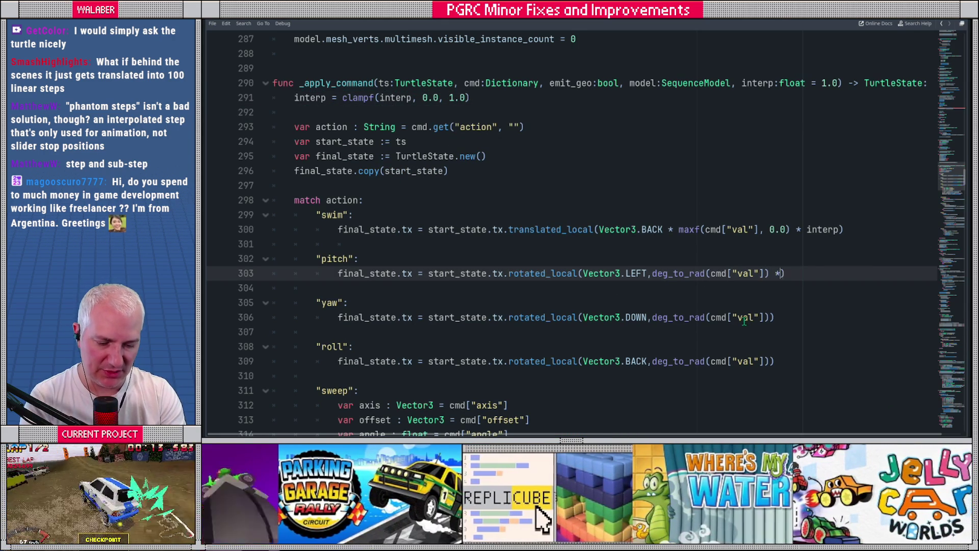
key(Escape)
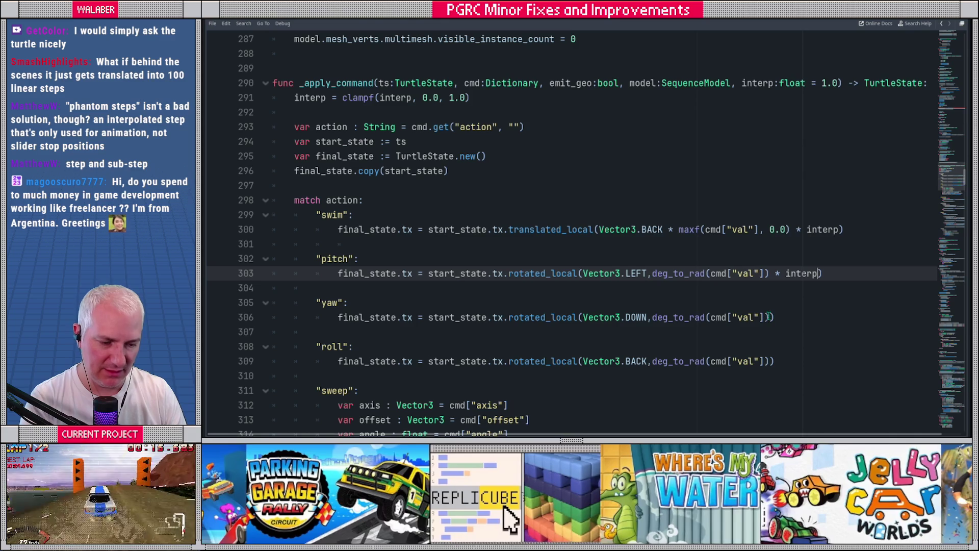
click(772, 318)
text(* int)
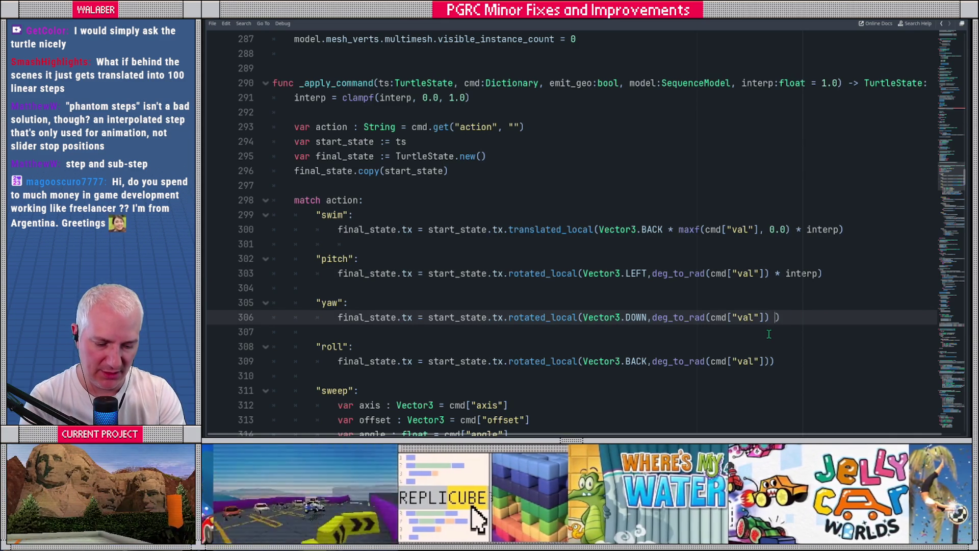
text(erp)
key(Escape)
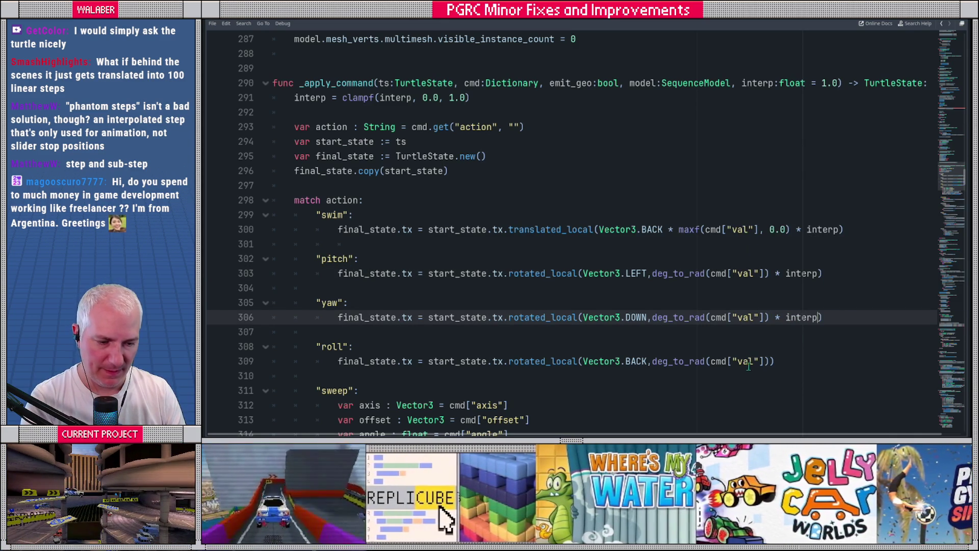
click(768, 362)
text(* )
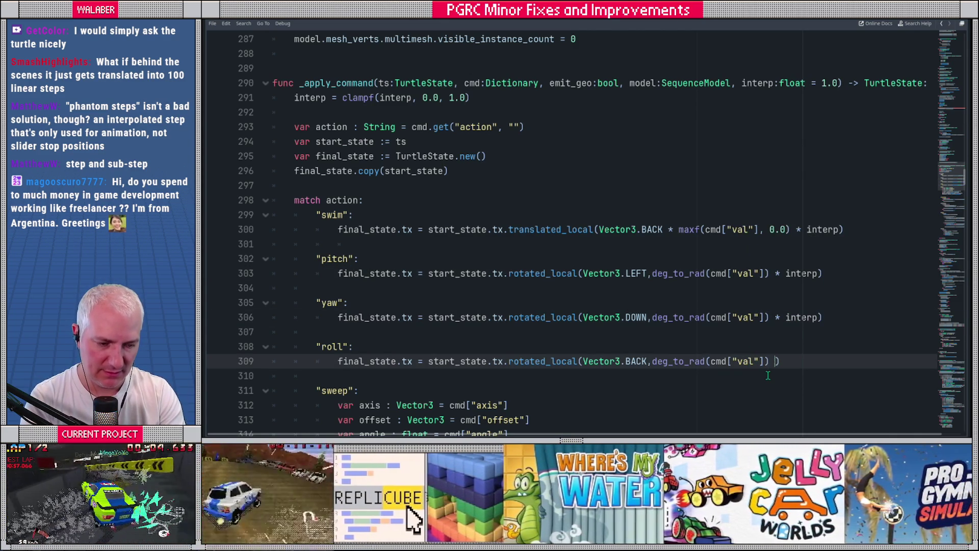
text(intper)
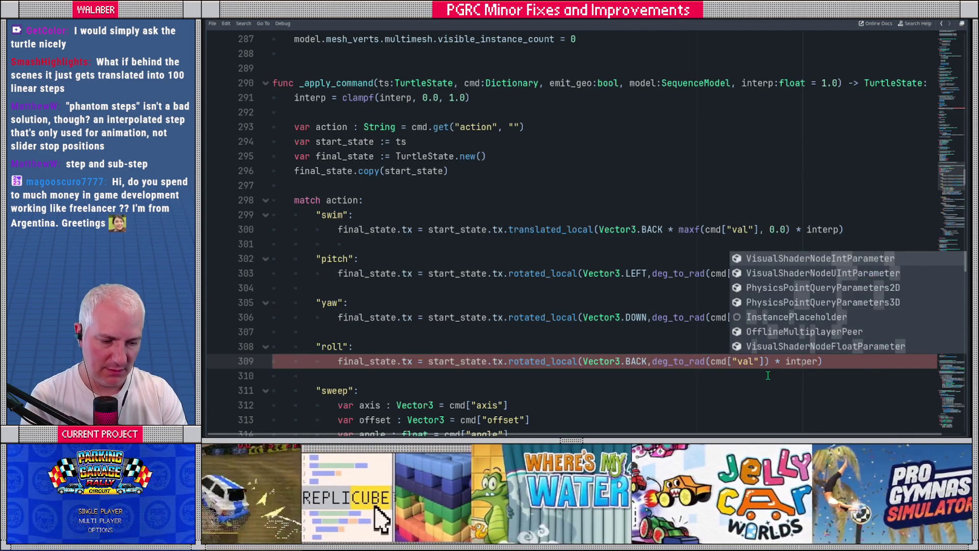
key(BackSpace)
text(erp)
key(Escape)
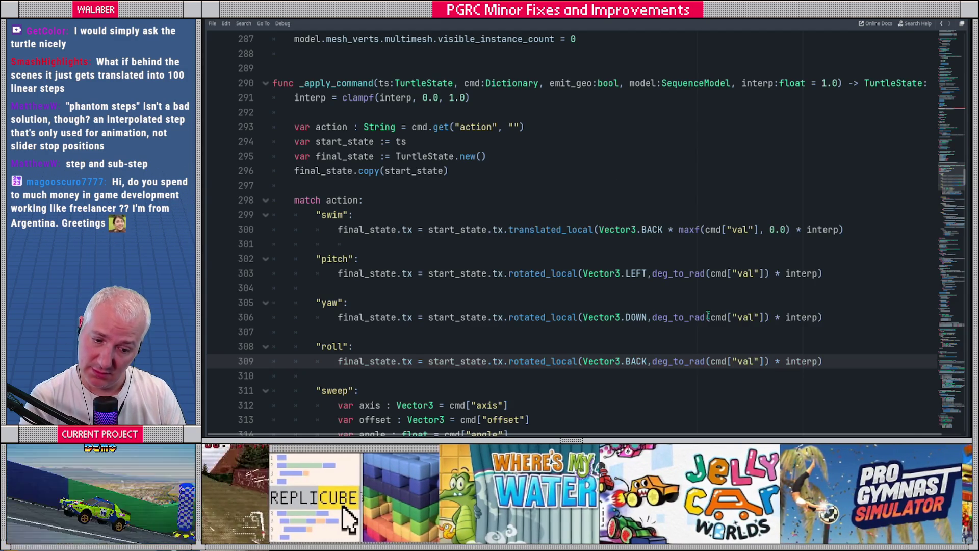
- Scale the sweep angle line by interp, then move down to the final return
scroll(628, 264, down, 2)
scroll(628, 264, down, 2)
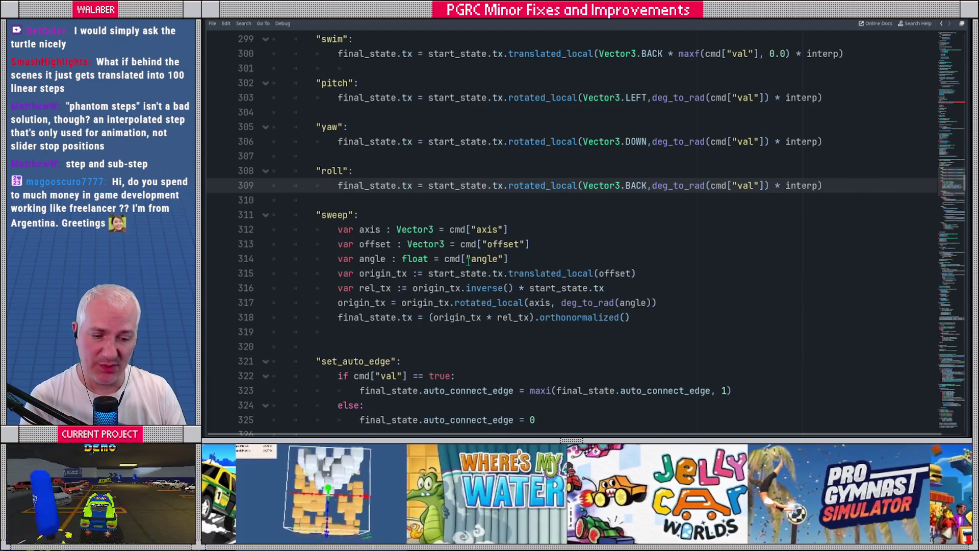
click(523, 257)
text(int)
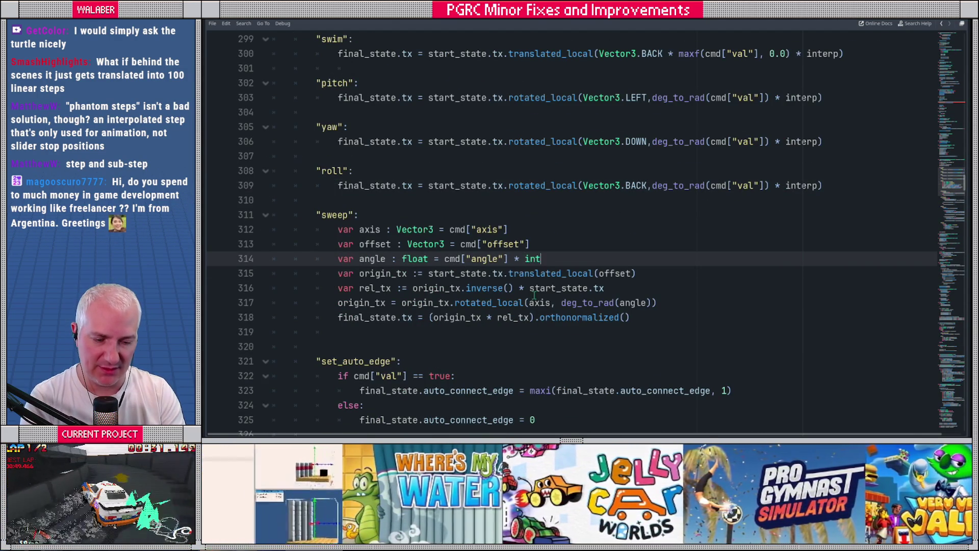
text(erp)
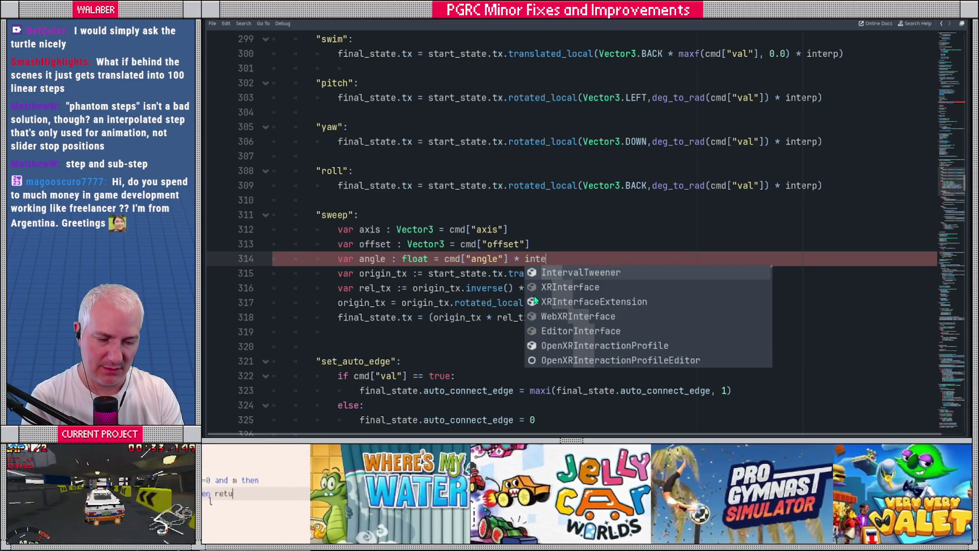
key(Escape)
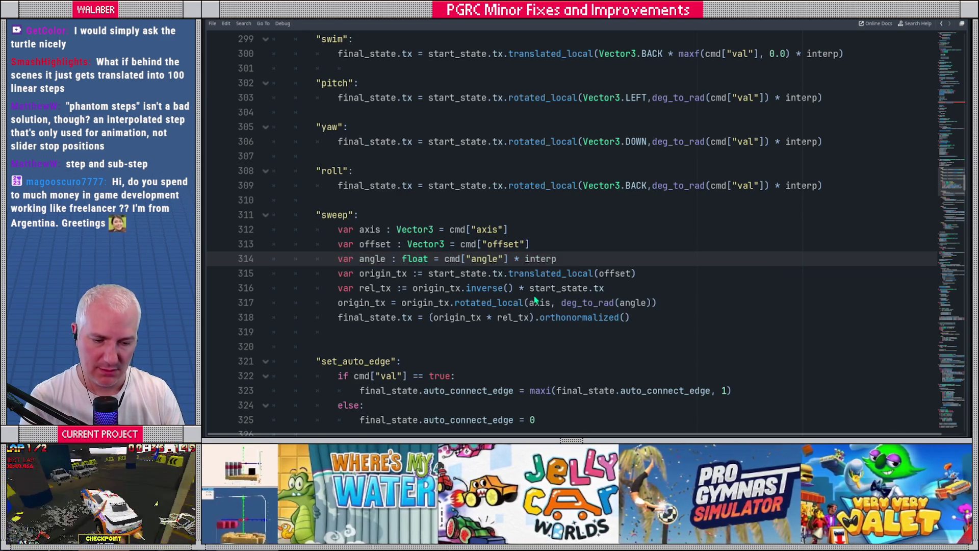
scroll(446, 240, down, 1)
scroll(446, 239, down, 2)
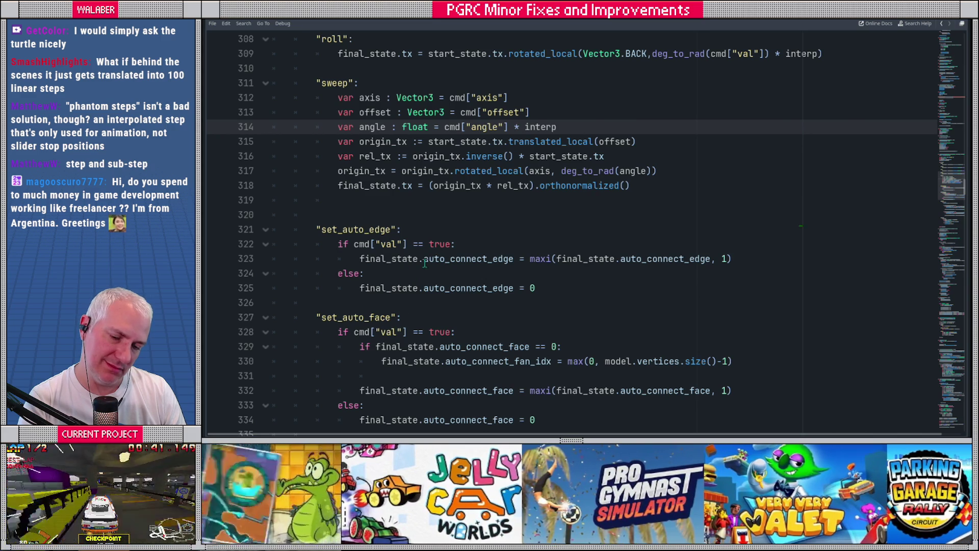
scroll(402, 266, down, 2)
scroll(403, 268, down, 4)
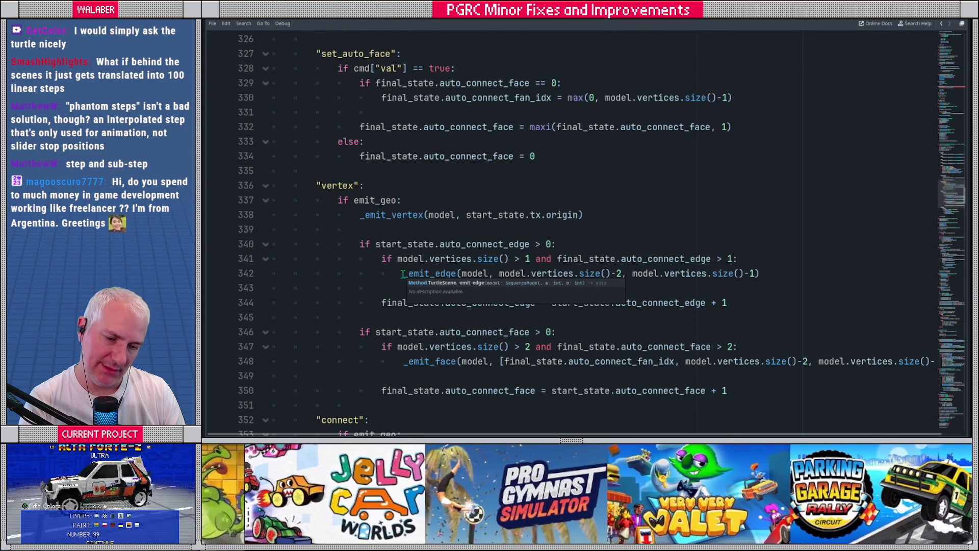
scroll(397, 274, down, 6)
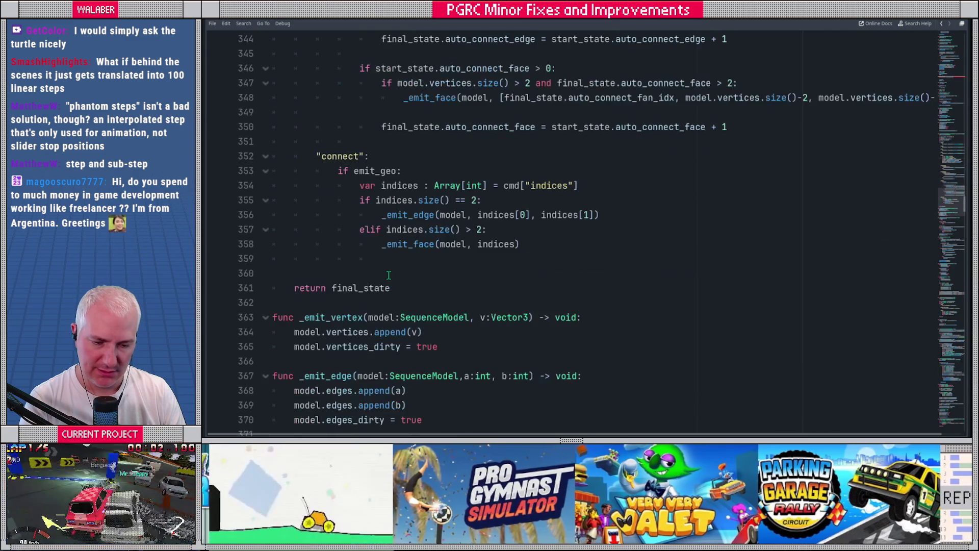
click(389, 275)
- Replace the undeclared '_step_prev_state' on line 234 with '_playback_state' and rerun the project
key(F5)
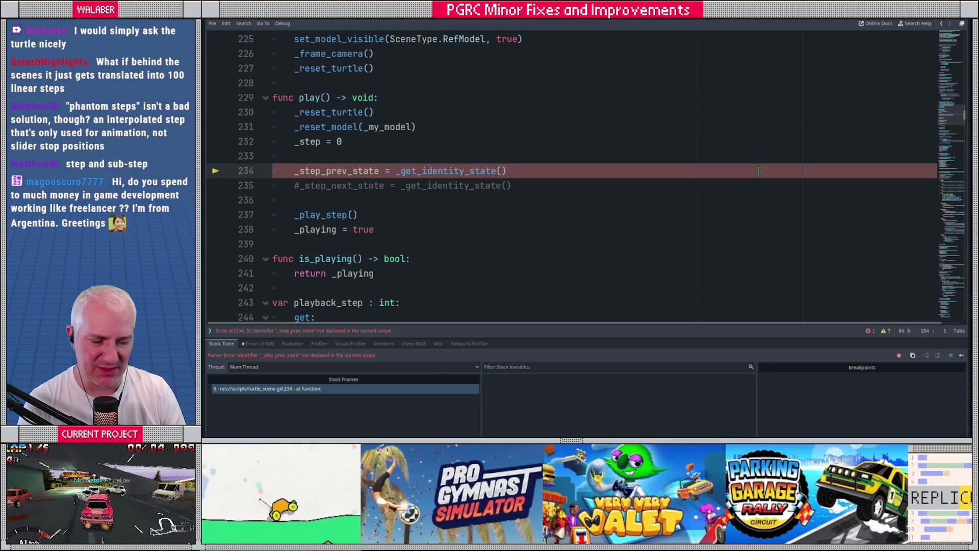
double_click(313, 170)
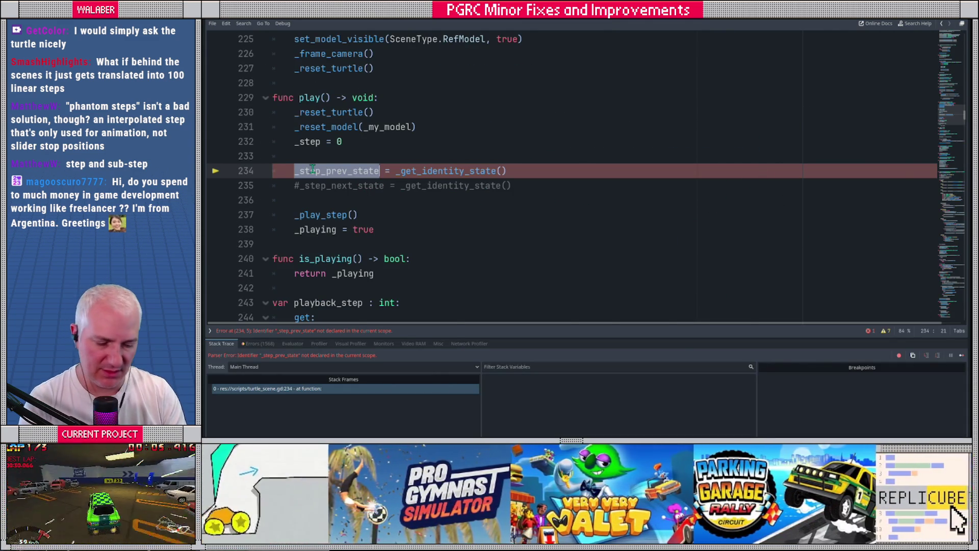
text(_step_)
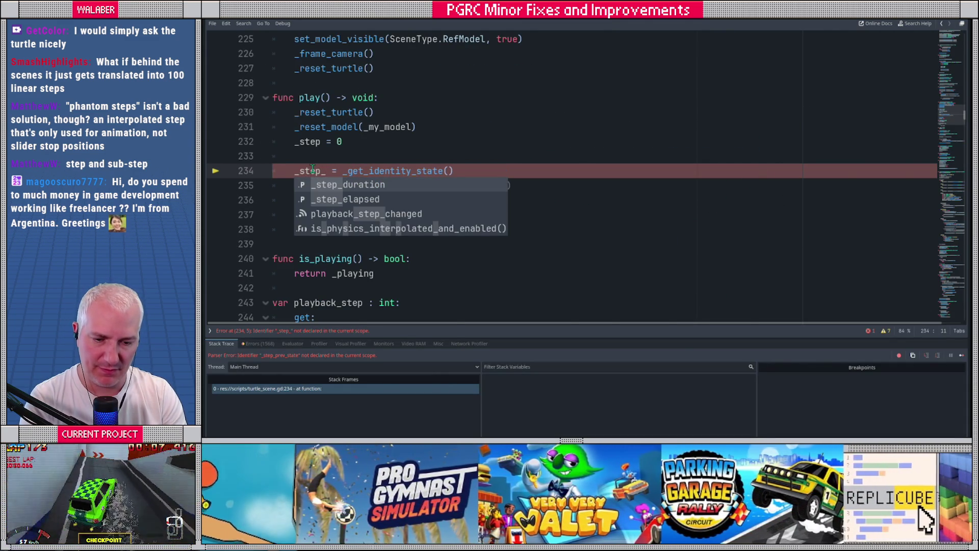
key(BackSpace)
key(BackSpace)
key(BackSpace)
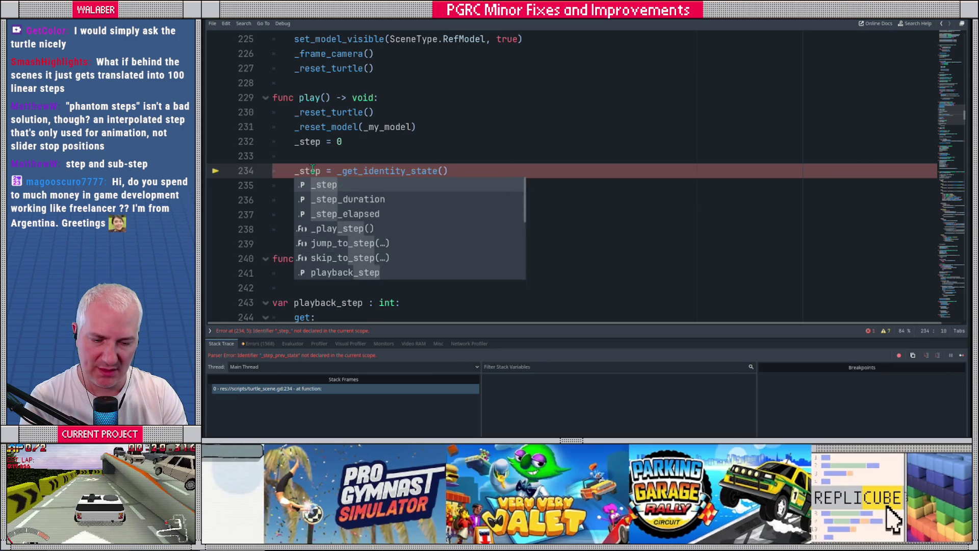
text(play)
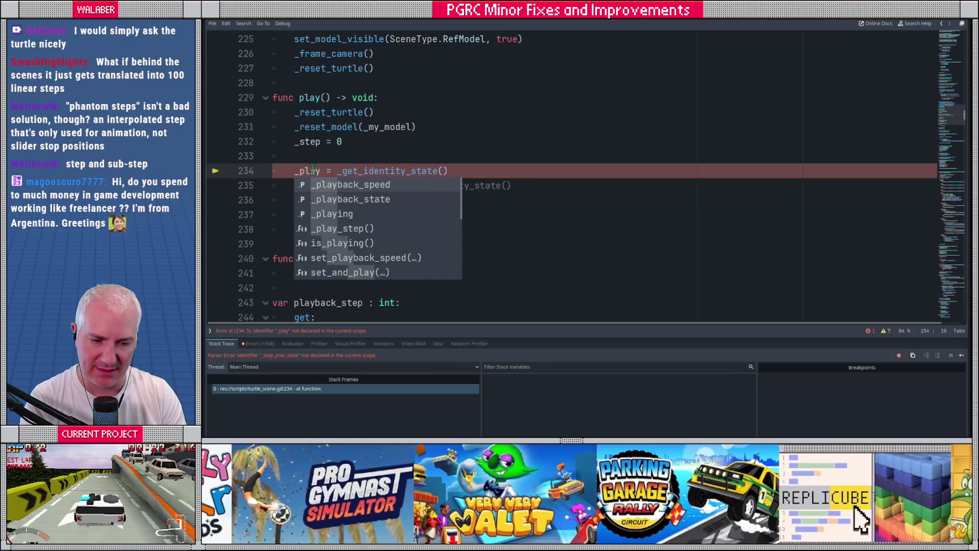
key(Down)
key(Return)
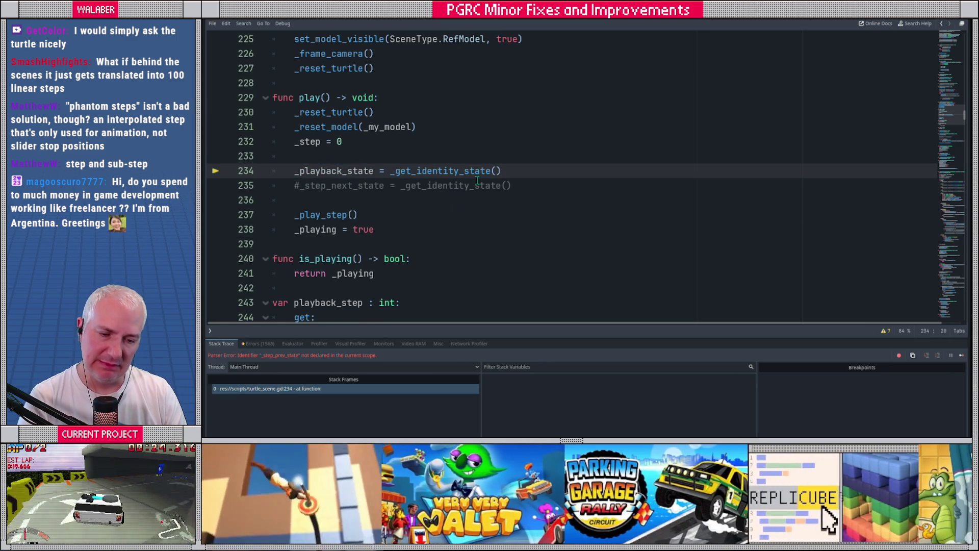
click(499, 182)
key(F5)
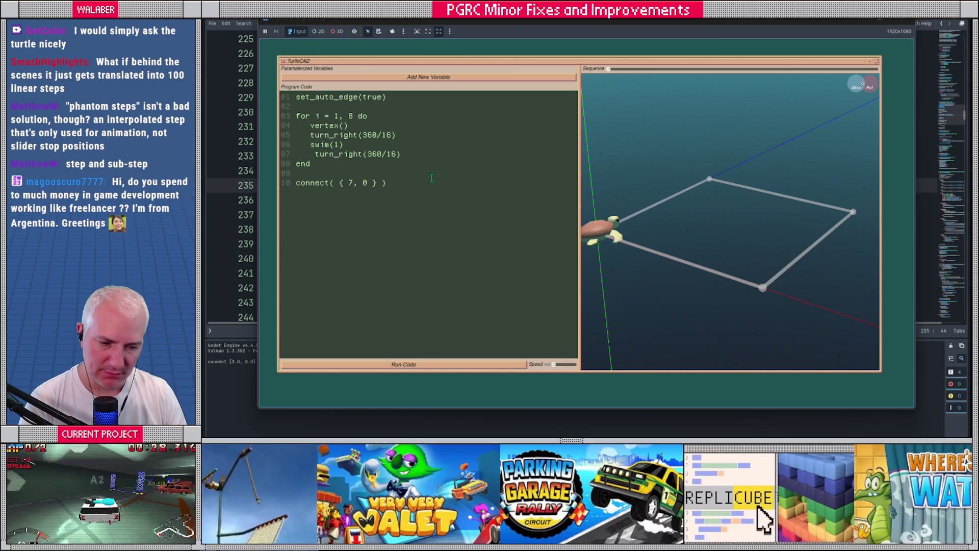
- Run the octagon program, lower the Speed slider, and rerun it to watch it animate
click(448, 363)
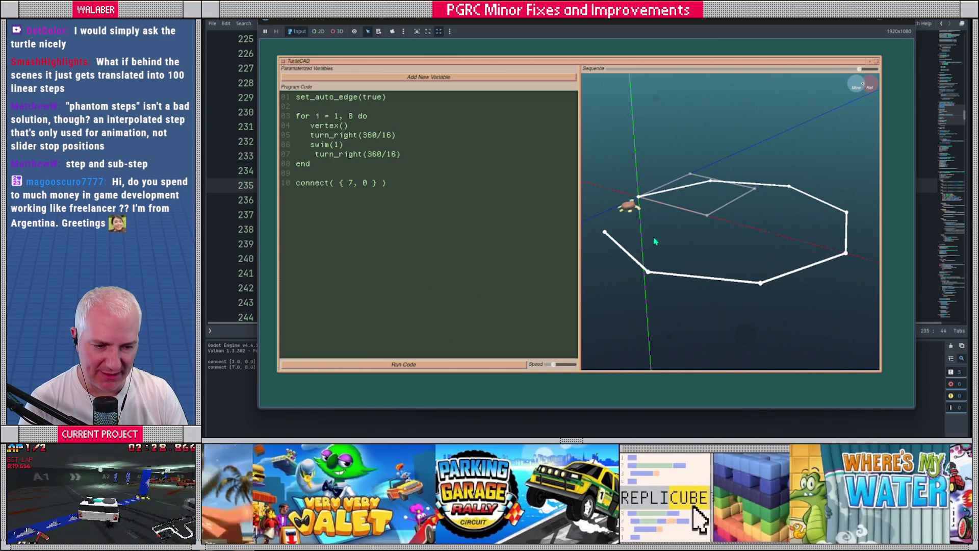
drag(553, 364, 546, 364)
click(515, 366)
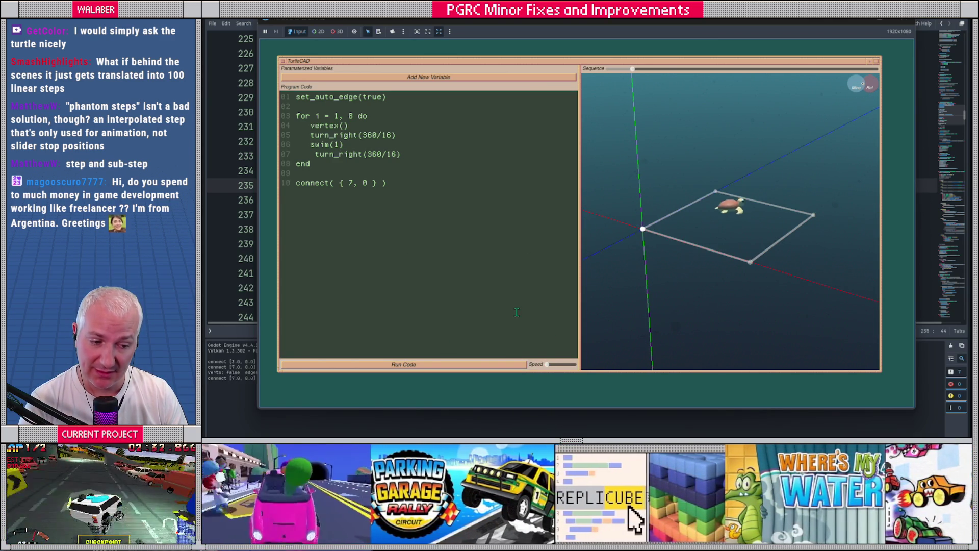
mouse_move(763, 281)
mouse_down()
mouse_move(788, 278)
mouse_move(814, 252)
mouse_move(801, 272)
mouse_up()
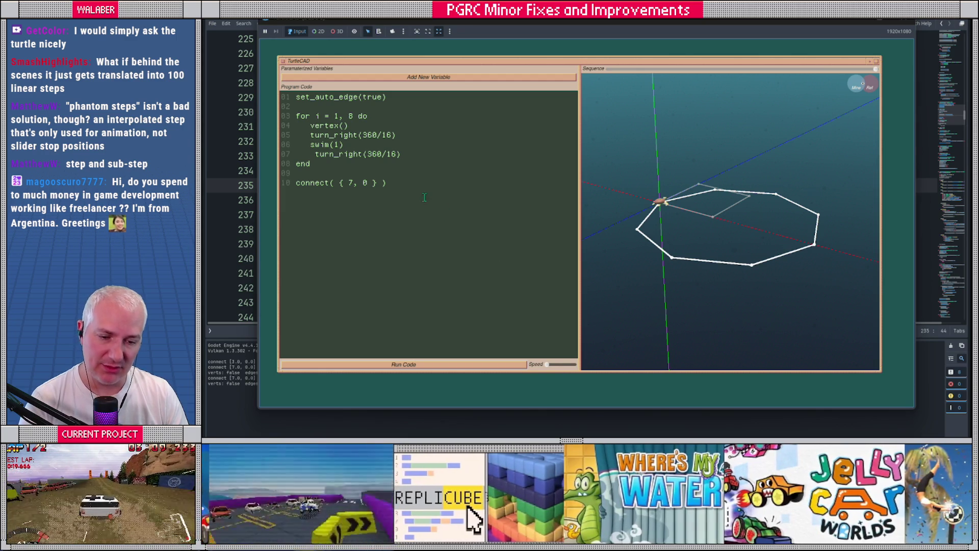
- Copy the new curve_right program from Notepad and replace TurtleCAD's existing code with it
key(alt+Tab)
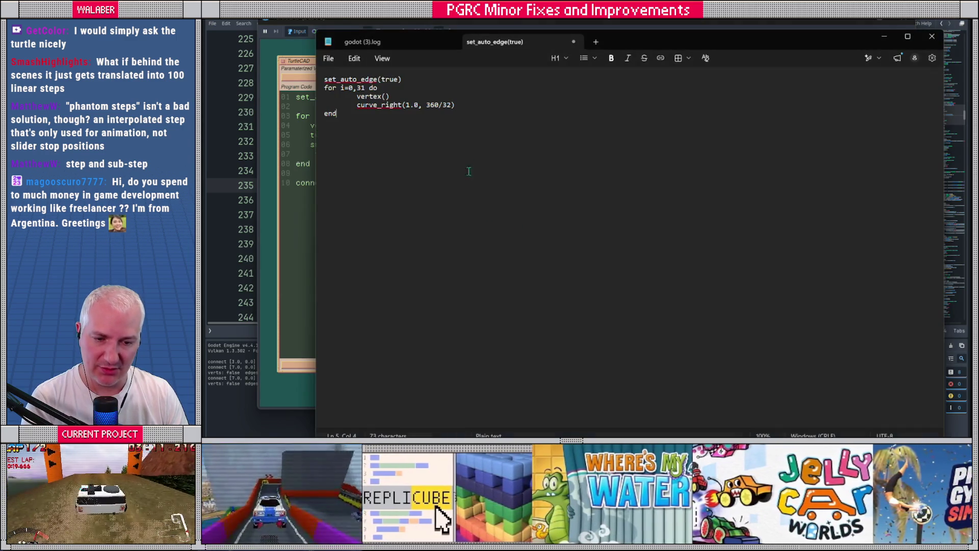
drag(462, 146, 289, 82)
key(ctrl+c)
key(alt+Tab)
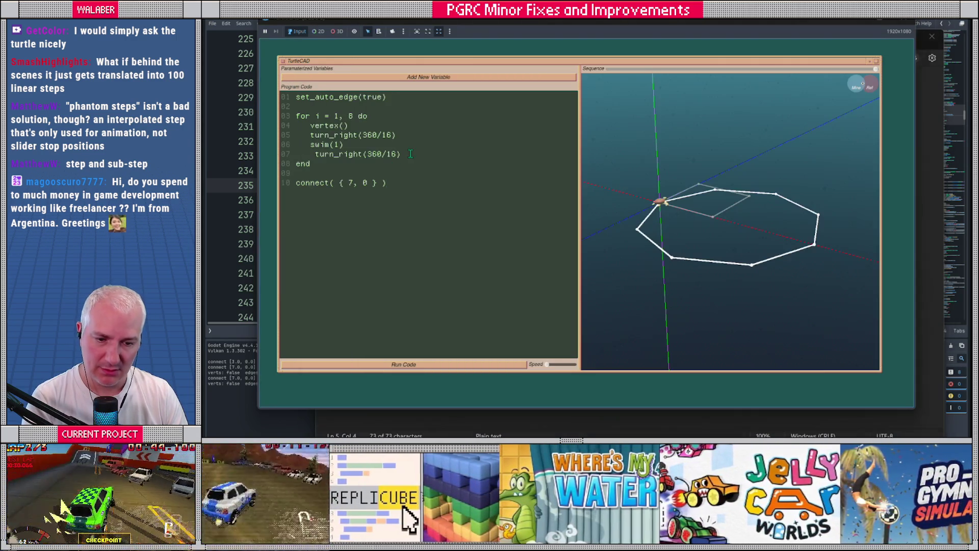
key(ctrl+a)
key(ctrl+v)
- Test the curve loop, cut it to eight 360/8 steps, rerun and rewind, then close TurtleCAD
click(470, 365)
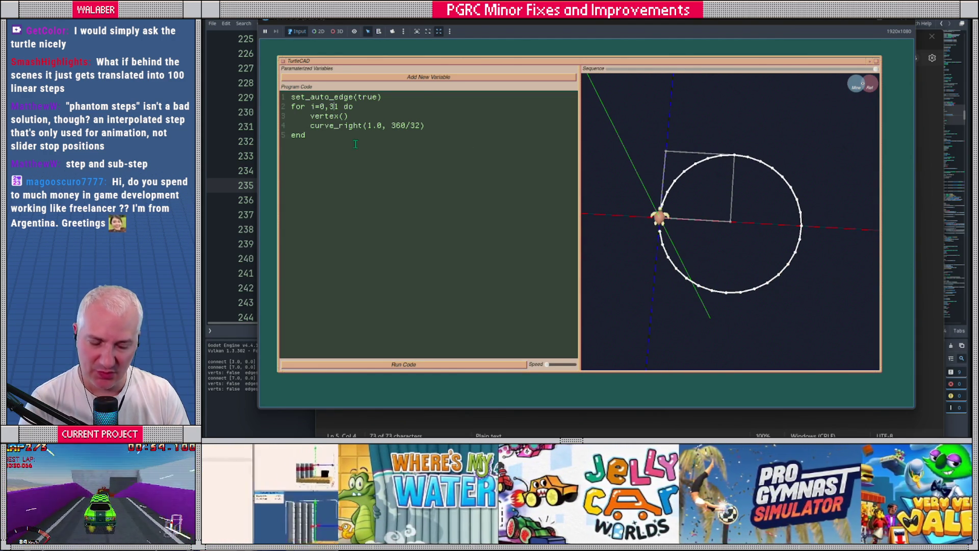
key(BackSpace)
text(7)
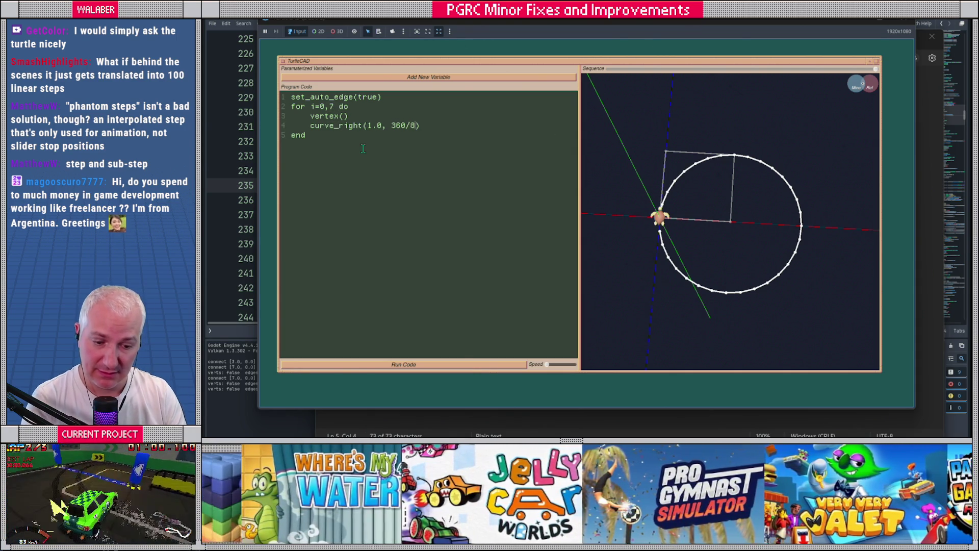
click(476, 365)
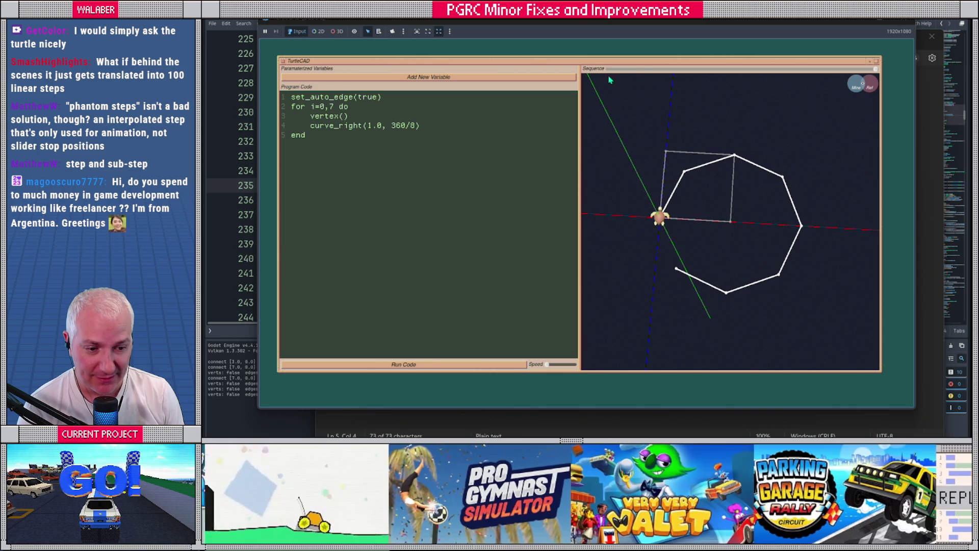
drag(608, 70, 878, 72)
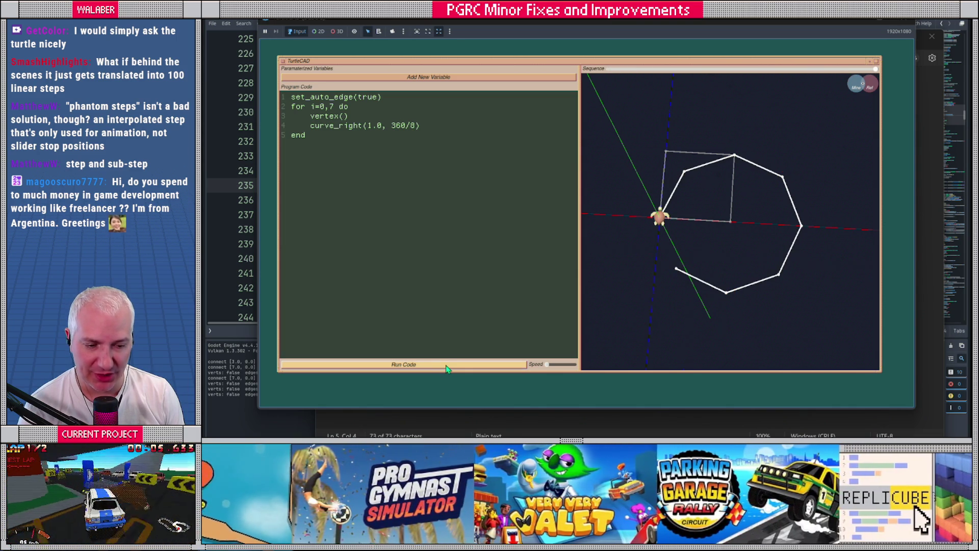
click(445, 366)
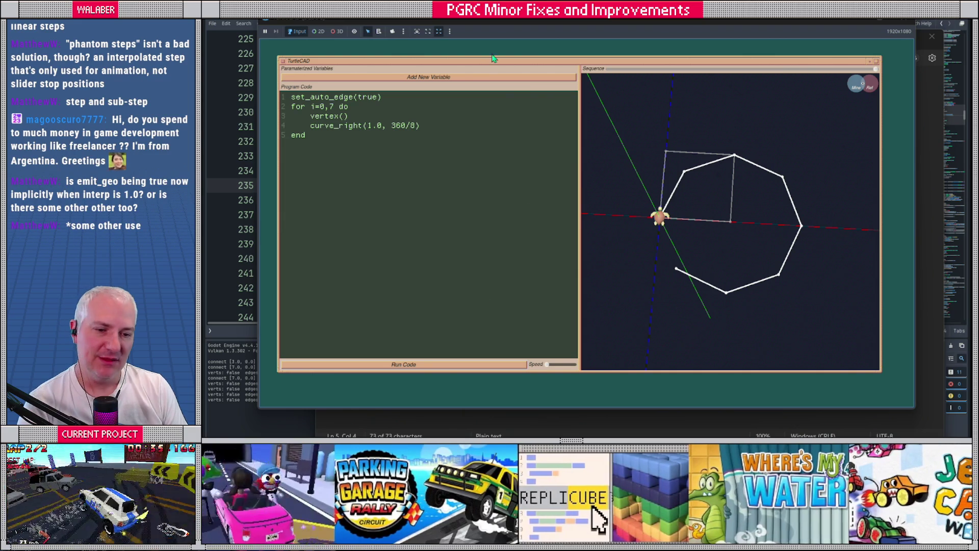
click(932, 36)
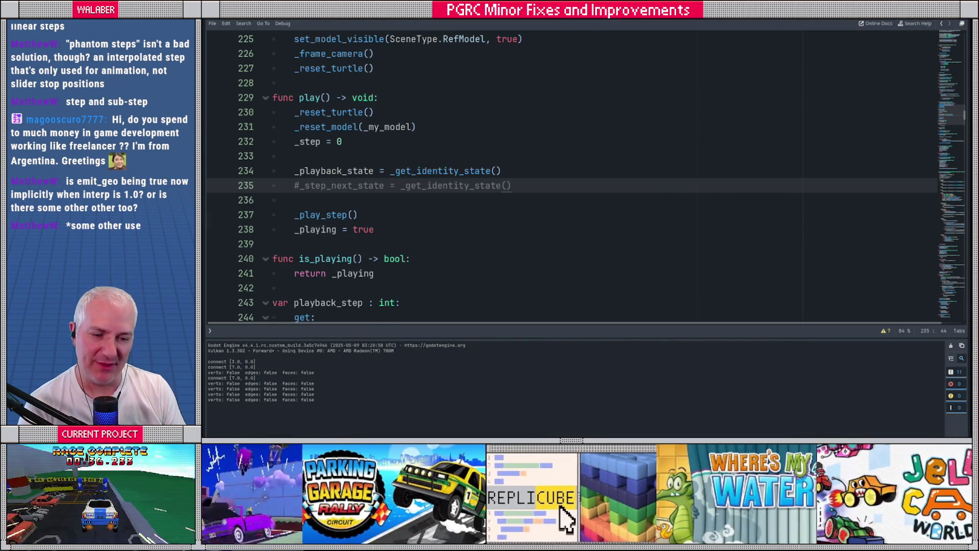
- Hide the side docks and search the script for '_apply_comm'
key(ctrl+shift+F11)
scroll(636, 240, up, 15)
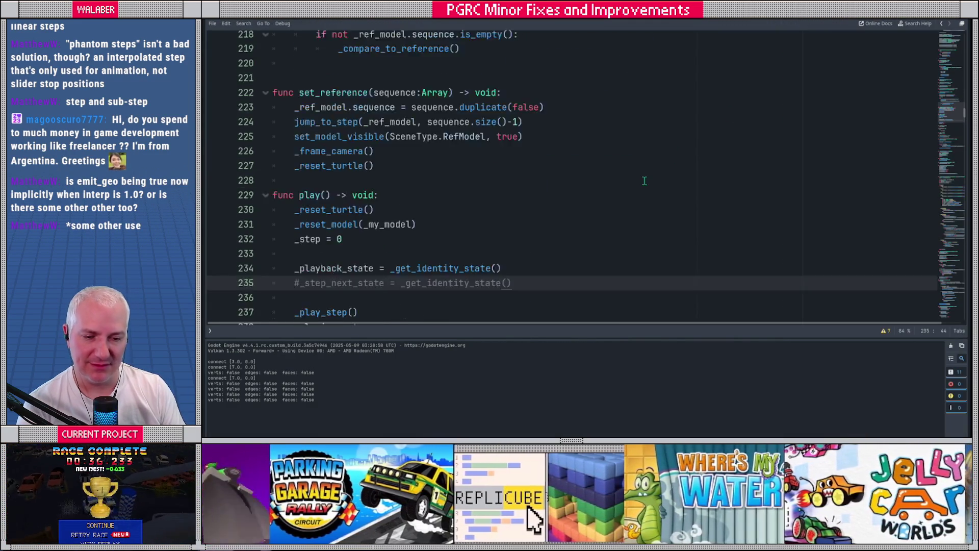
scroll(636, 240, up, 15)
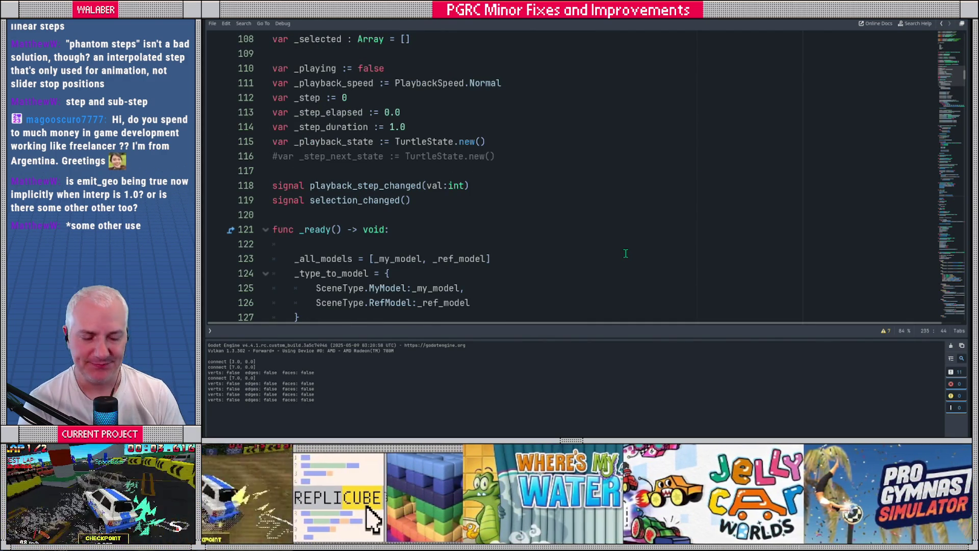
click(625, 253)
key(ctrl+f)
text(_)
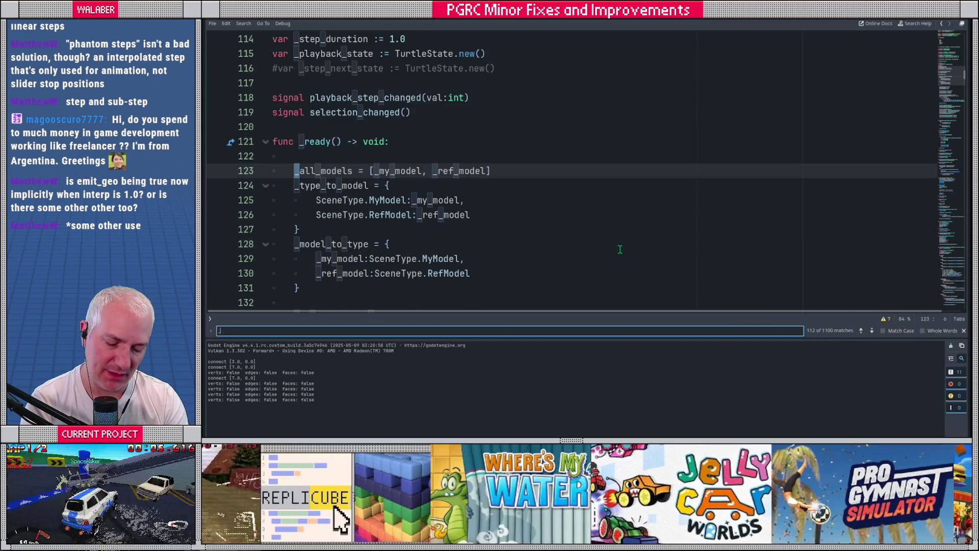
text(apply_comm)
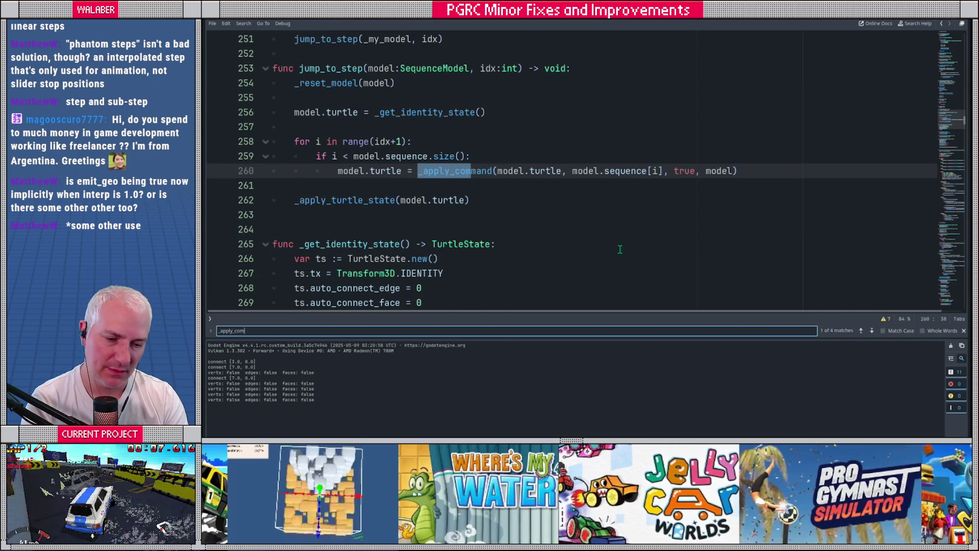
key(Escape)
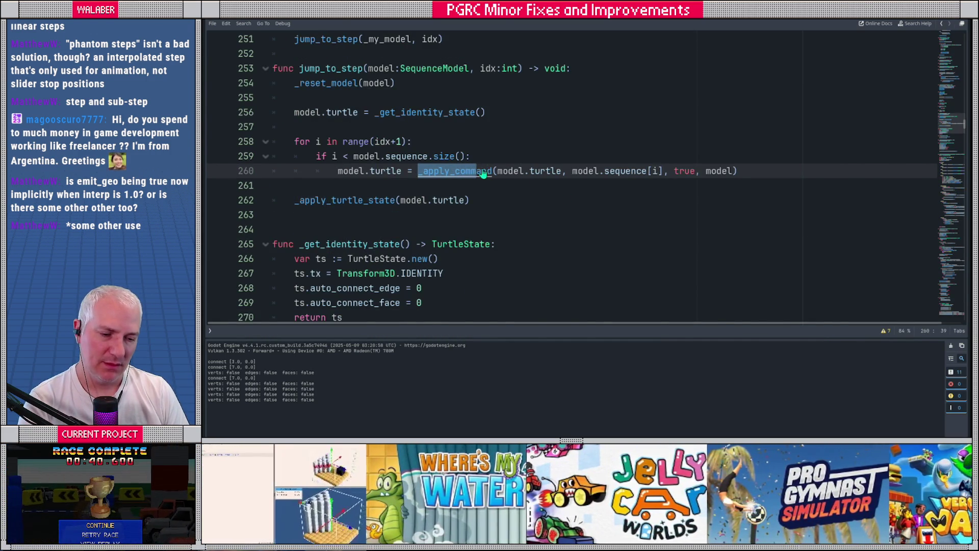
- Go to the _apply_command definition and select its emit_geo and interp: float = 1.0 parameters
ctrl+click(484, 172)
drag(548, 171, 626, 170)
mouse_move(742, 172)
mouse_down()
mouse_move(847, 171)
mouse_move(834, 171)
mouse_up()
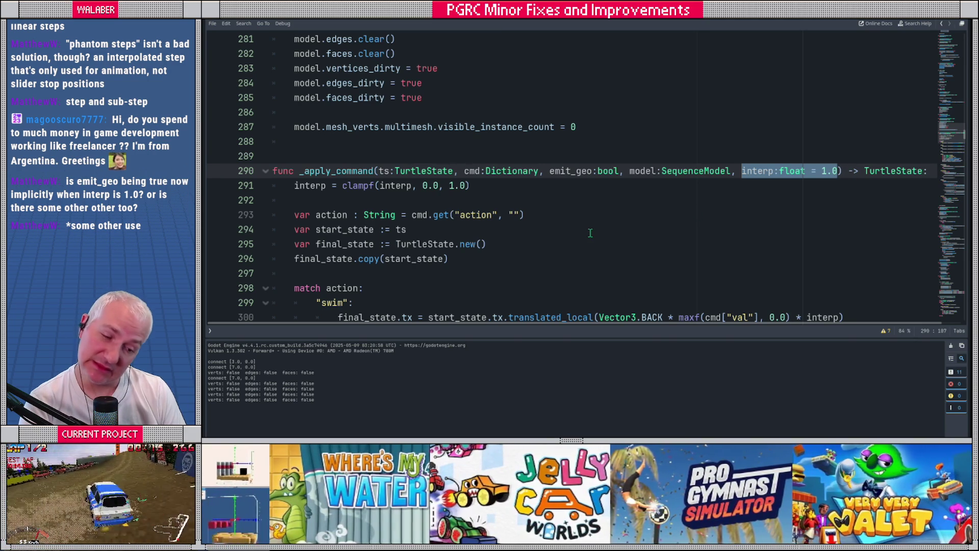
double_click(347, 172)
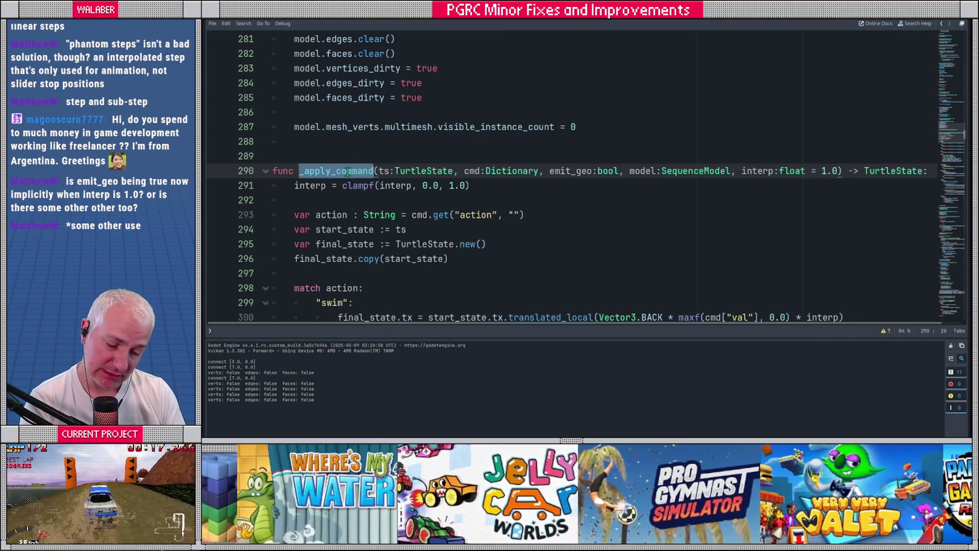
key(ctrl+f)
key(Return)
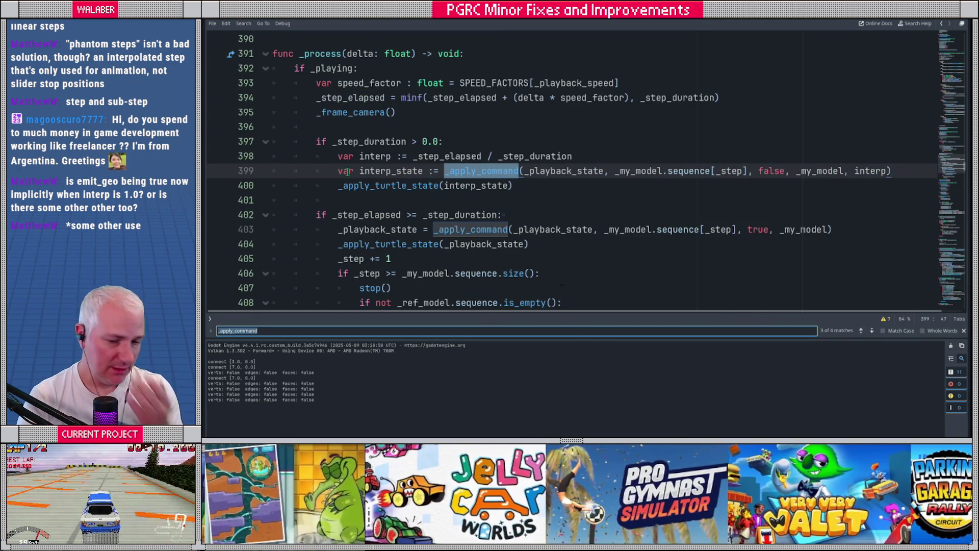
drag(753, 172, 812, 171)
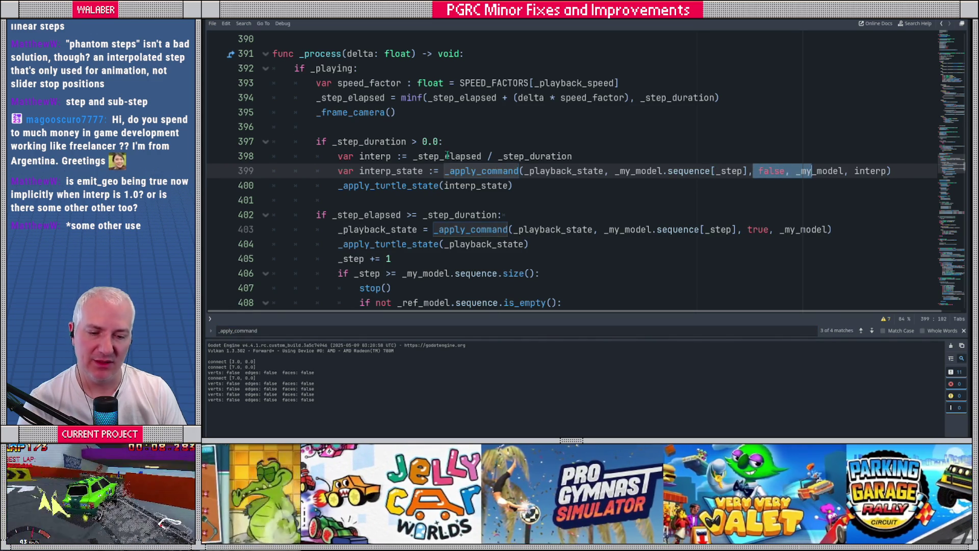
drag(358, 156, 406, 185)
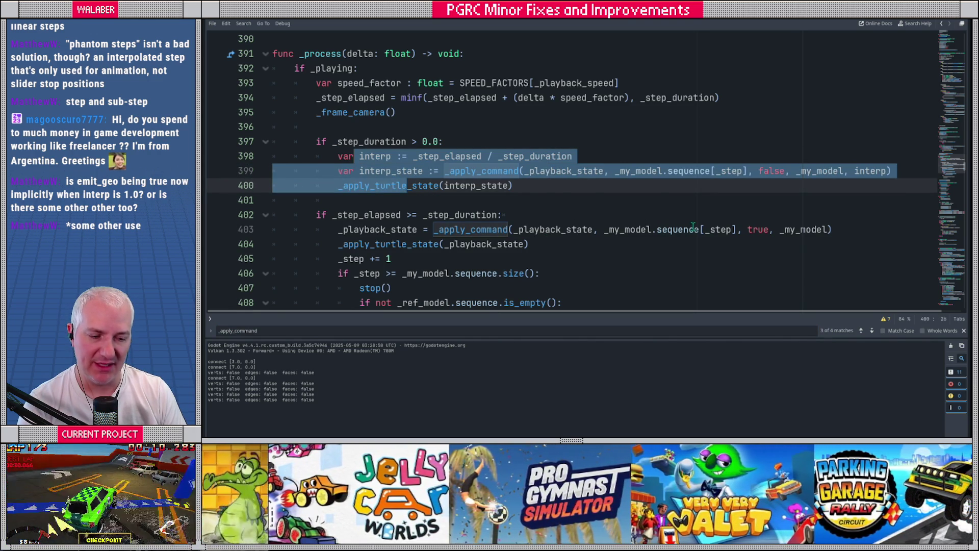
drag(674, 229, 795, 230)
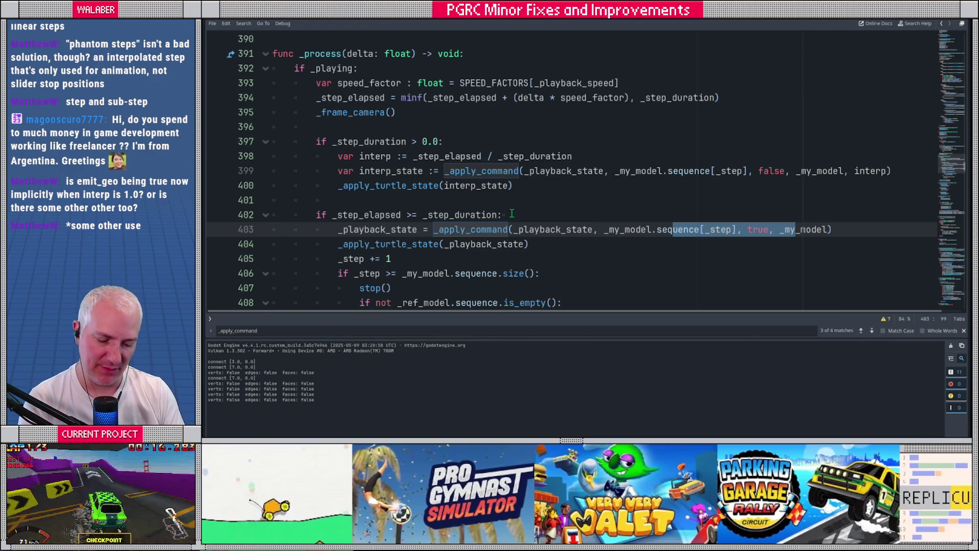
key(ctrl+f)
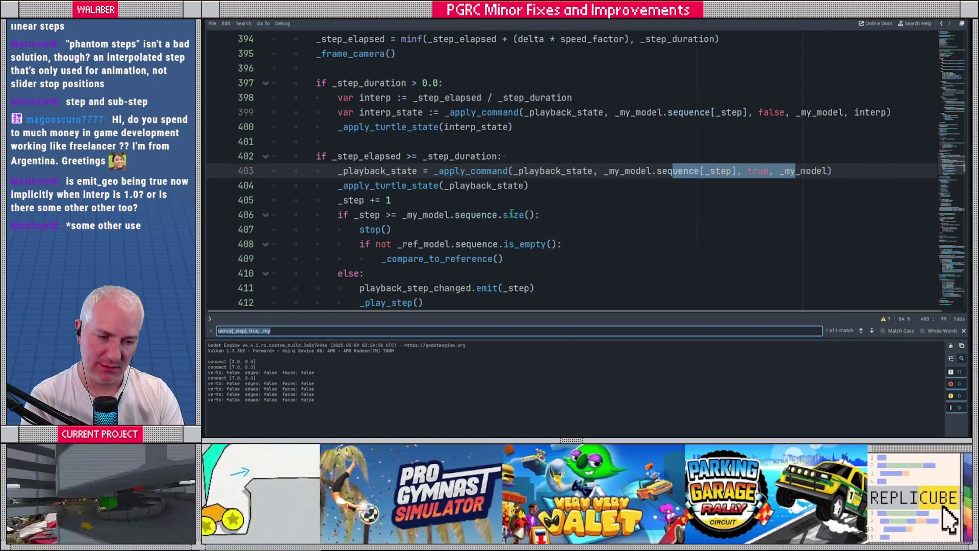
text(_apply_comm)
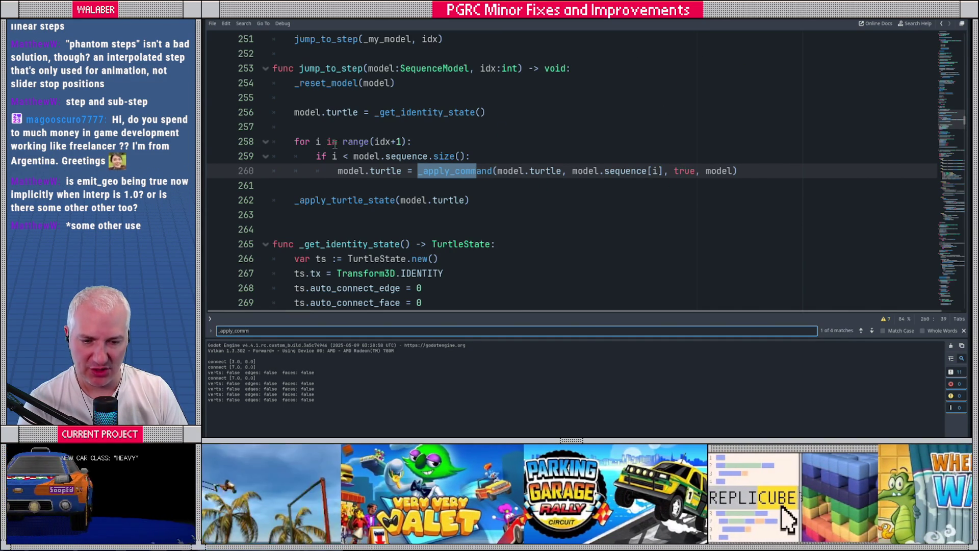
drag(300, 135, 422, 184)
click(439, 172)
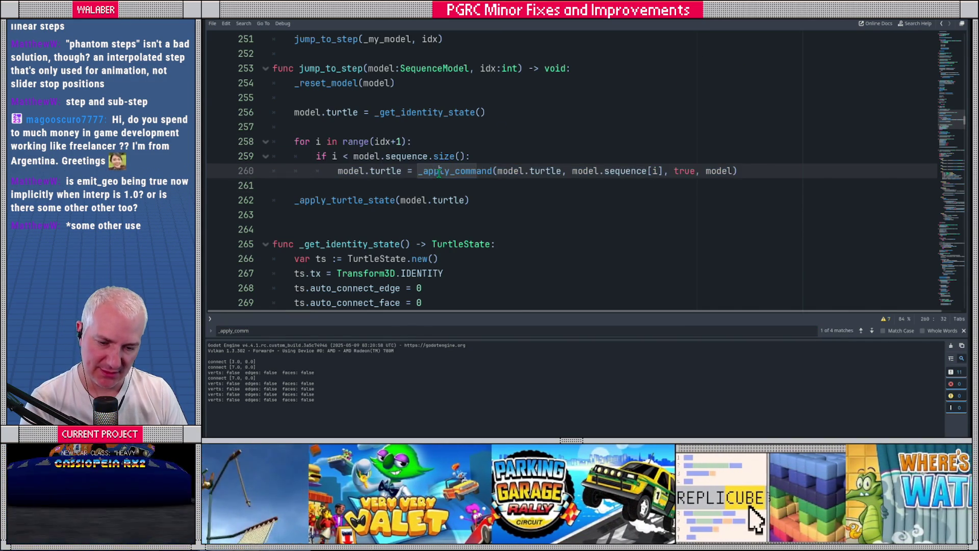
click(360, 331)
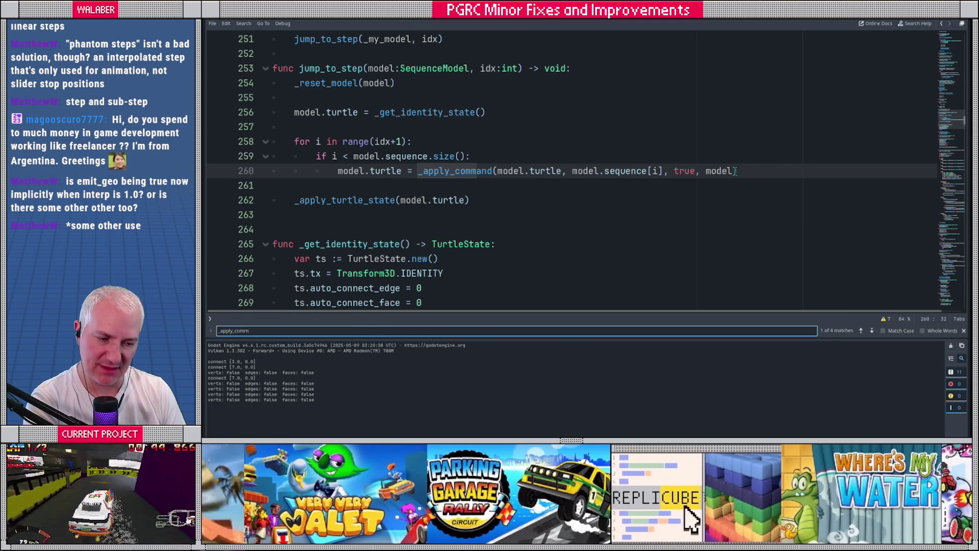
key(Return)
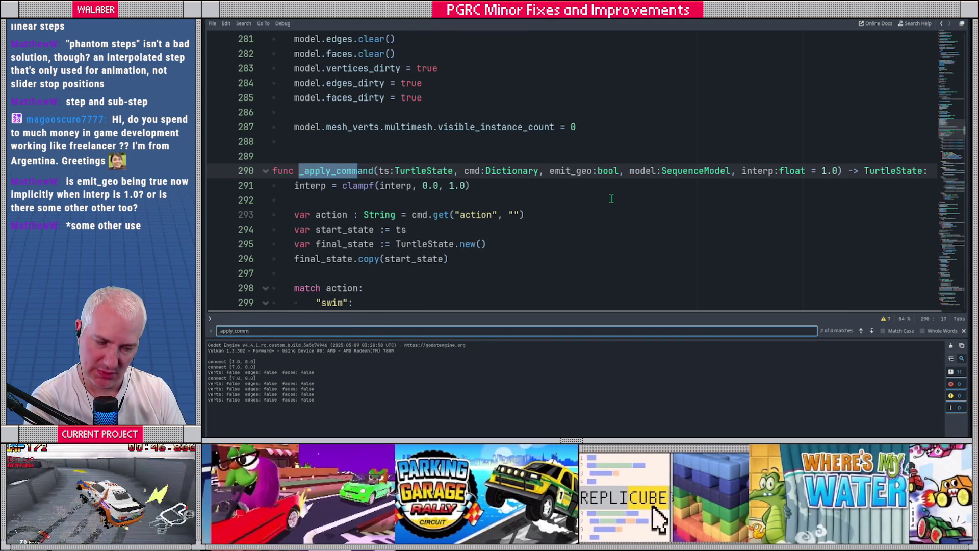